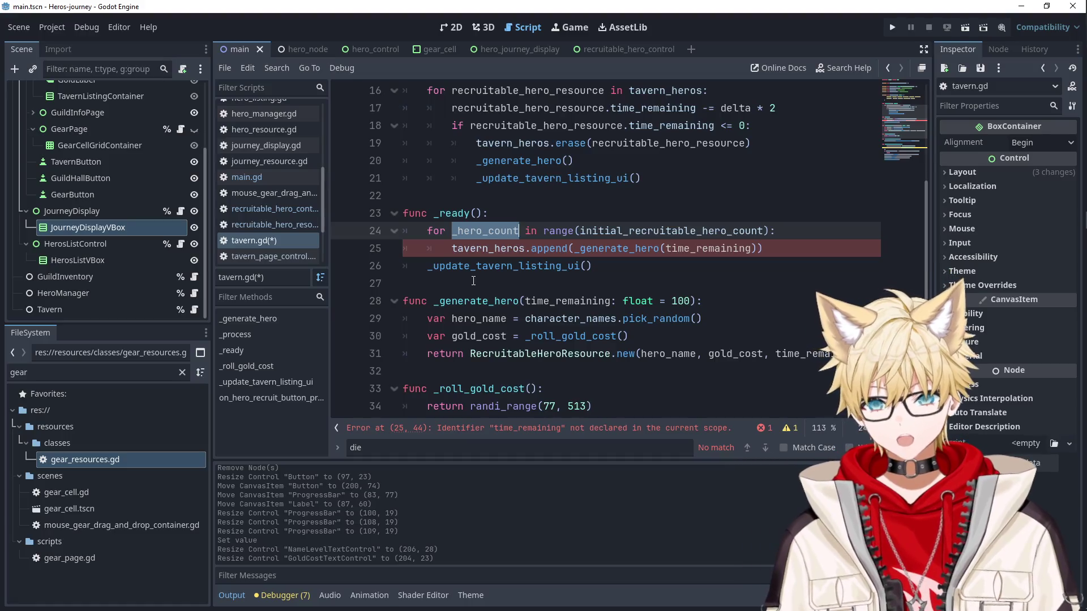
Replace time_remaining on line 25 with 100.0 - _hero_count * 100.0 / 6 and run the game
double_click(708, 250)
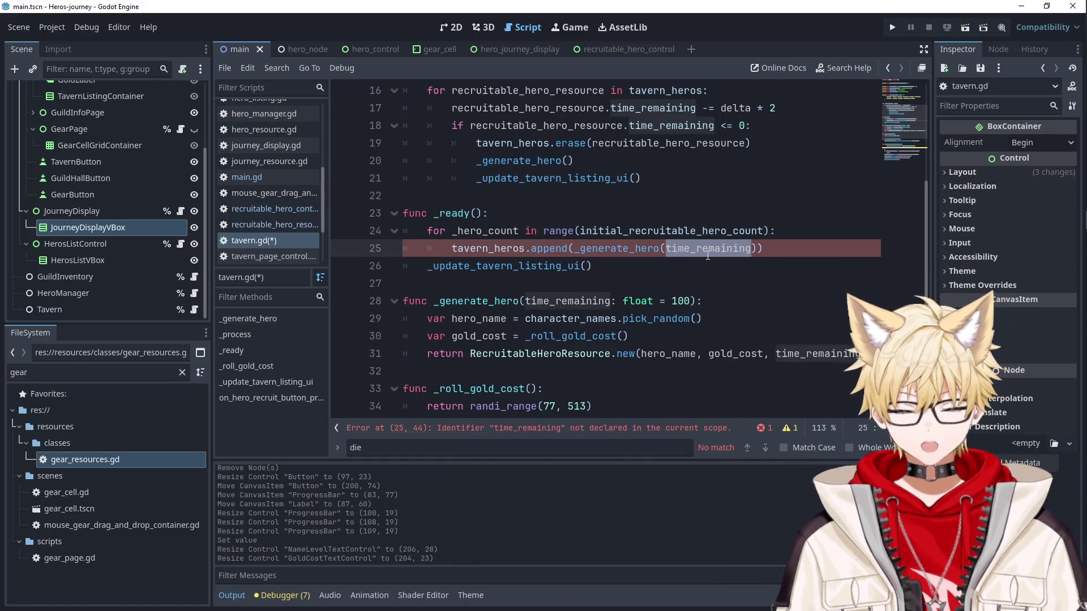
type("100.0 - ")
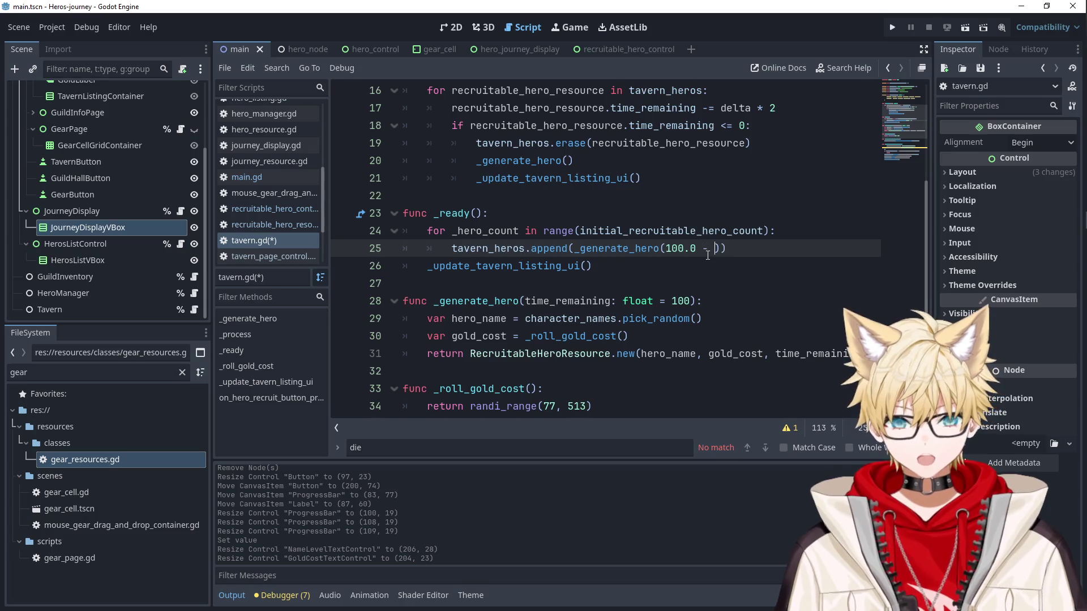
type("_hero_count *")
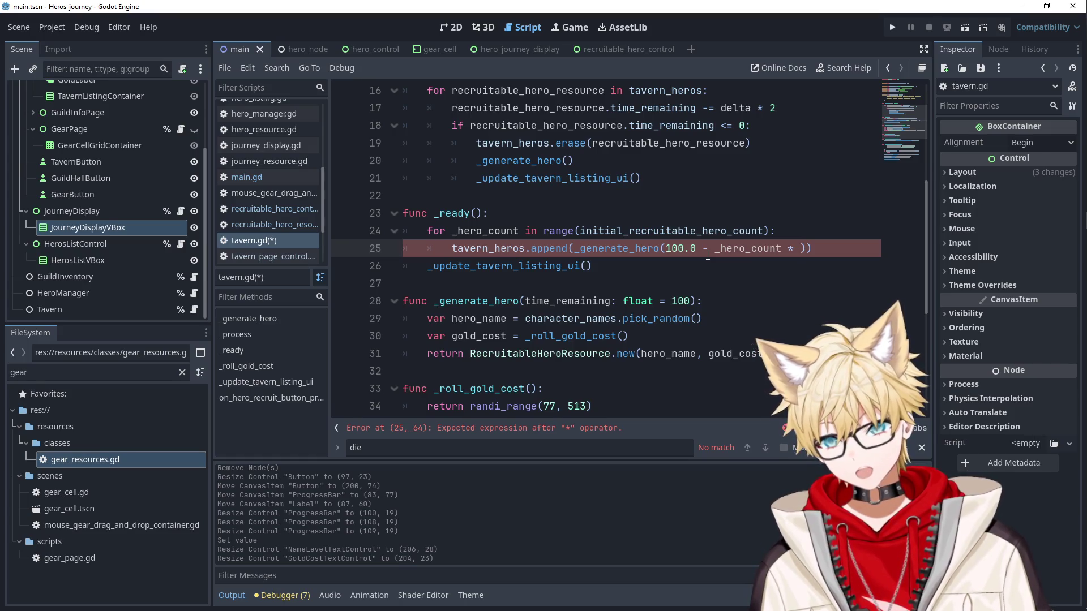
mouse_move(643, 309)
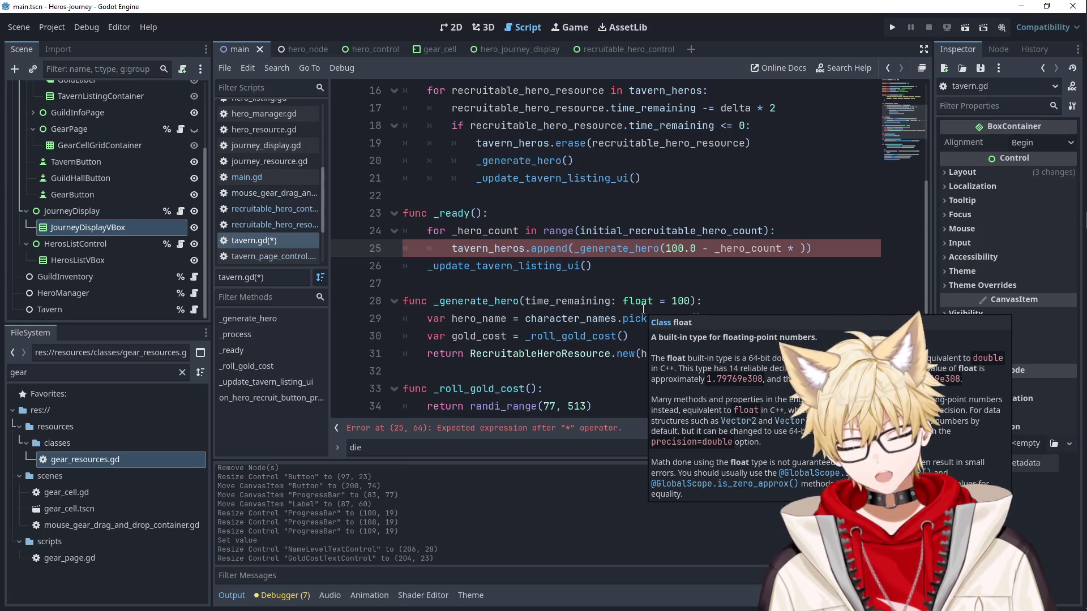
type("100.0 ")
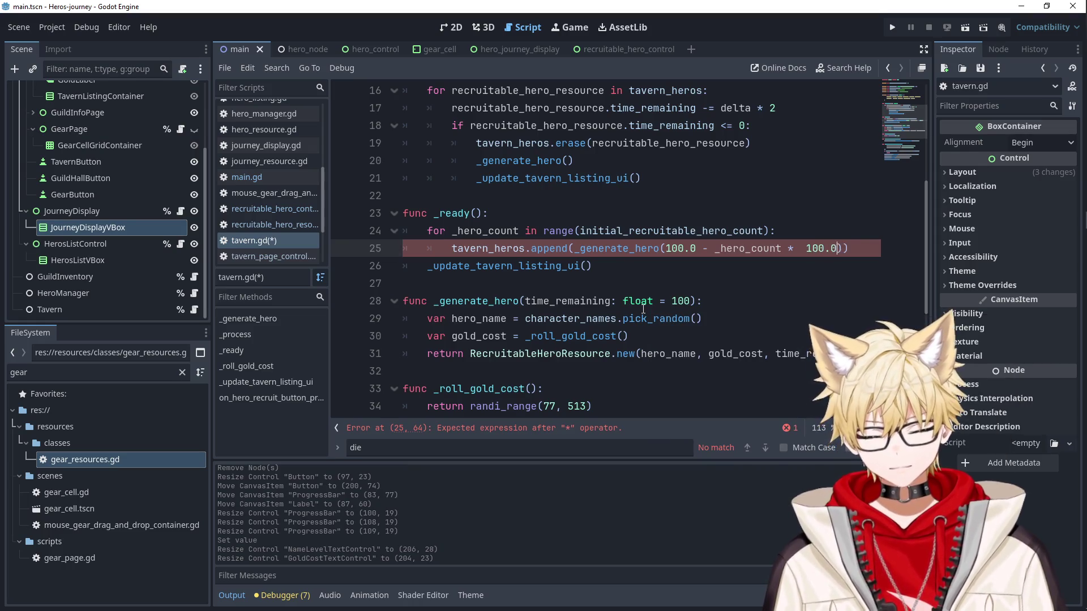
type("/ 6")
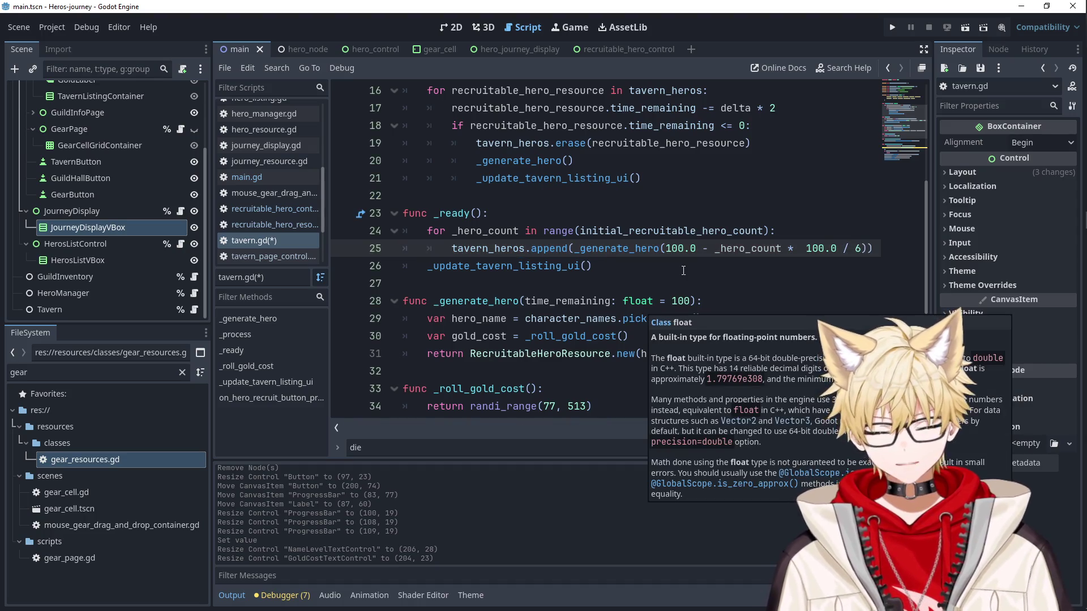
left_click(747, 260)
double_click(745, 249)
left_click(761, 274)
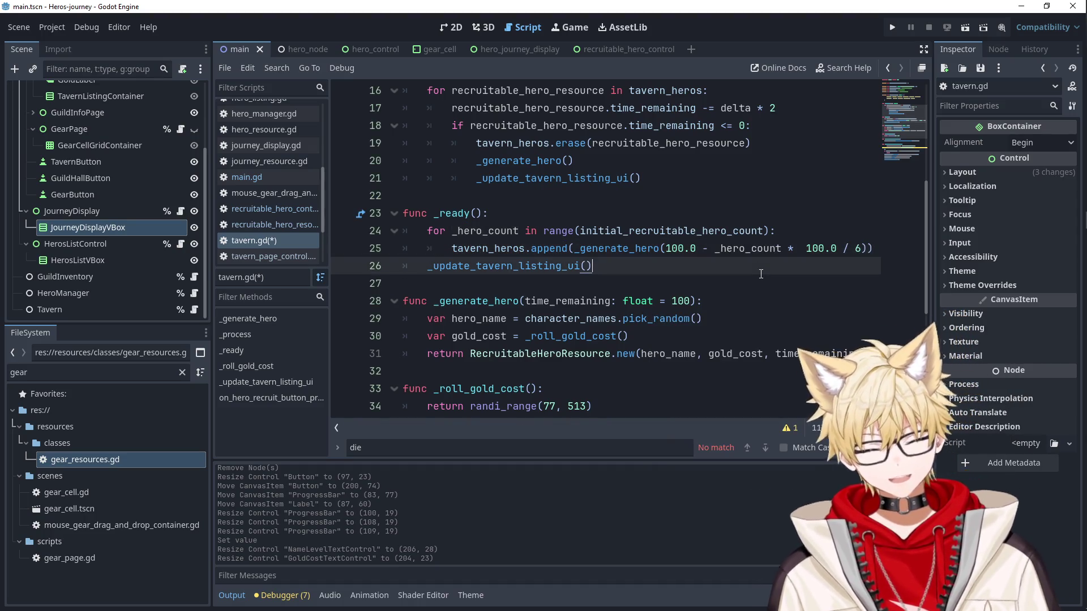
key("F5")
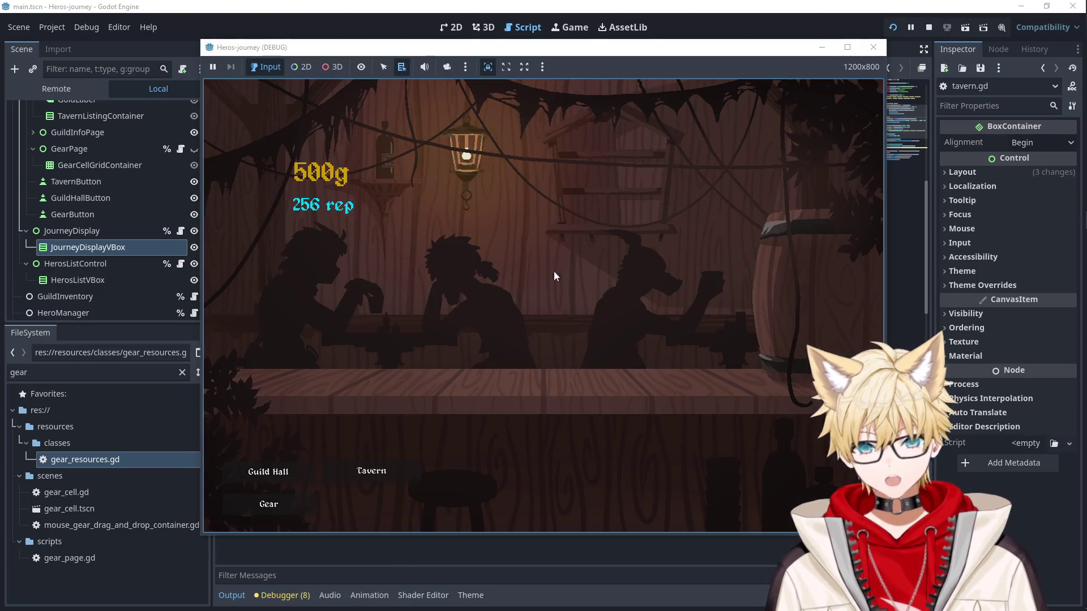
Open the in-game Tavern to watch recruits leave one by one, then close the game
left_click(370, 471)
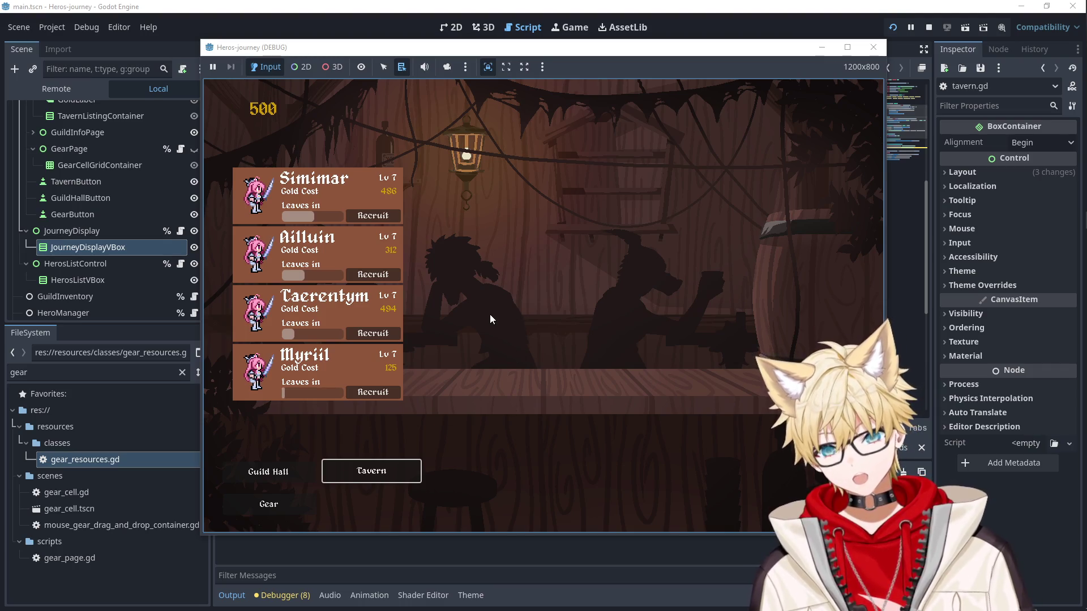
left_click(872, 48)
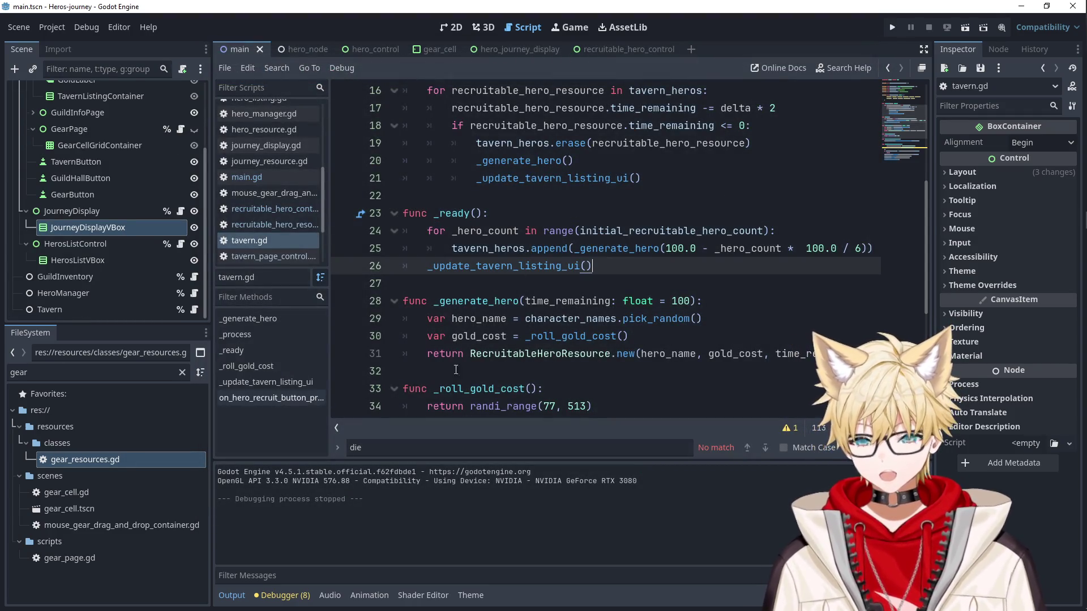
Start a tavern_heros.append( call on line 20, copied from line 25
double_click(520, 162)
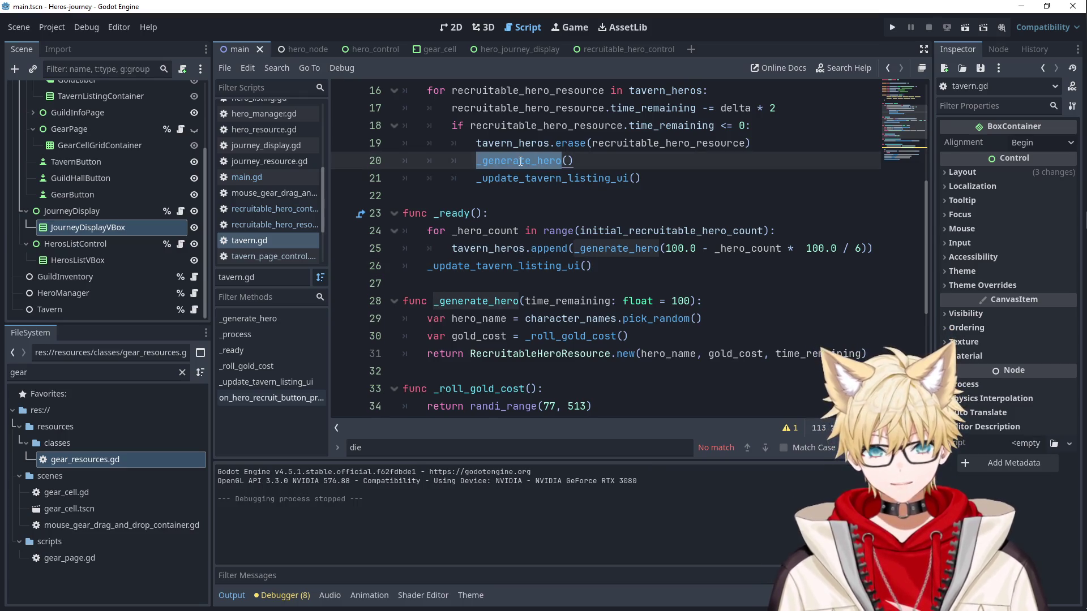
left_click_drag(569, 249, 451, 249)
key("ctrl+c")
left_click(476, 160)
key("ctrl+v")
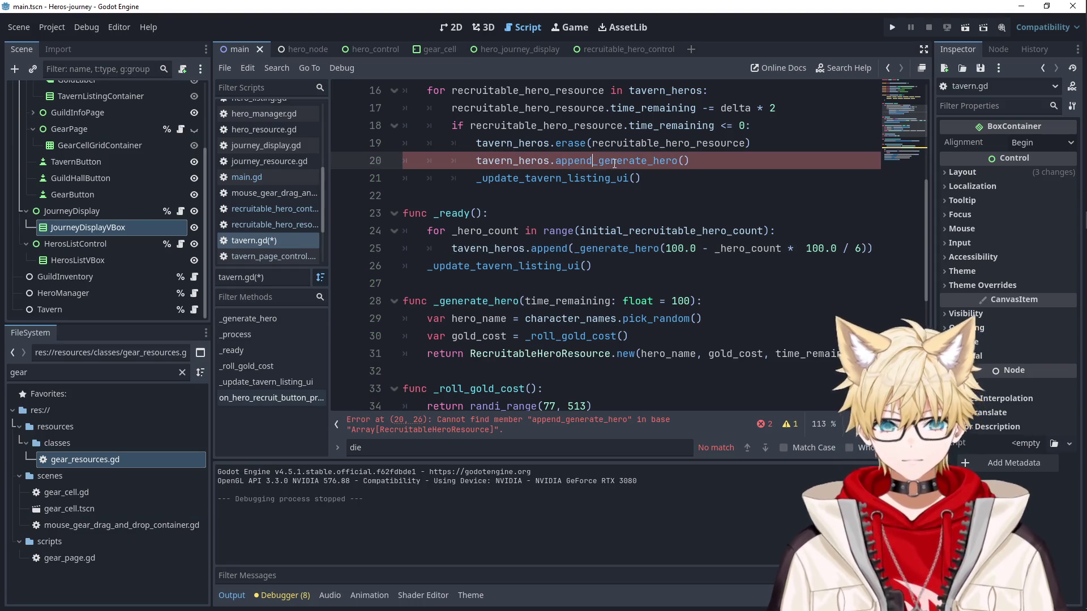
key("BackSpace")
key("BackSpace")
key("BackSpace")
type("pu")
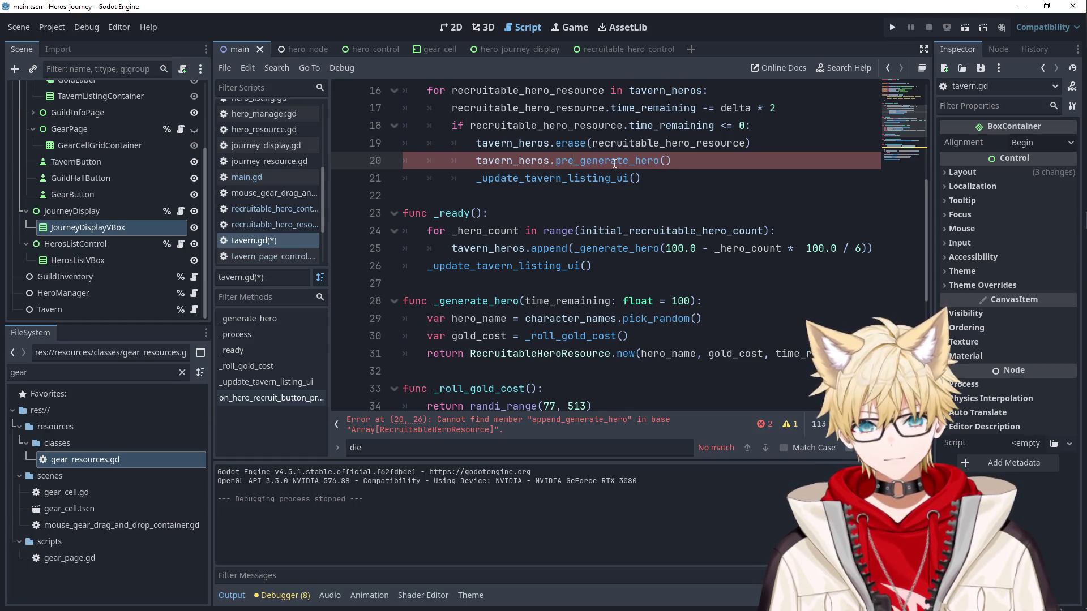
key("BackSpace")
key("BackSpace")
left_click_drag(653, 161, 552, 161)
key("BackSpace")
type("prepend")
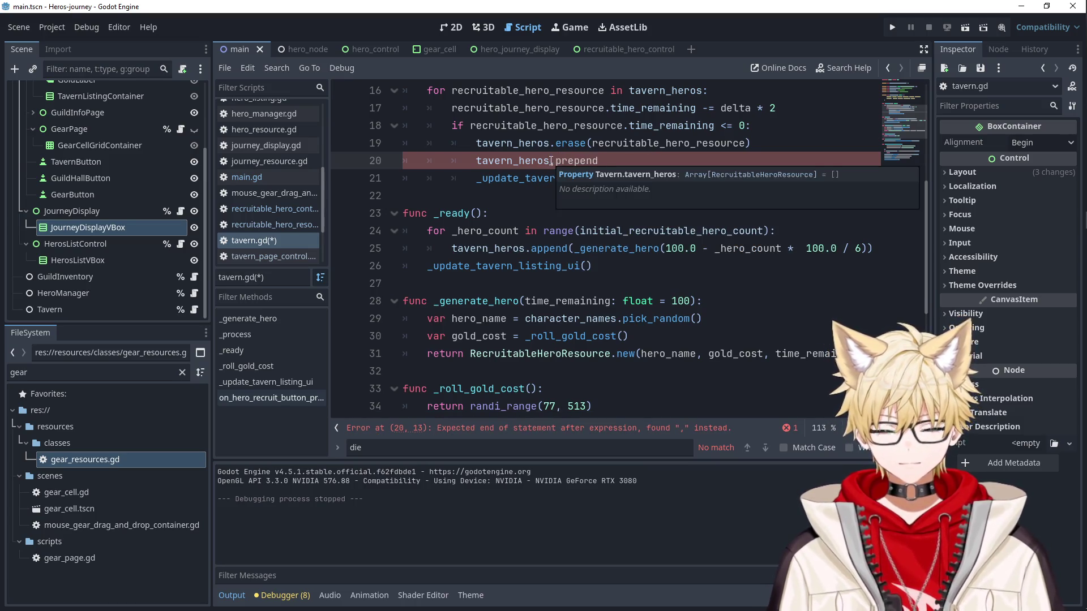
key("BackSpace")
key("BackSpace")
key("BackSpace")
type("append(")
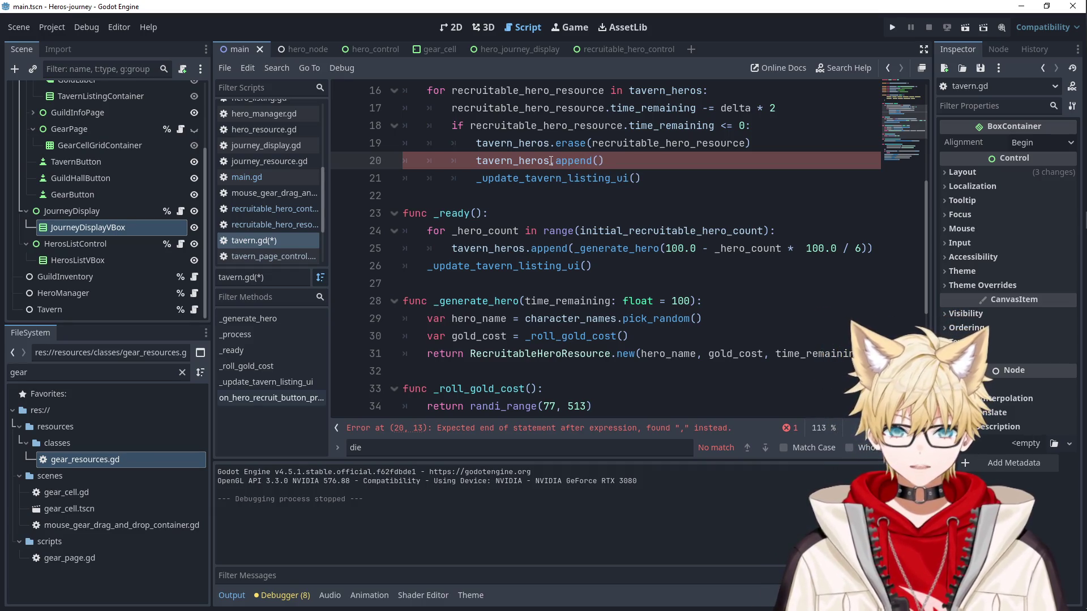
Complete line 20 as tavern_heros.append(_generate_hero())
double_click(477, 298)
key("ctrl+c")
left_click(599, 160)
key("ctrl+v")
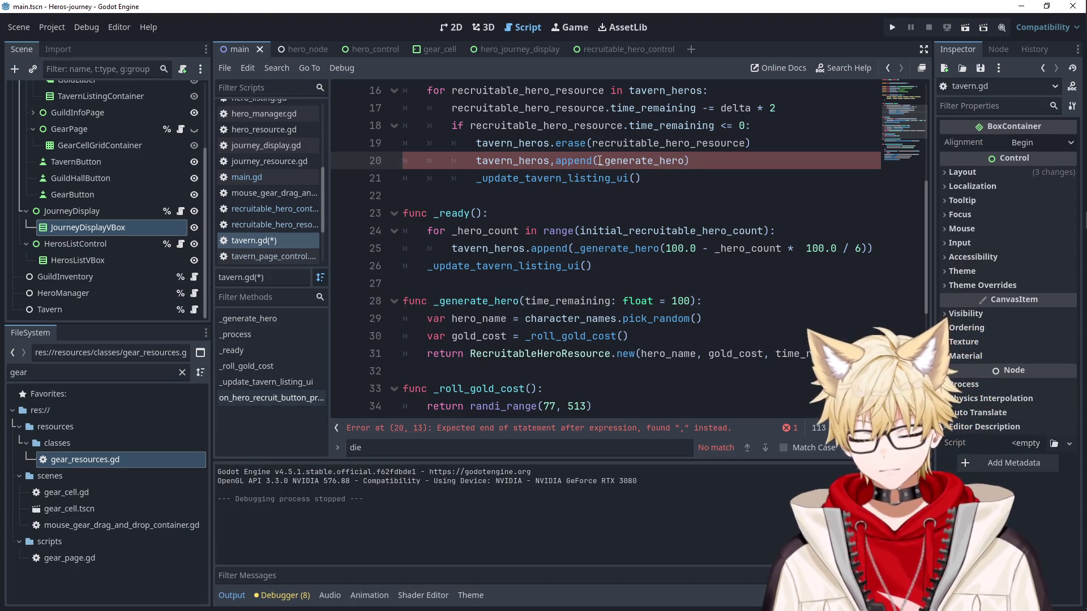
type("())")
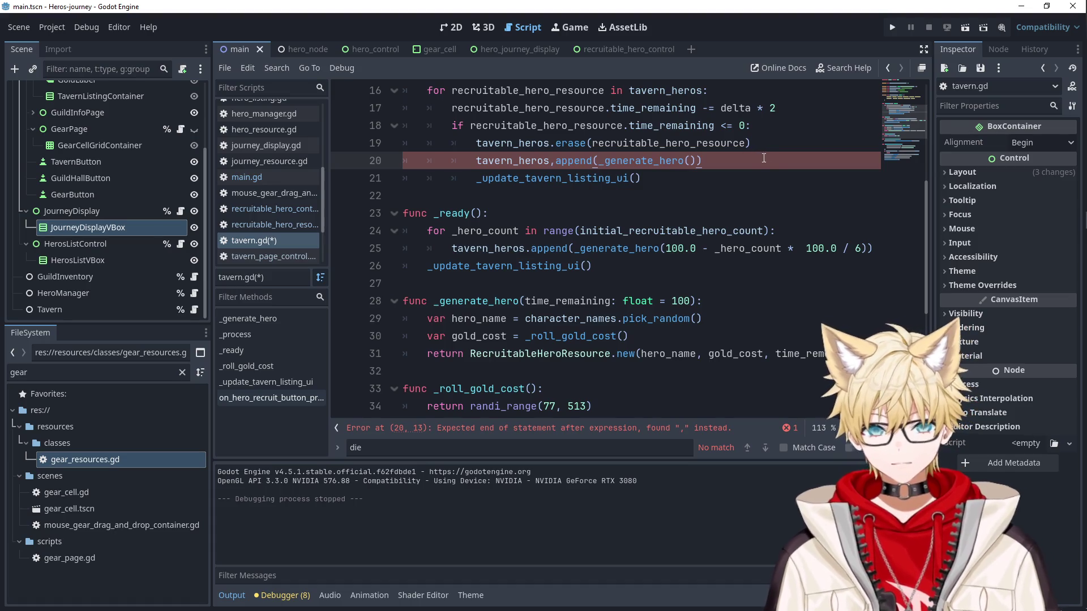
left_click(733, 195)
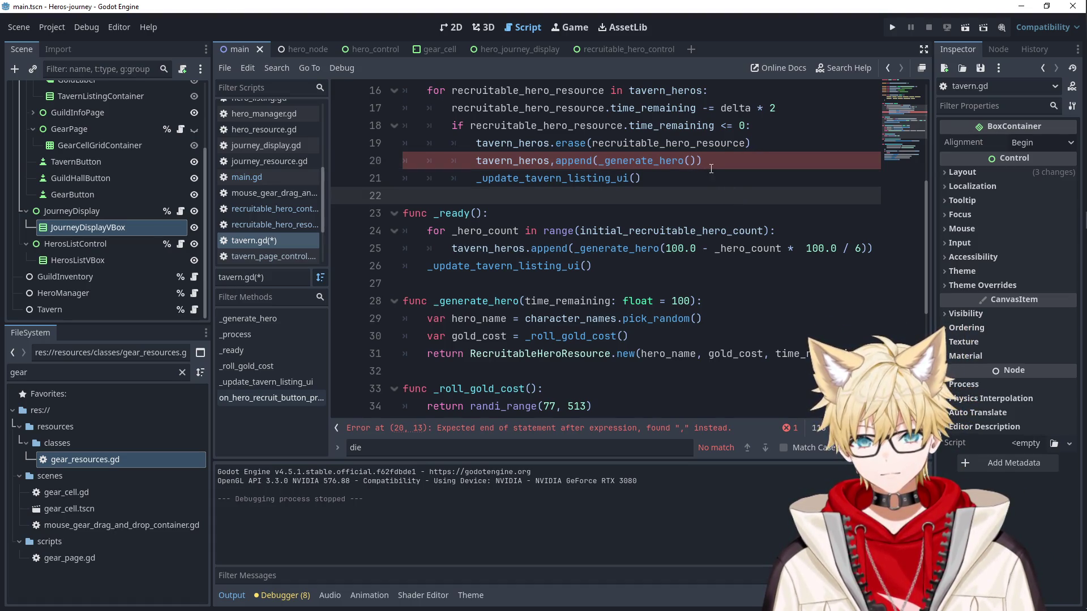
left_click(560, 165)
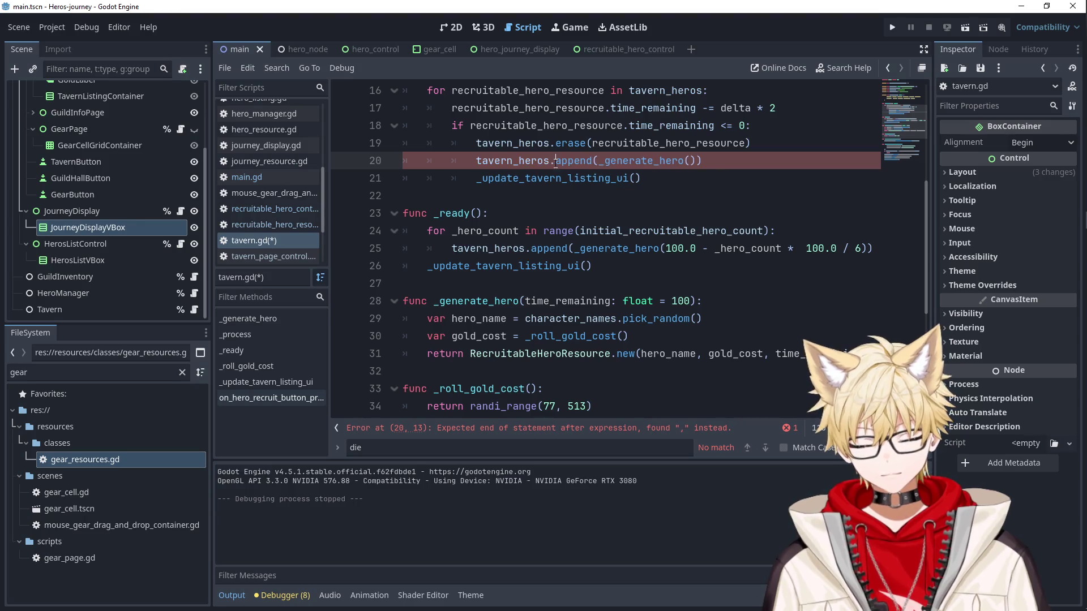
key("BackSpace")
type(".")
Add a new line after line 19: tavern_heros.insert(0, _generate_hero())
left_click(766, 141)
key("Return")
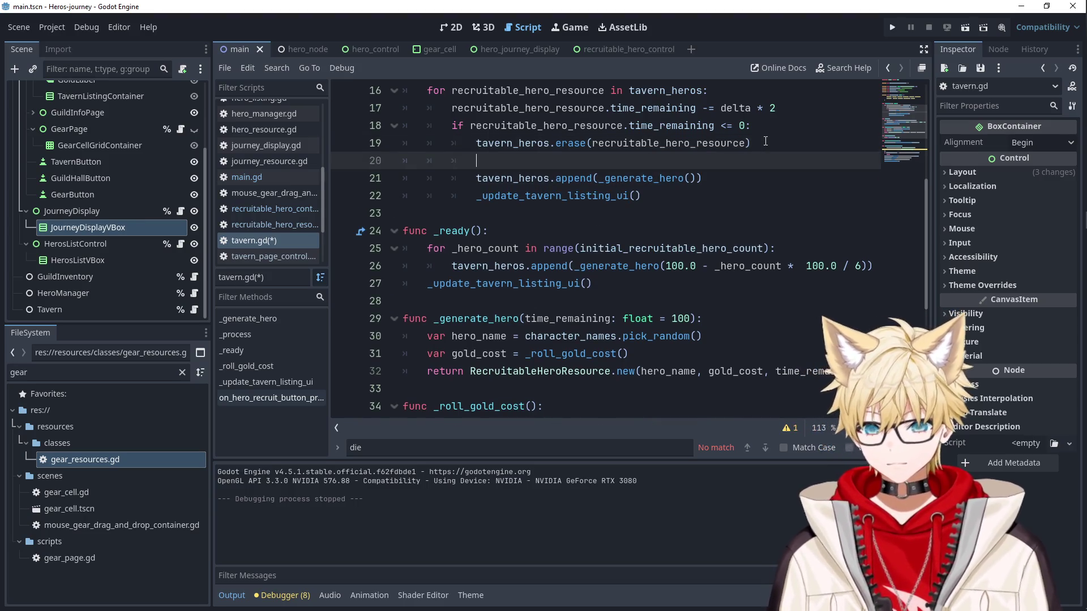
type("taver")
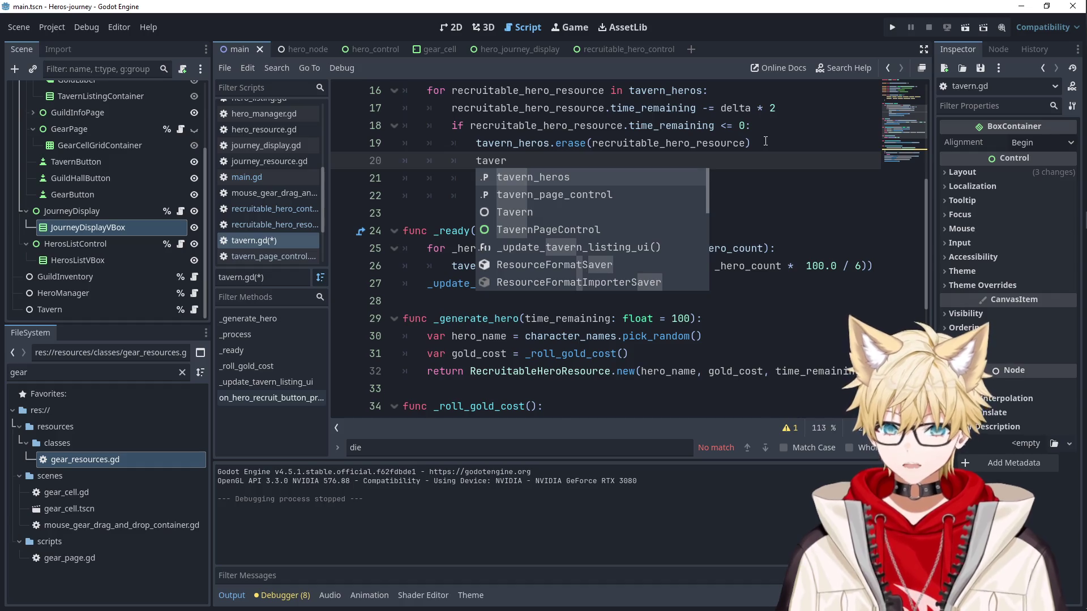
key("Return")
type(".inser")
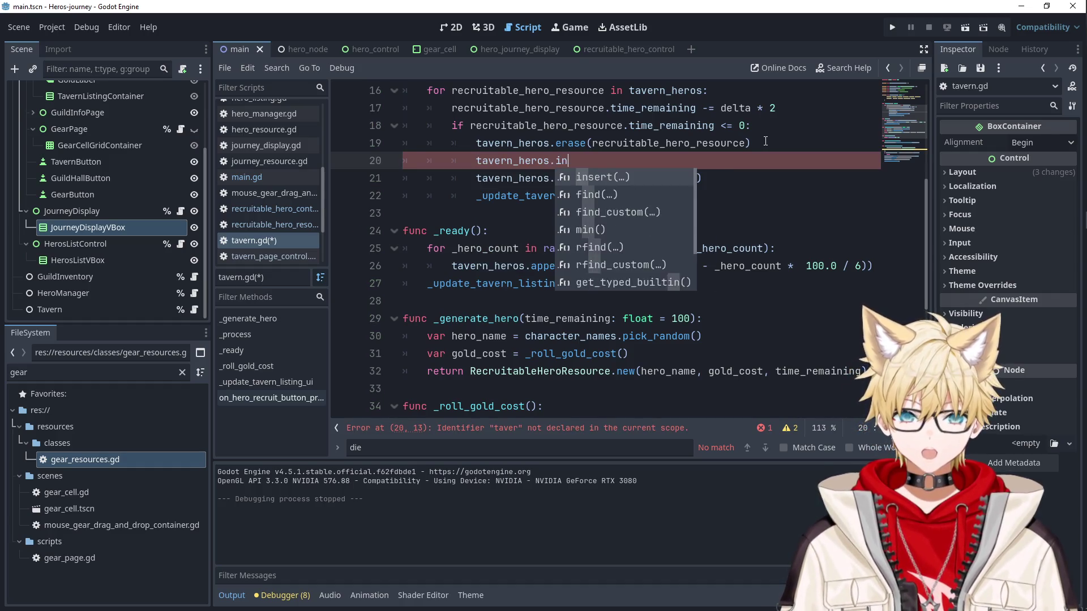
key("Return")
type("0,")
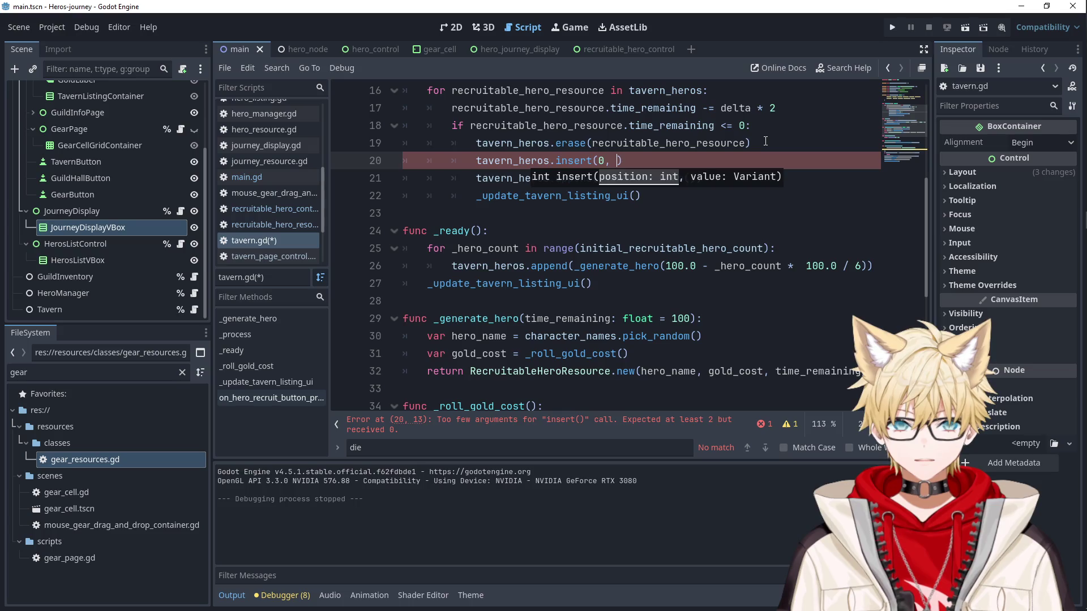
left_click(724, 248)
left_click_drag(625, 180, 698, 180)
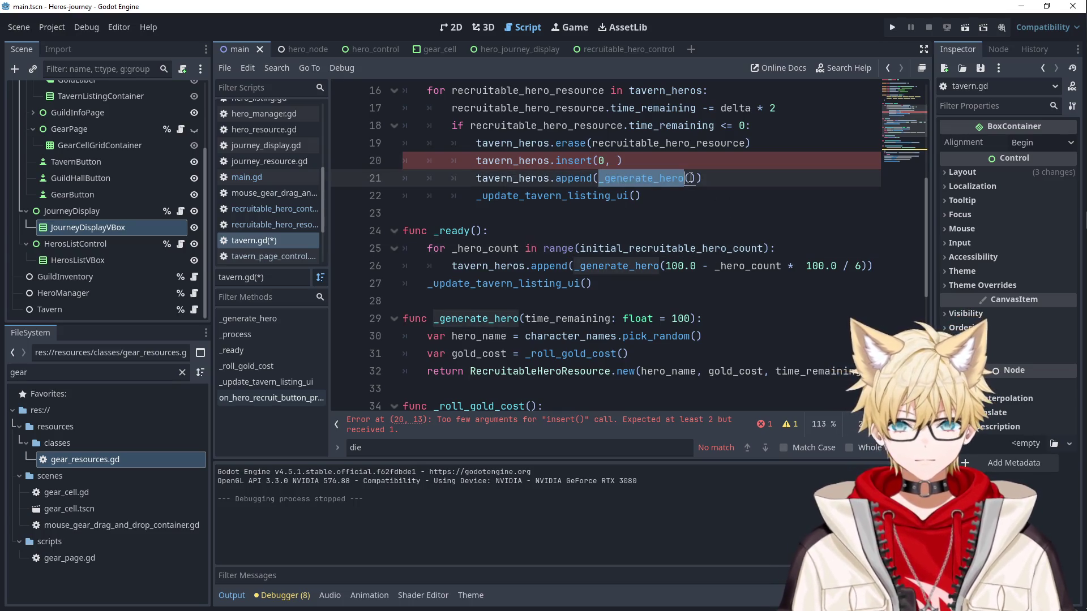
key("ctrl+c")
left_click(610, 161)
key("ctrl+v")
Tidy the insert line, delete the old append line, then save and run the game
left_click(610, 161)
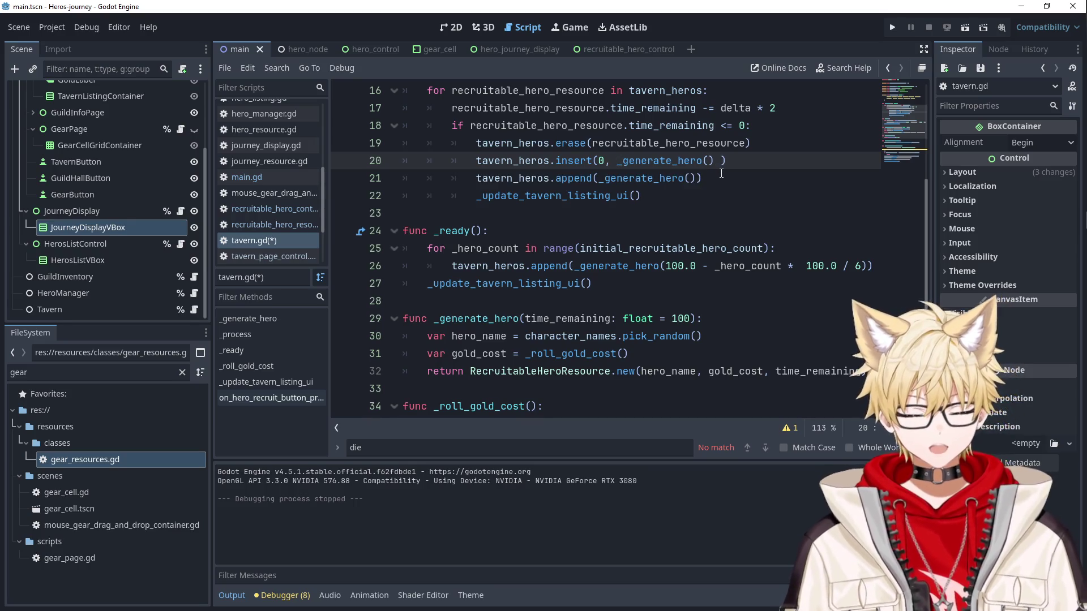
key("BackSpace")
left_click_drag(702, 178, 337, 176)
key("BackSpace")
key("BackSpace")
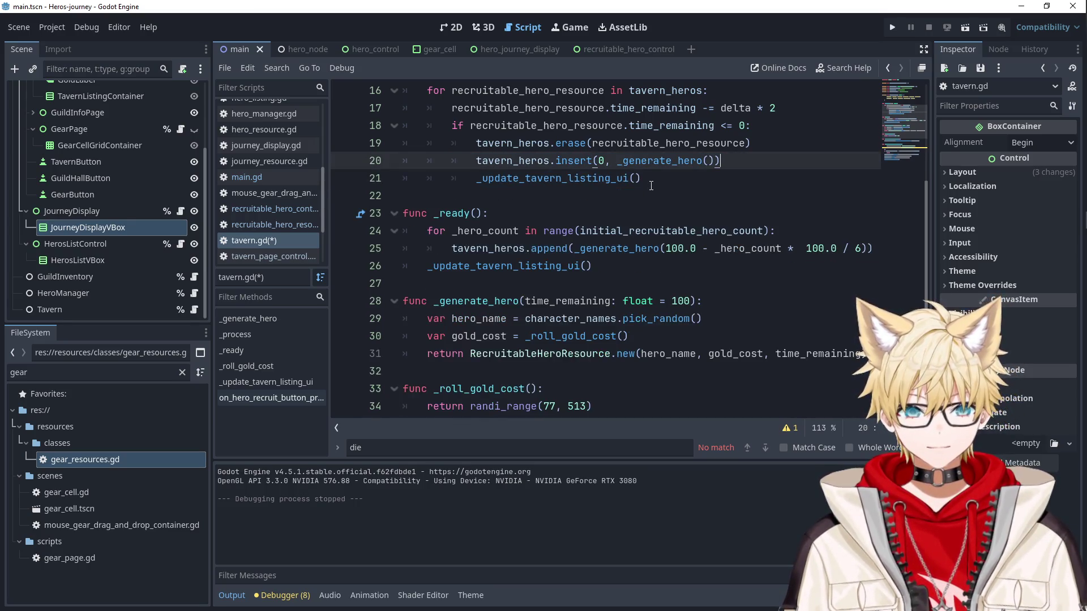
left_click(892, 27)
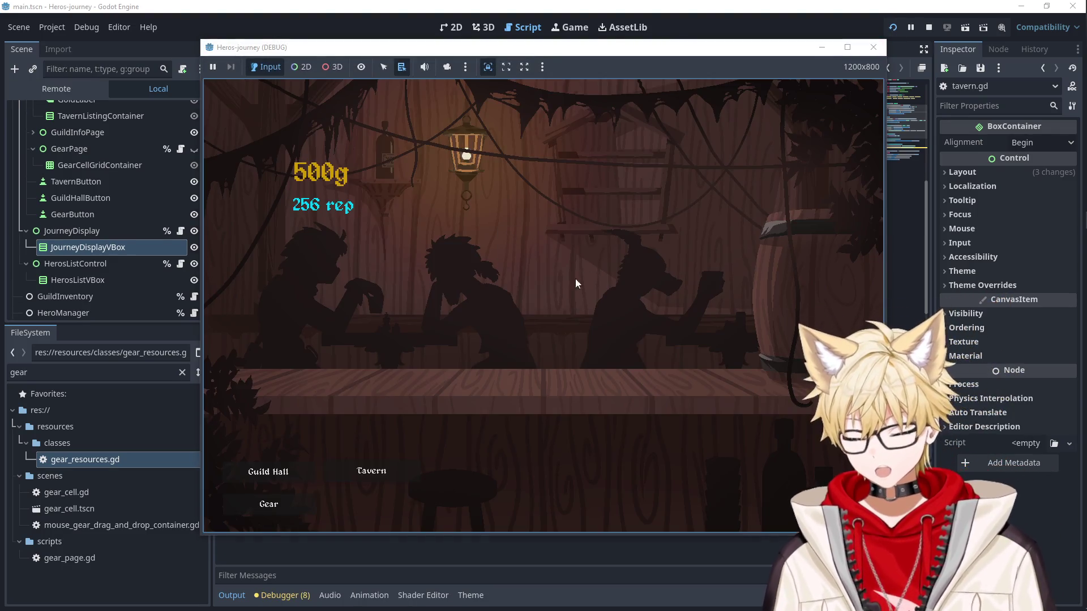
Open the Tavern in the running game to confirm new heroes appear at the top, then stop it
left_click(371, 471)
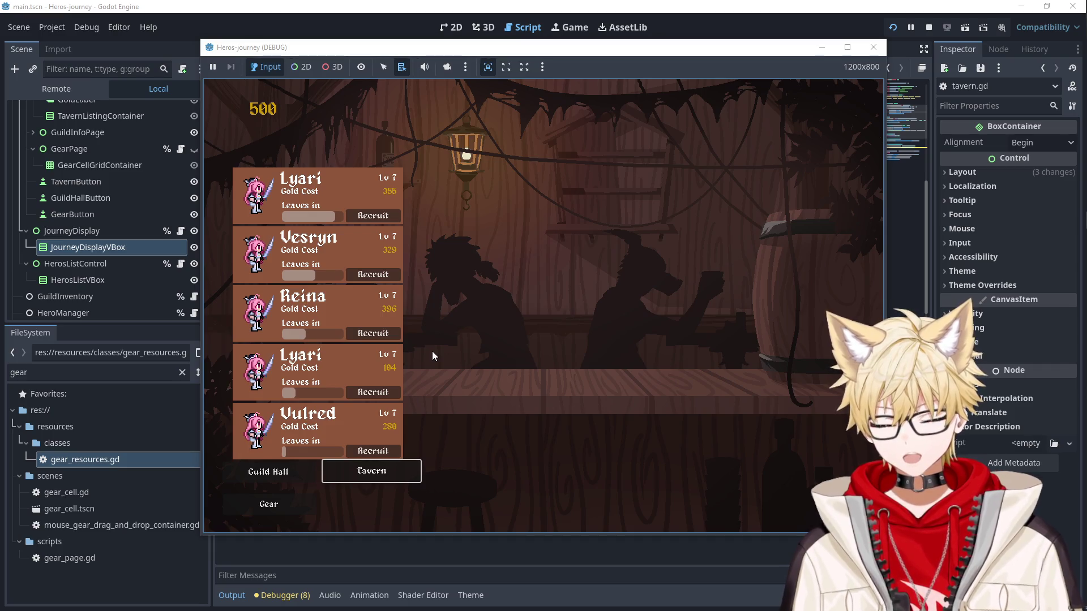
left_click(374, 451)
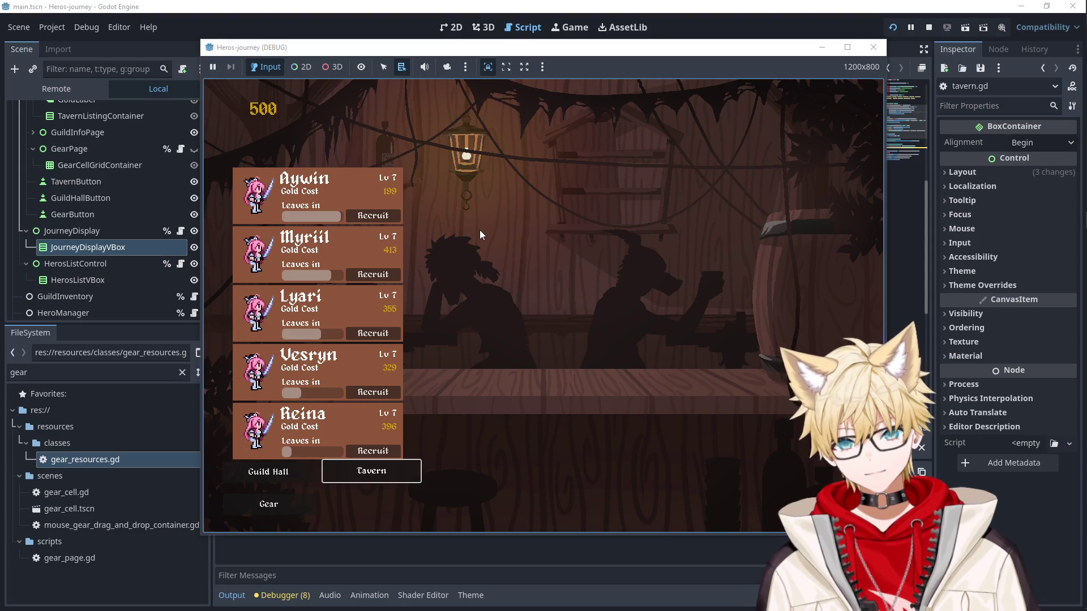
left_click(873, 47)
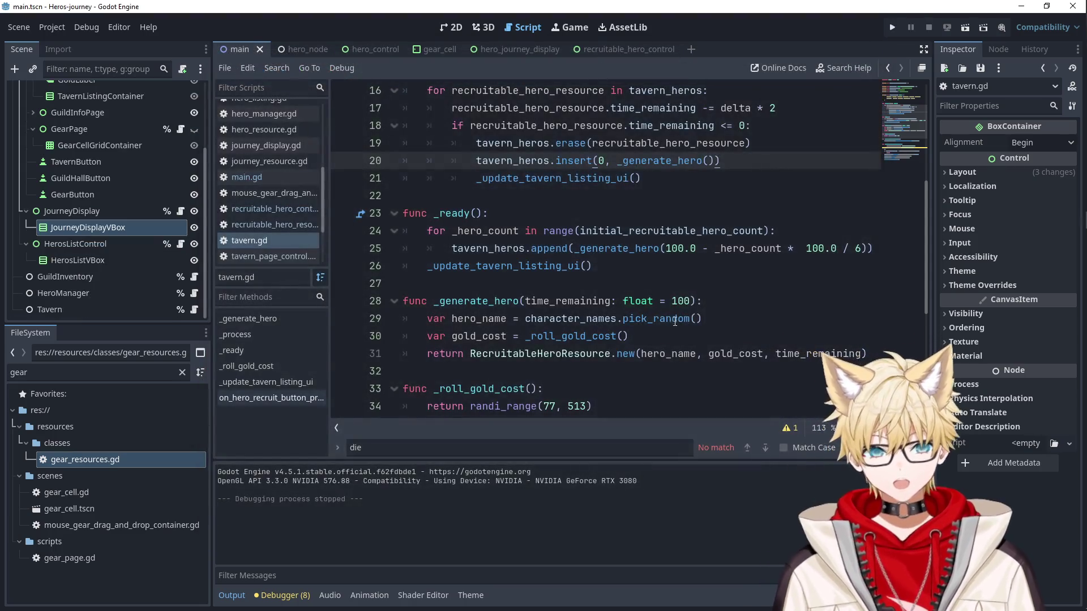
Delete the * 2 after delta on line 17 so recruit time counts down at normal speed
scroll(721, 294, "down", 2)
scroll(606, 318, "up", 5)
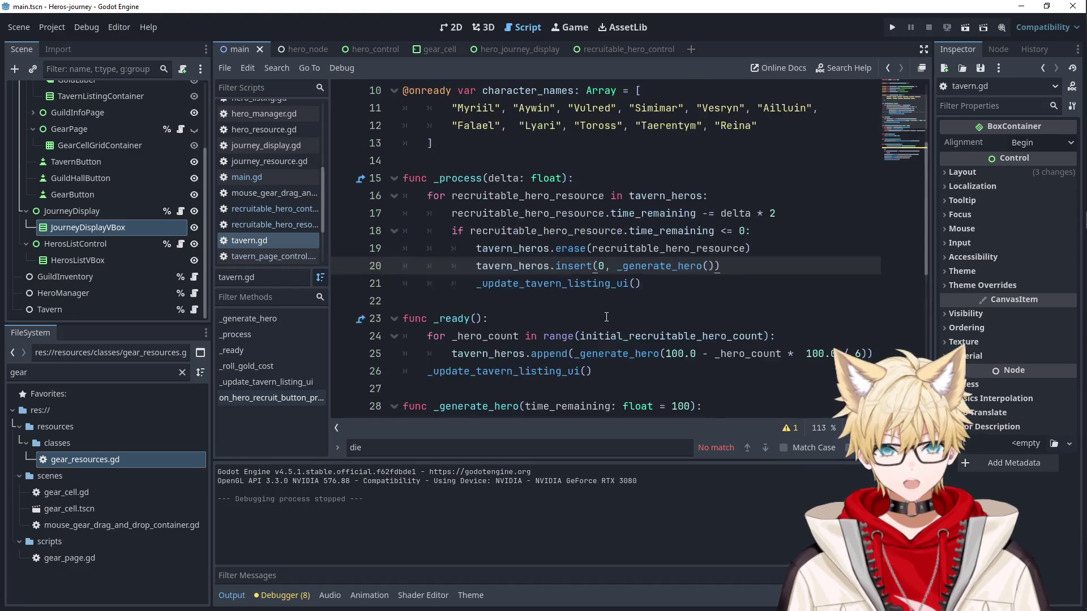
scroll(606, 317, "down", 2)
left_click_drag(789, 161, 751, 162)
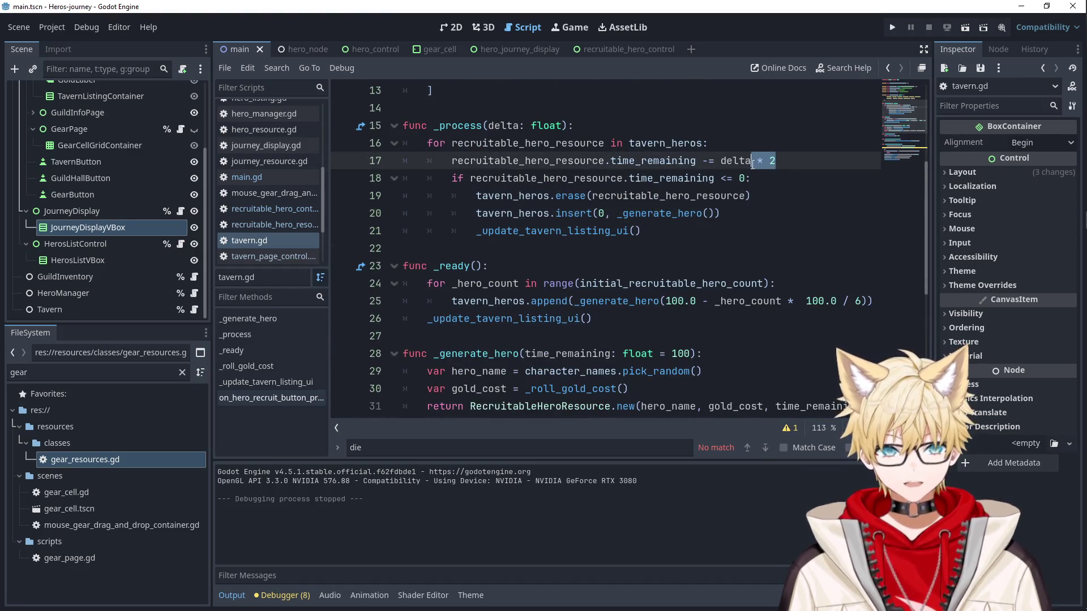
key("BackSpace")
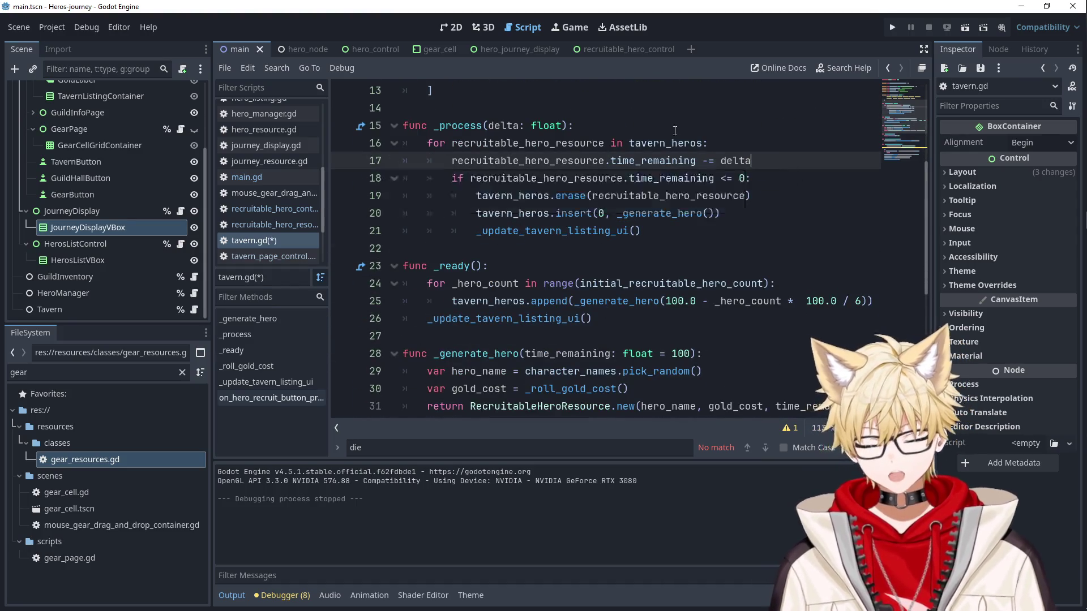
left_click(675, 128)
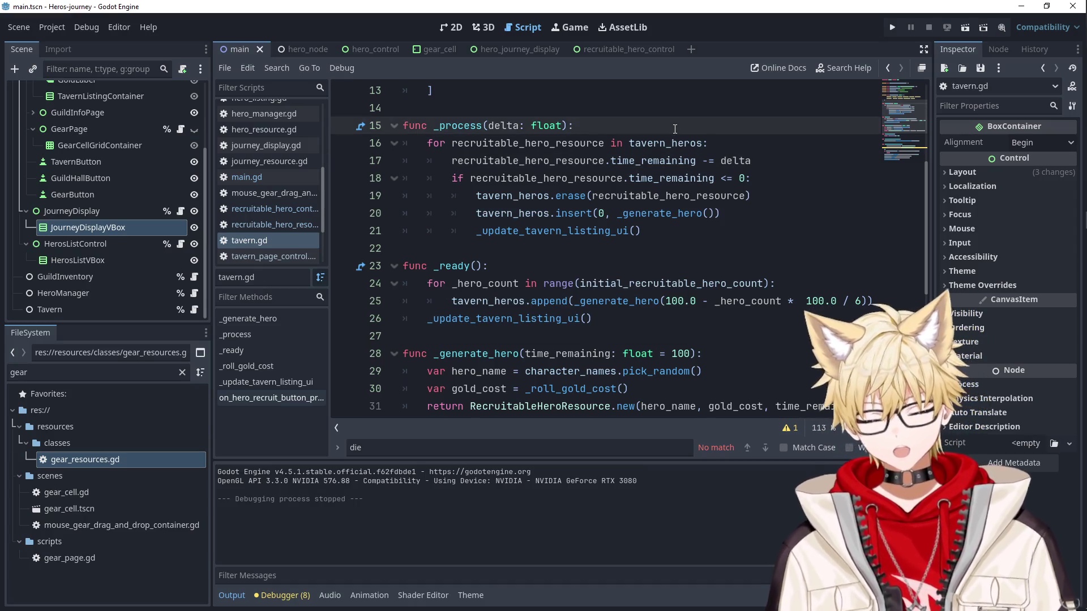
mouse_move(579, 197)
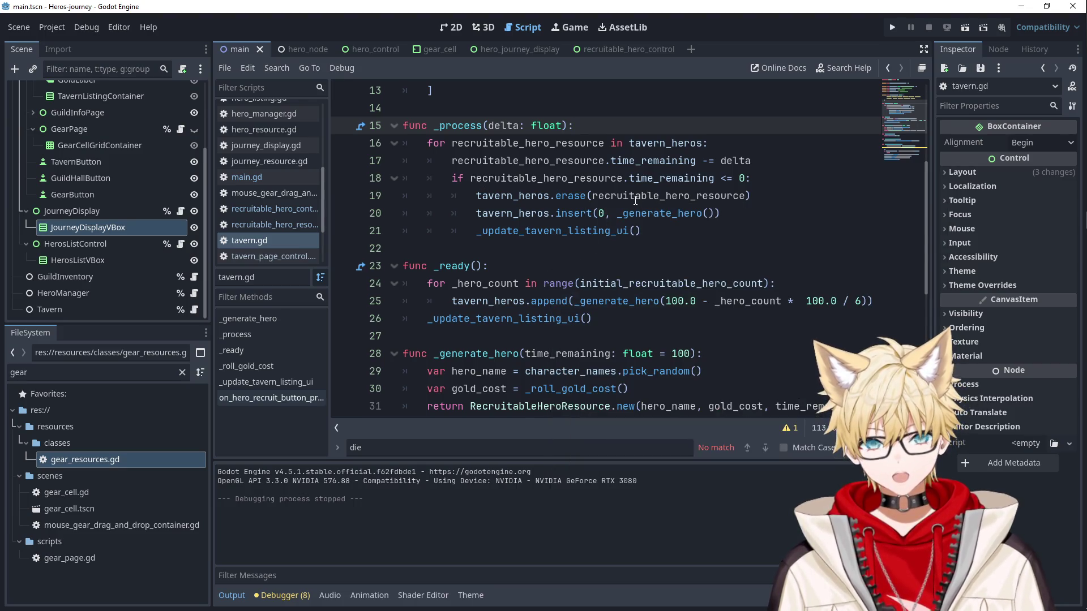
mouse_move(635, 199)
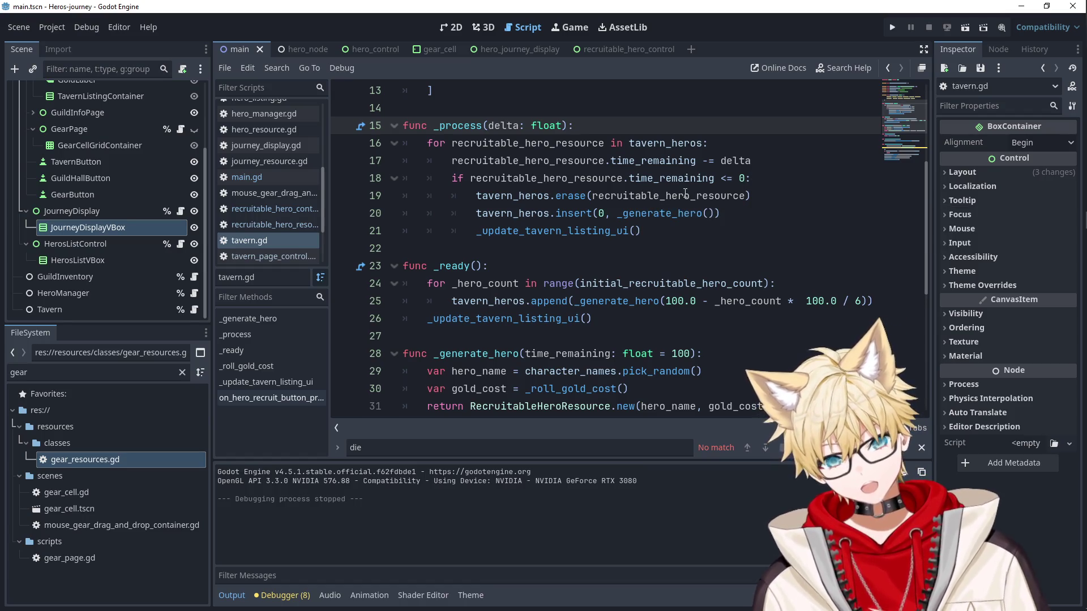
mouse_move(685, 193)
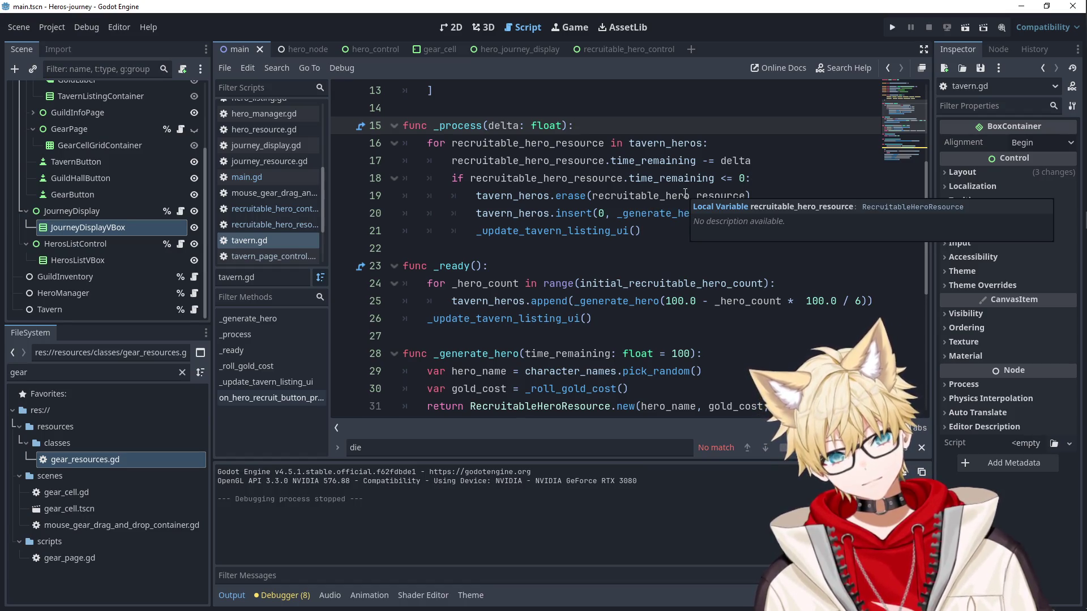
left_click_drag(769, 198, 478, 199)
Rewrite line 19 as tavern_heros[tavern_heros.find(recruitable_hero_resource)] = _generate_hero()
mouse_move(478, 203)
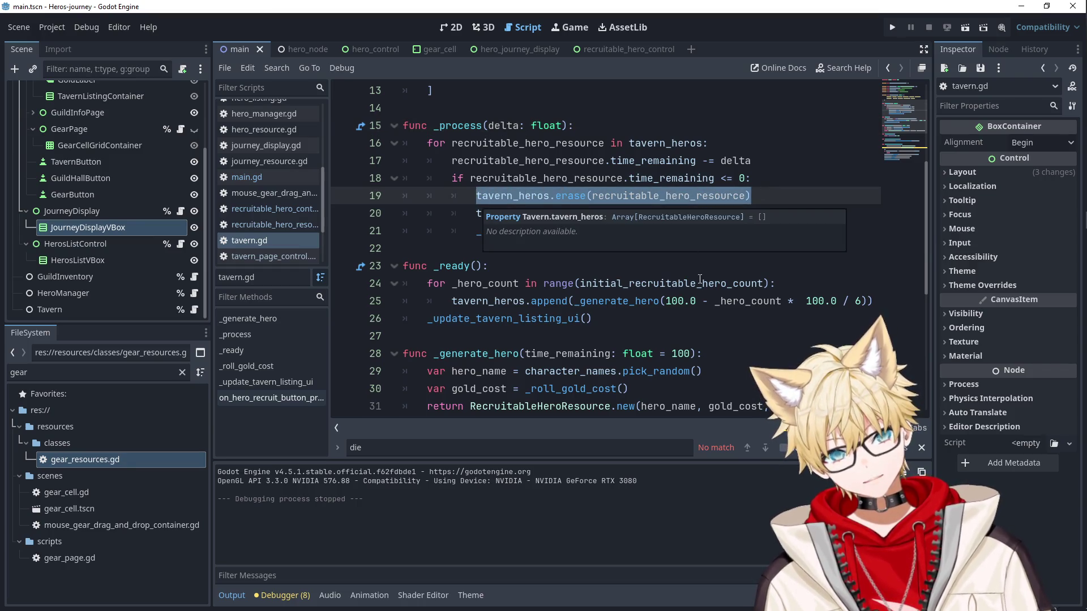
type("tavern")
key("Return")
type("find")
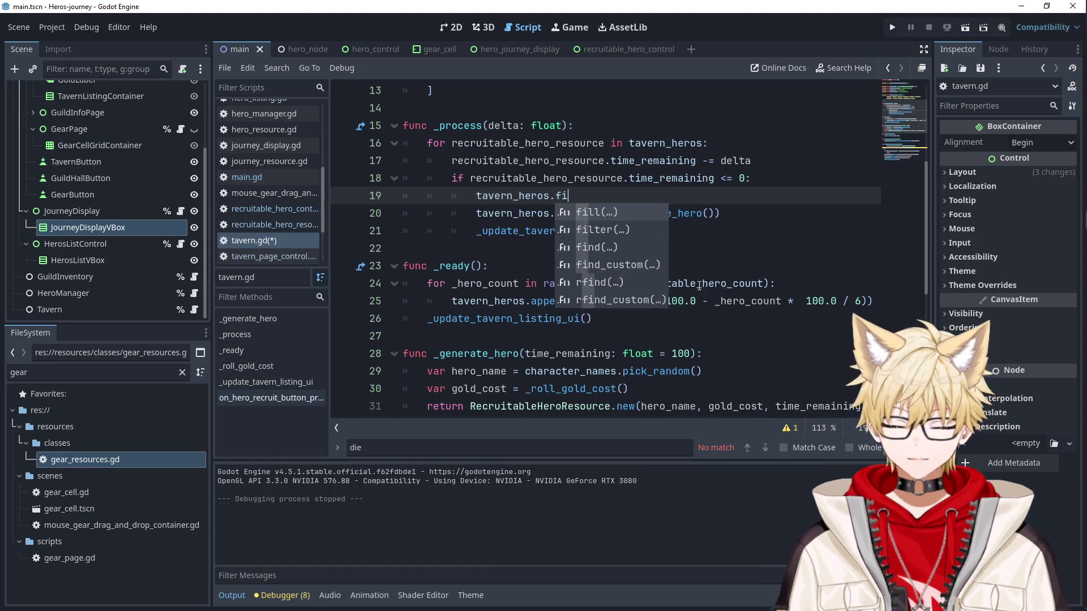
key("Return")
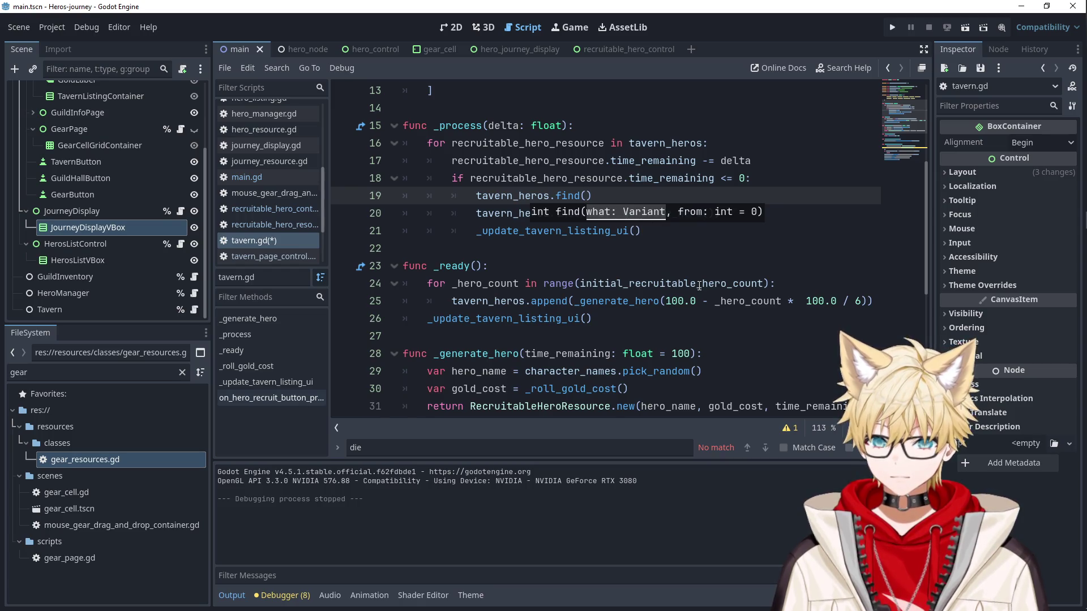
type("recruitable_hero_resource")
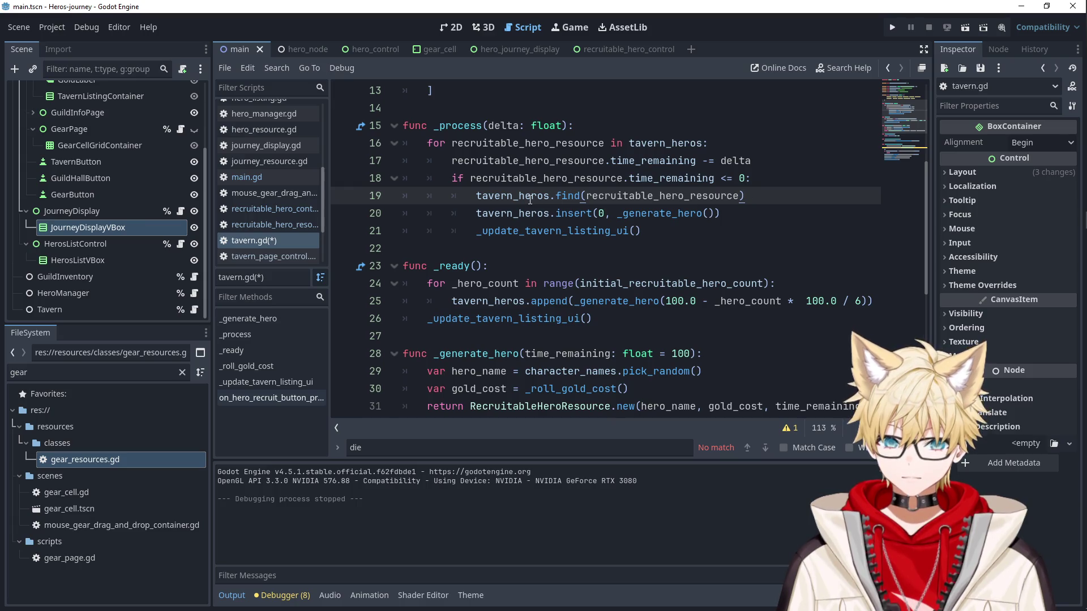
left_click(480, 196)
key("Down")
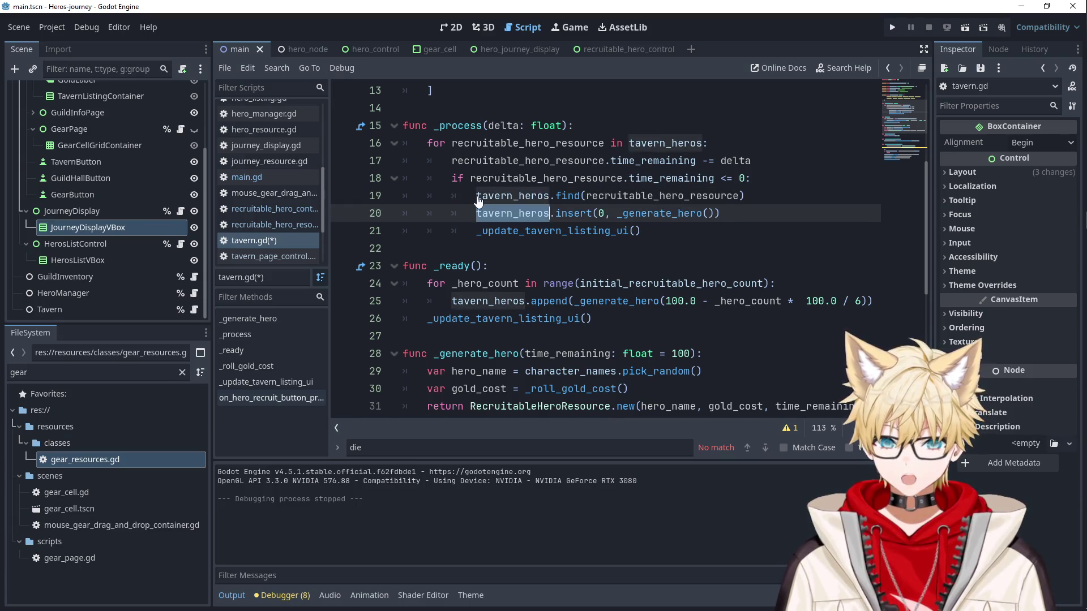
key("Up")
type("tavern_heros[")
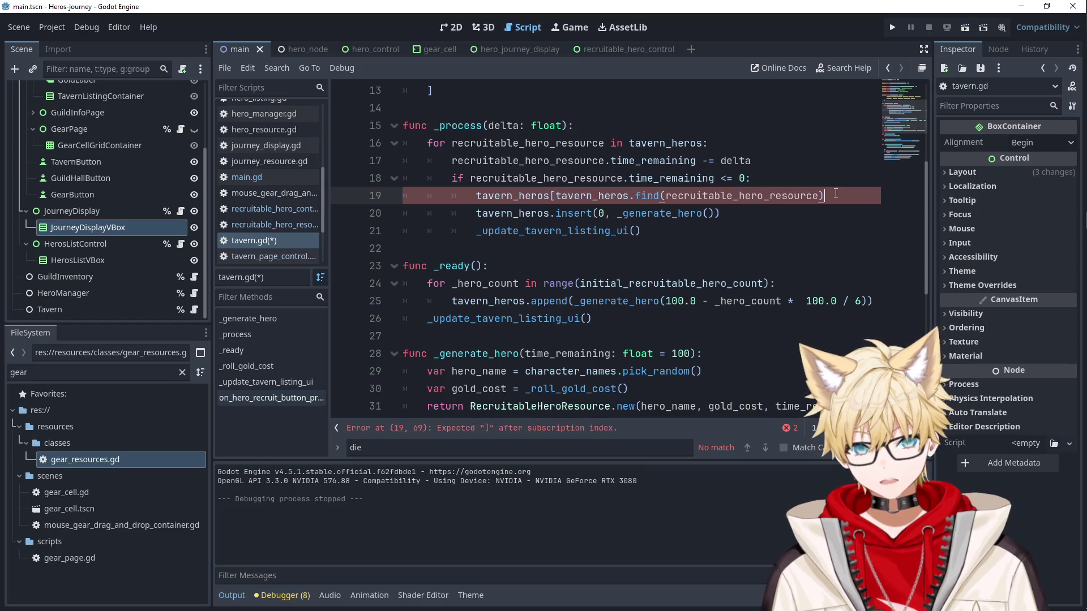
type("] = _generate_hero(")
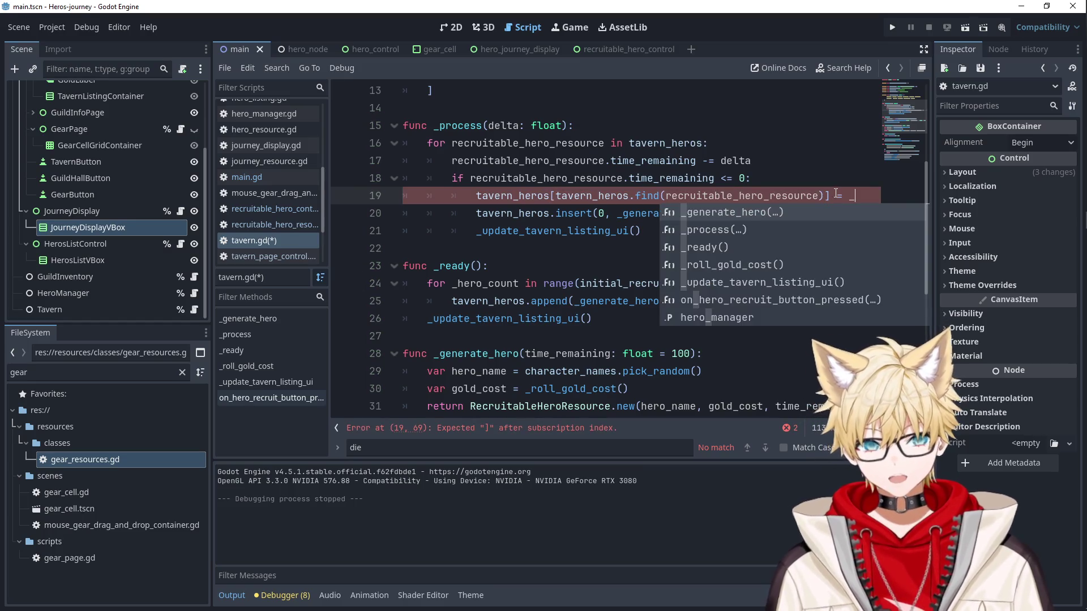
Delete the insert and listing-refresh lines, save tavern.gd, and run the game
left_click_drag(575, 230, 399, 214)
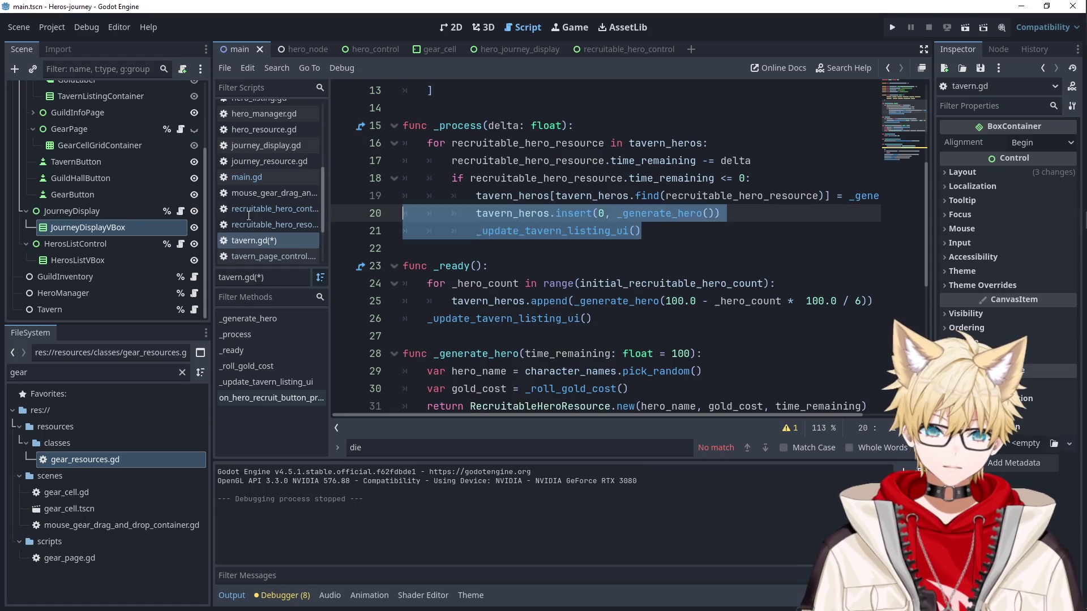
key("BackSpace")
key("Down")
key("BackSpace")
key("Left")
key("ctrl+s")
key("F5")
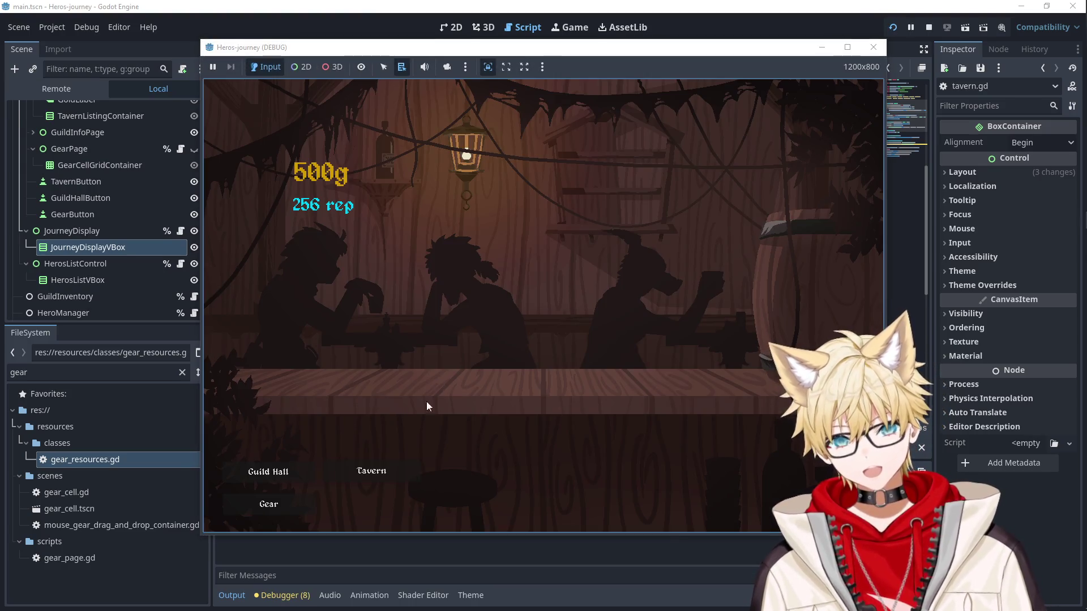
Open the Tavern in the running game to watch recruit cards, then close the game
left_click(349, 477)
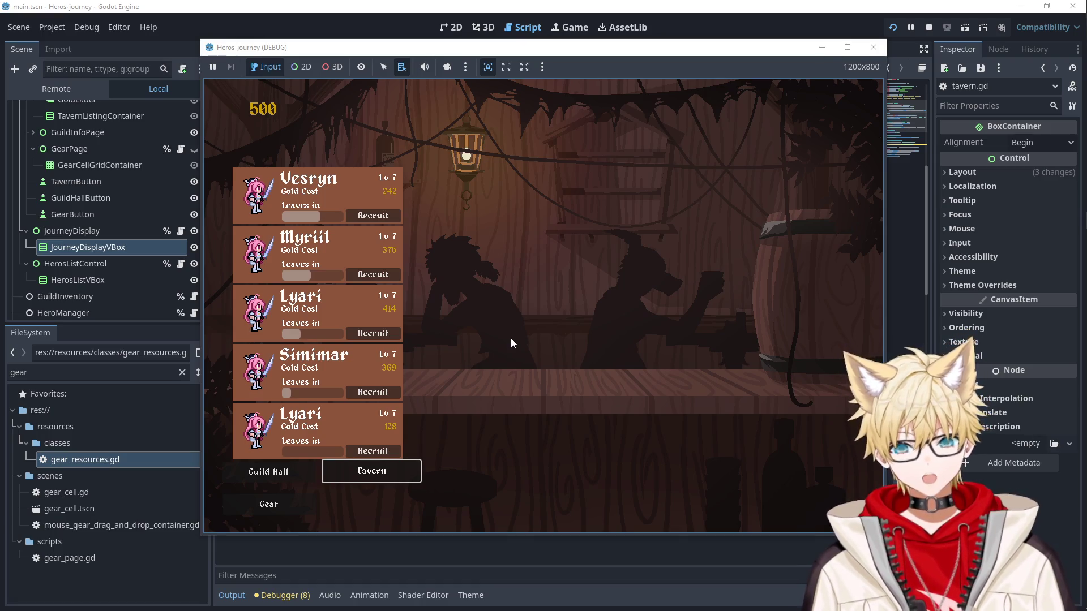
left_click(874, 47)
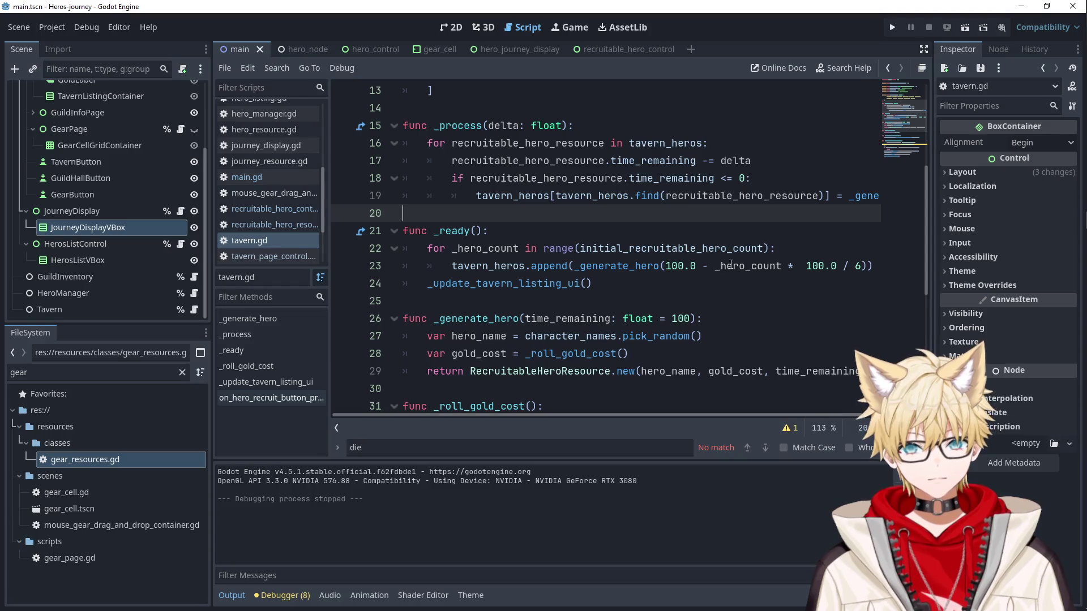
Rename the loop variable with an _index suffix and loop over tavern_heros.size()
double_click(516, 197)
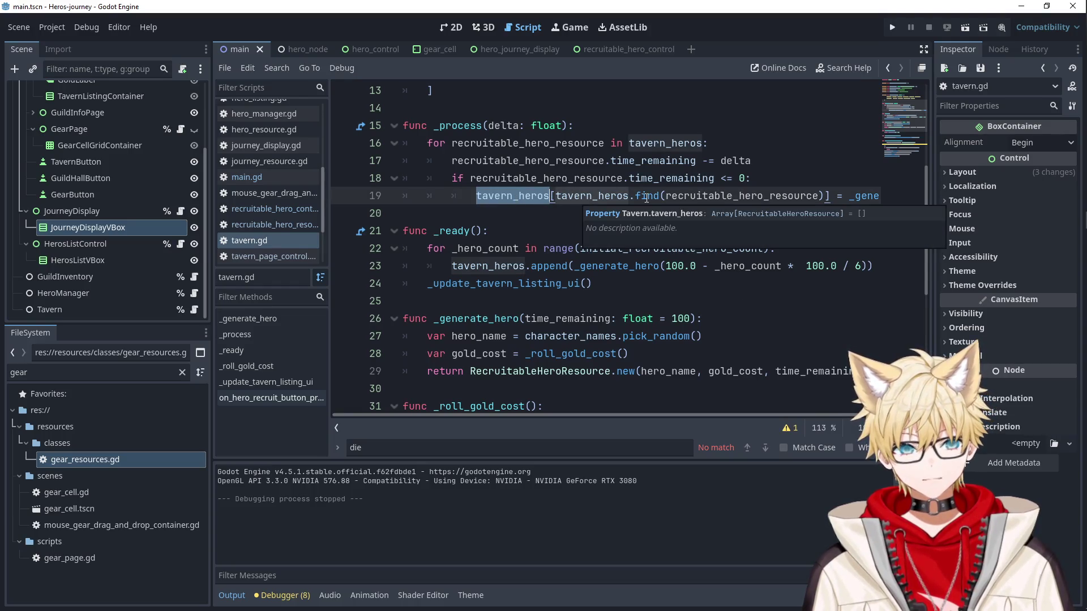
mouse_move(647, 198)
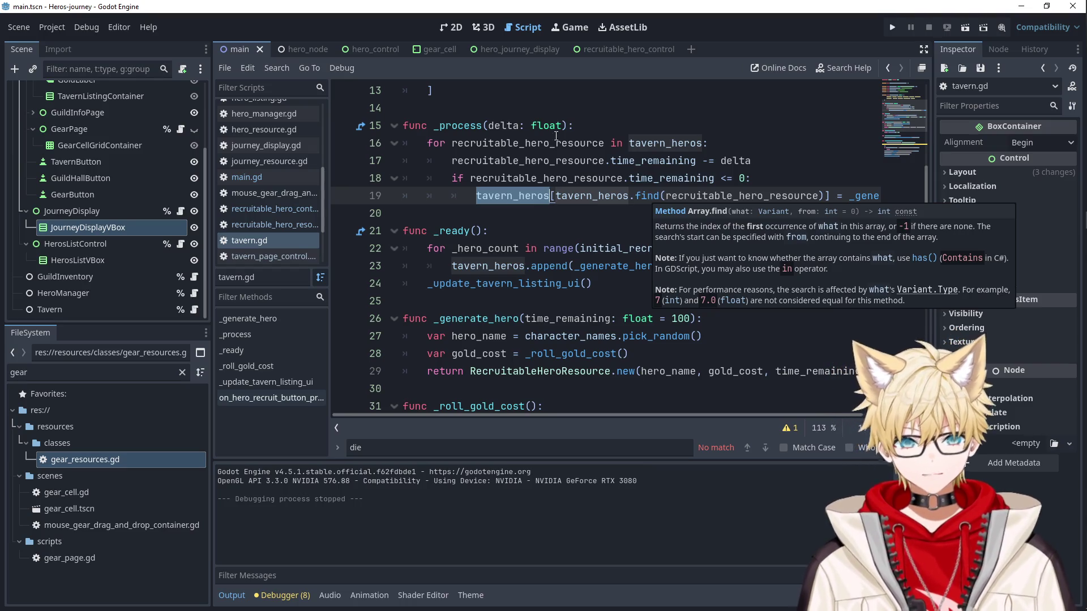
double_click(519, 143)
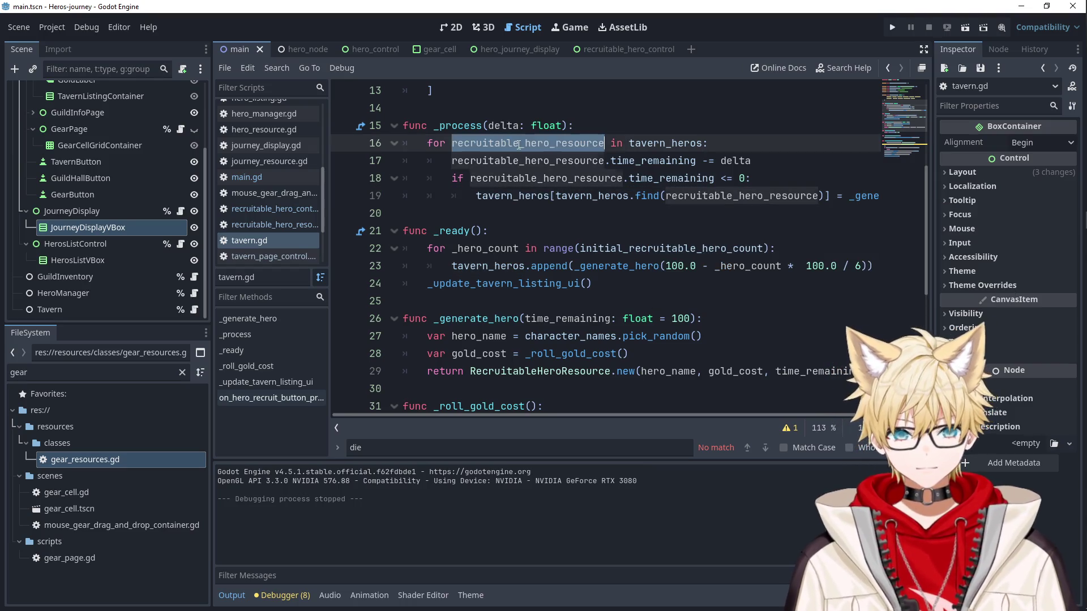
left_click(606, 144)
type("_index")
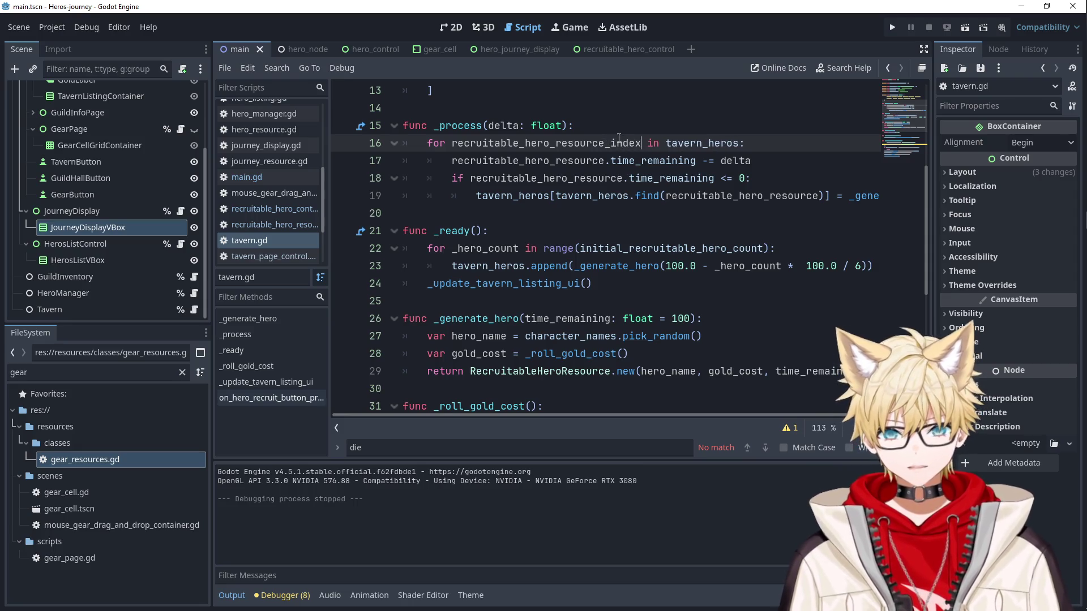
left_click(739, 143)
type(".size()")
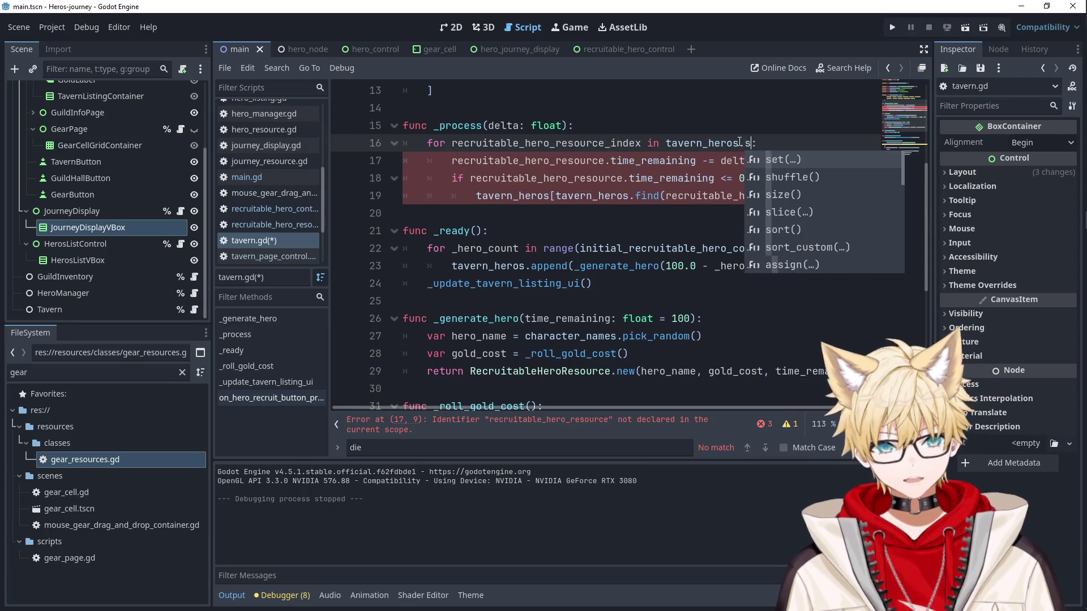
double_click(615, 142)
key("ctrl+c")
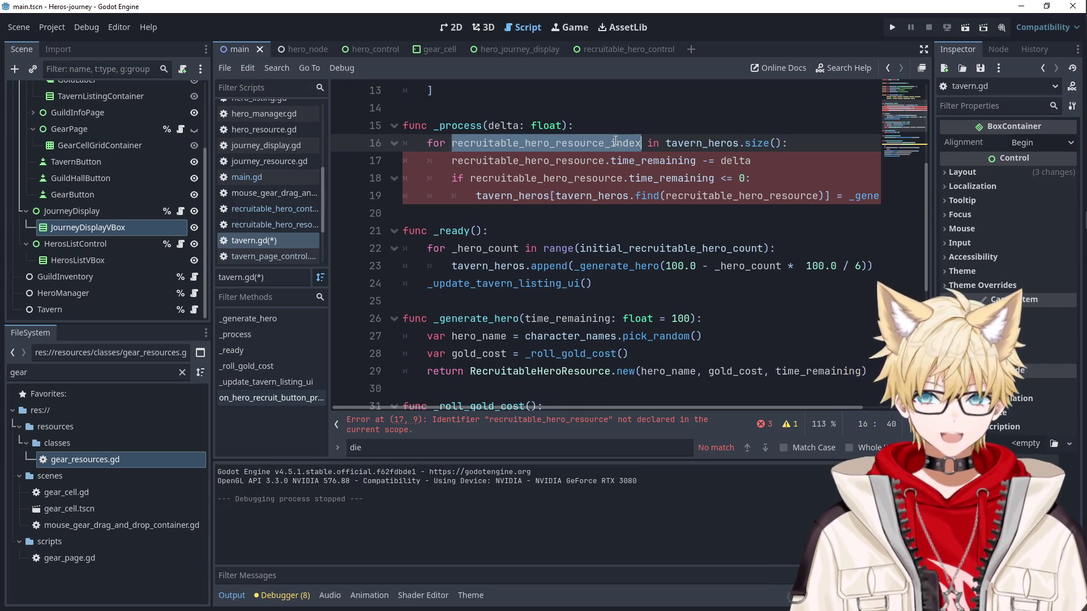
Use tavern_heros[index] in place of recruitable_hero_resource and the find call on lines 17-19
double_click(568, 162)
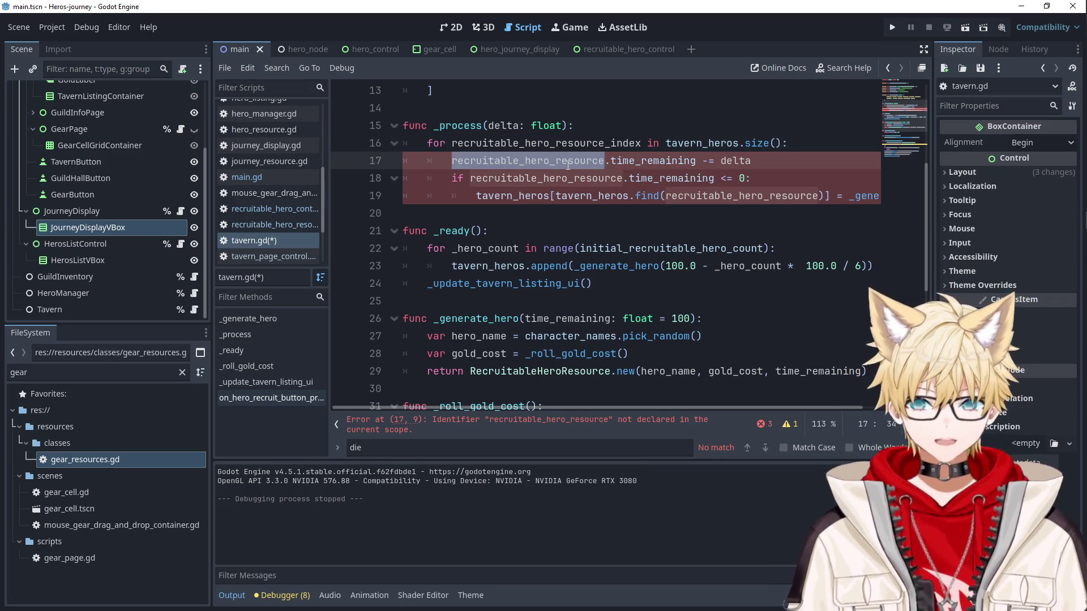
type("tavern_heros[")
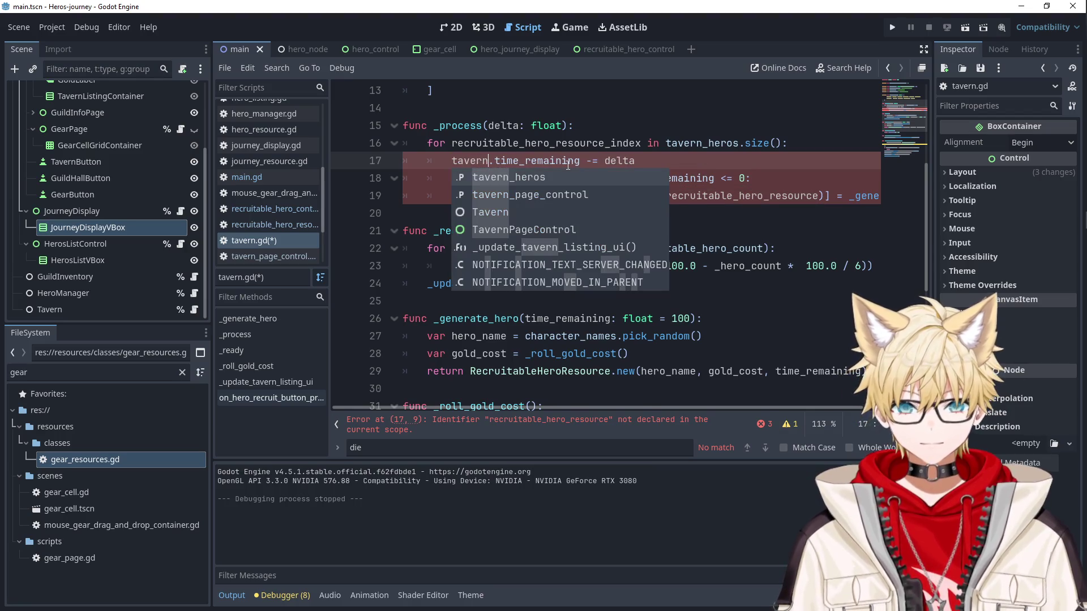
key("ctrl+v")
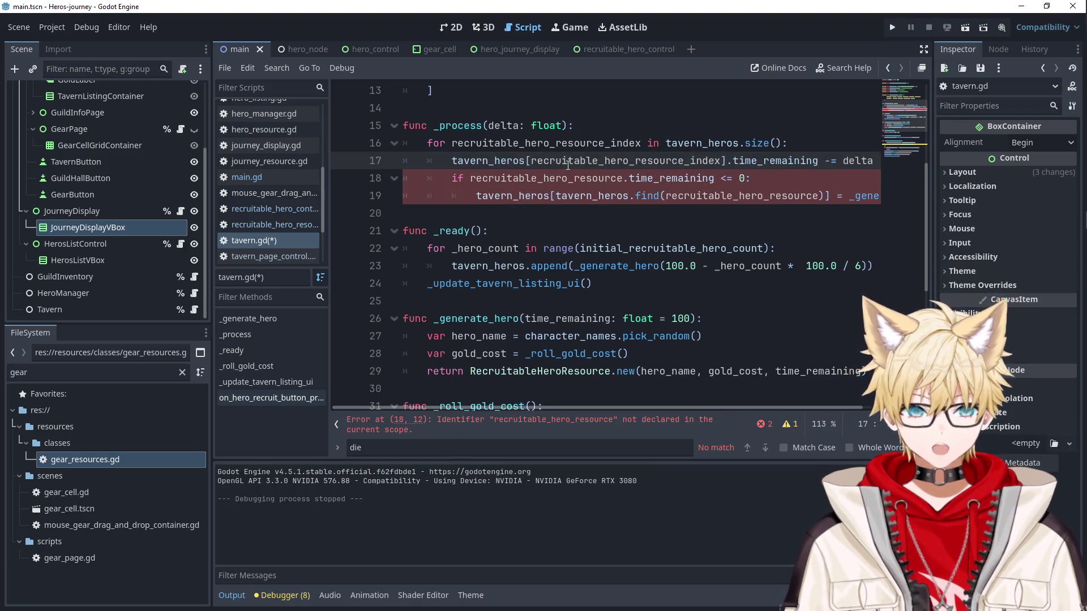
mouse_move(726, 161)
left_mouse_down()
mouse_move(454, 160)
mouse_move(717, 178)
left_mouse_up()
key("ctrl+c")
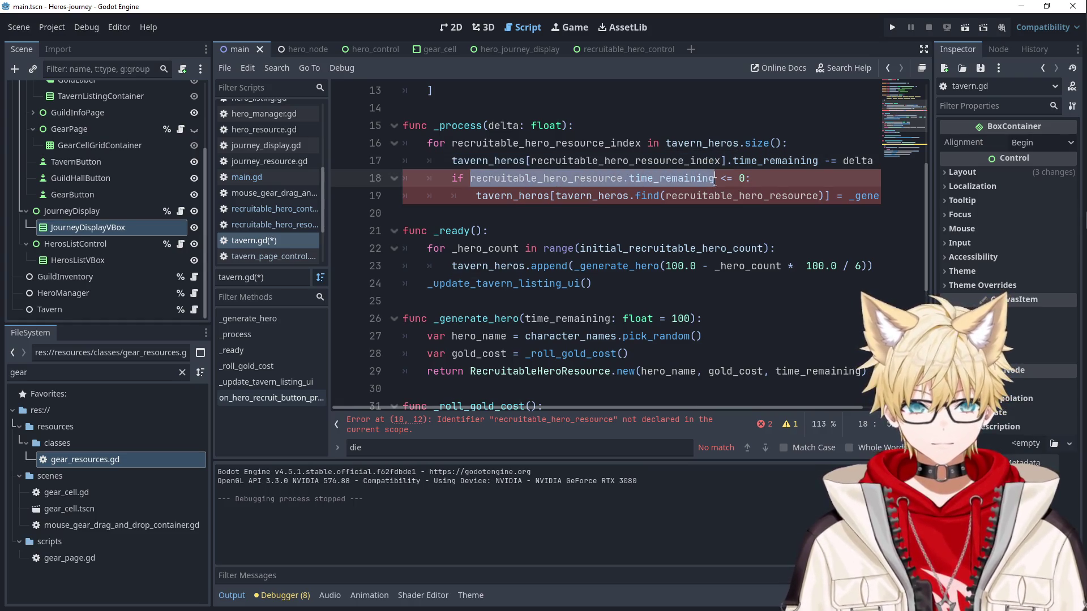
key("ctrl+v")
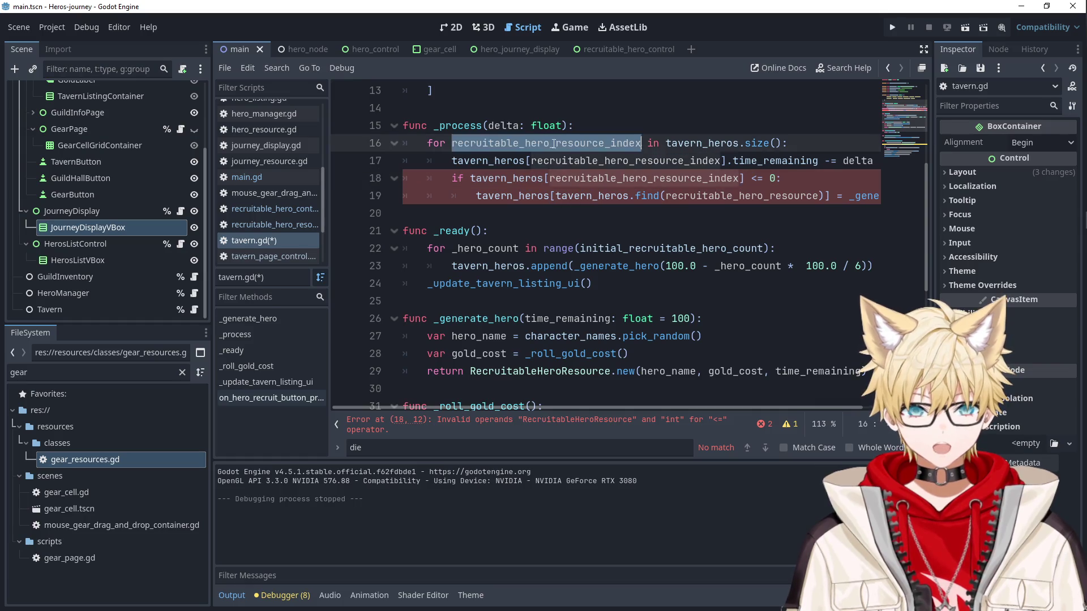
left_click_drag(555, 196, 824, 197)
key("ctrl+v")
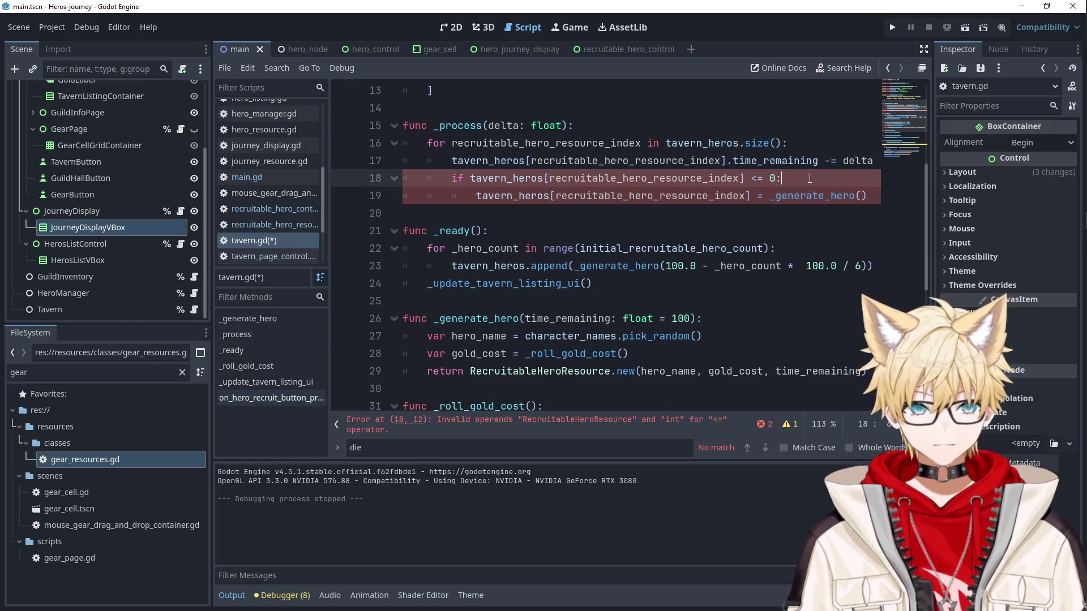
Append .time_remaining to the indexed hero in line 18's expiry check
left_click(730, 163)
left_click_drag(729, 161, 821, 160)
key("ctrl+c")
left_click(745, 178)
key("ctrl+v")
Multiply delta by 5 in the countdown line, save tavern.gd, and run the game
left_click(779, 214)
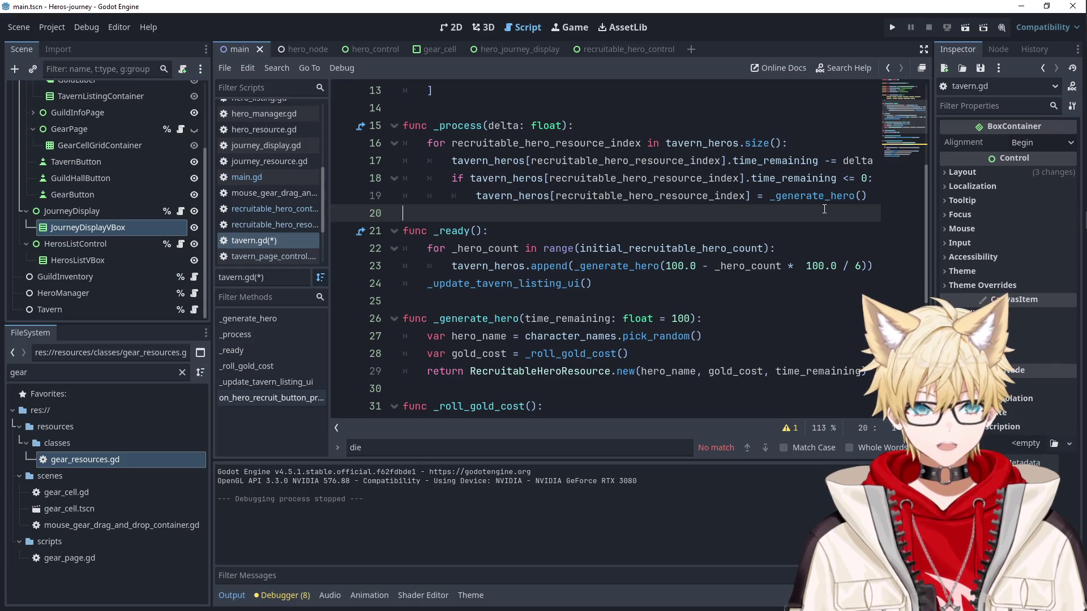
scroll(825, 209, "up", 1)
left_click(874, 213)
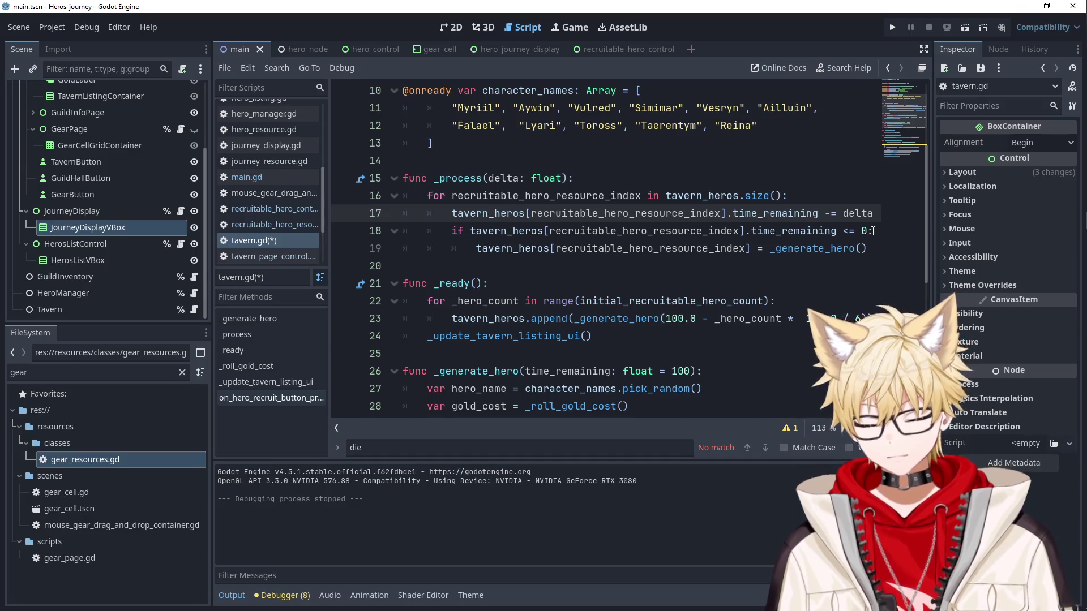
type("* 5")
left_click(735, 196)
key("ctrl+s")
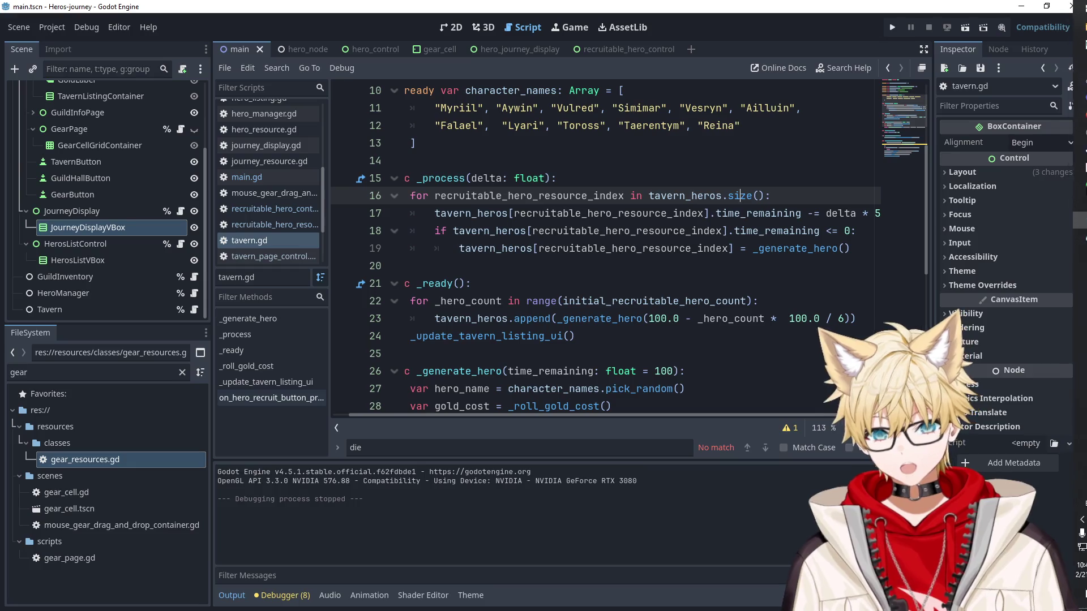
mouse_move(1069, 114)
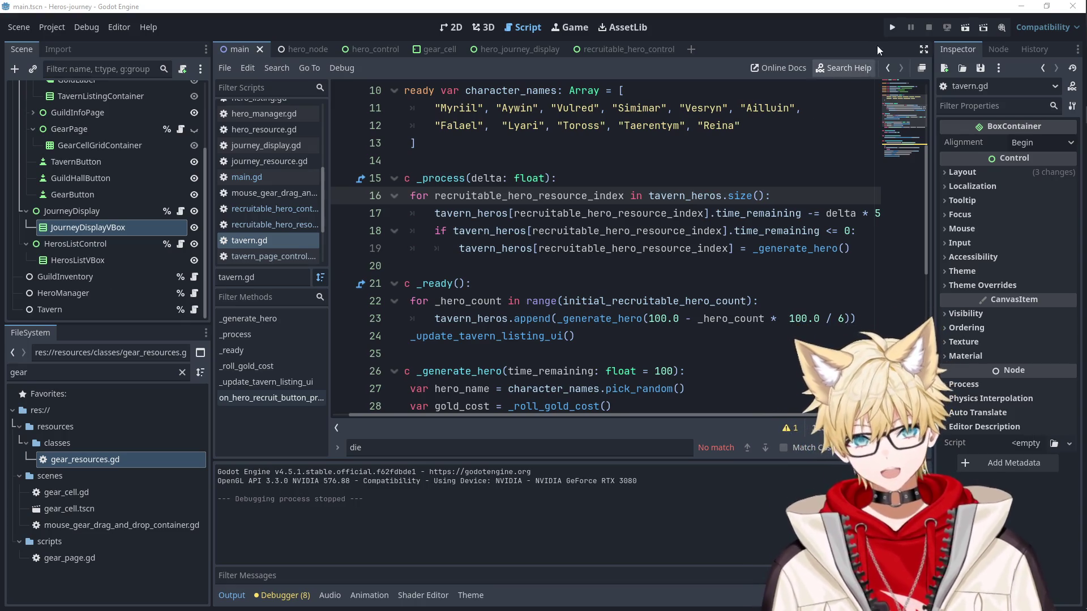
left_click(892, 27)
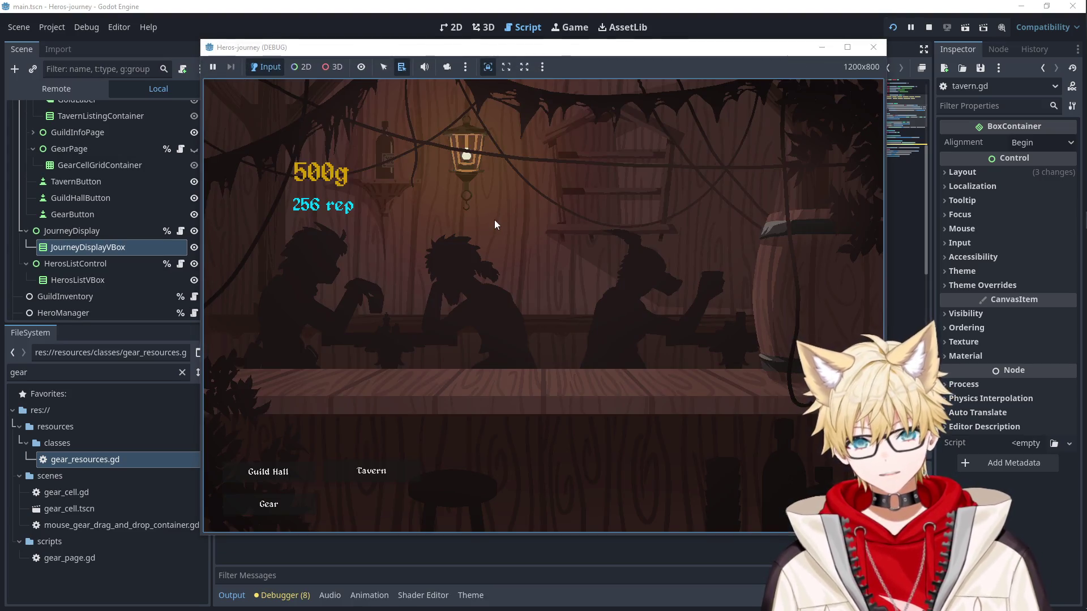
Try the Tavern in the running game, then stop it
left_click(329, 471)
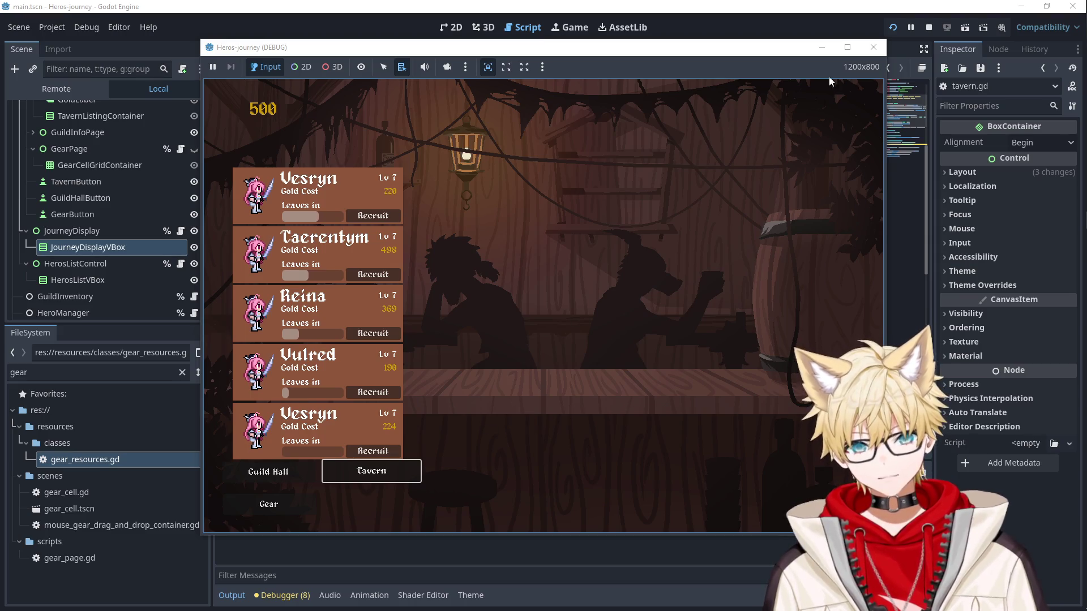
left_click(873, 48)
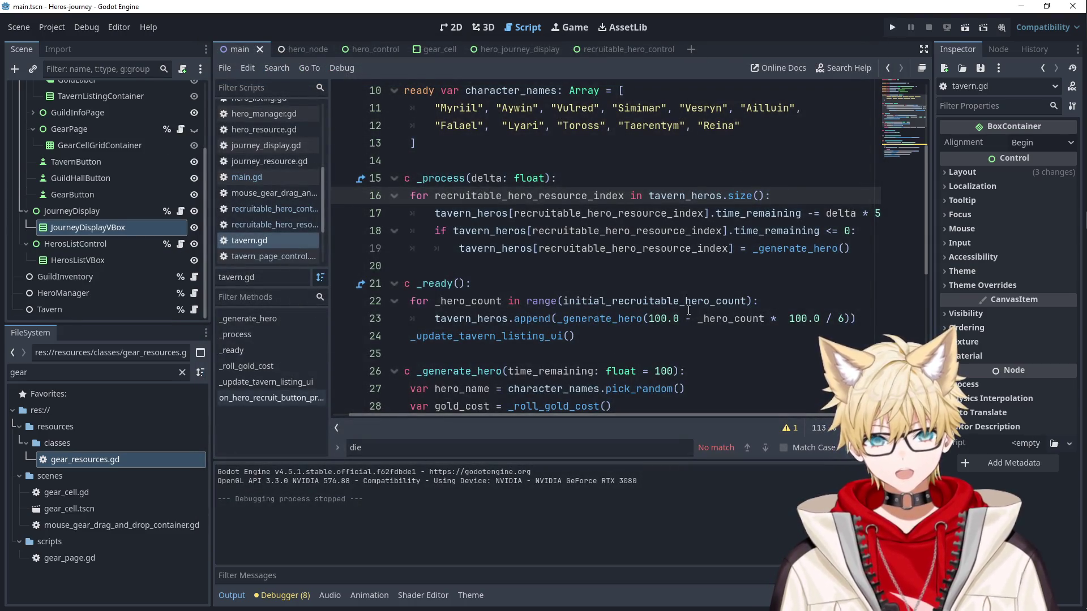
scroll(627, 329, "down", 1)
scroll(509, 419, "left", 1)
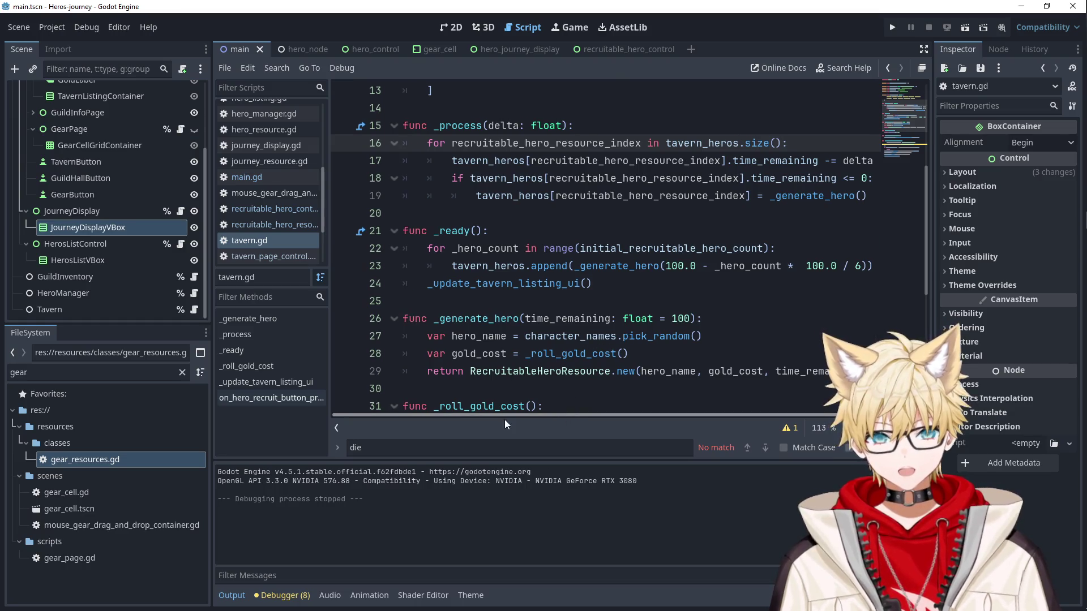
Set a breakpoint on line 19 and rerun, opening the Tavern until execution pauses there
left_click(532, 195)
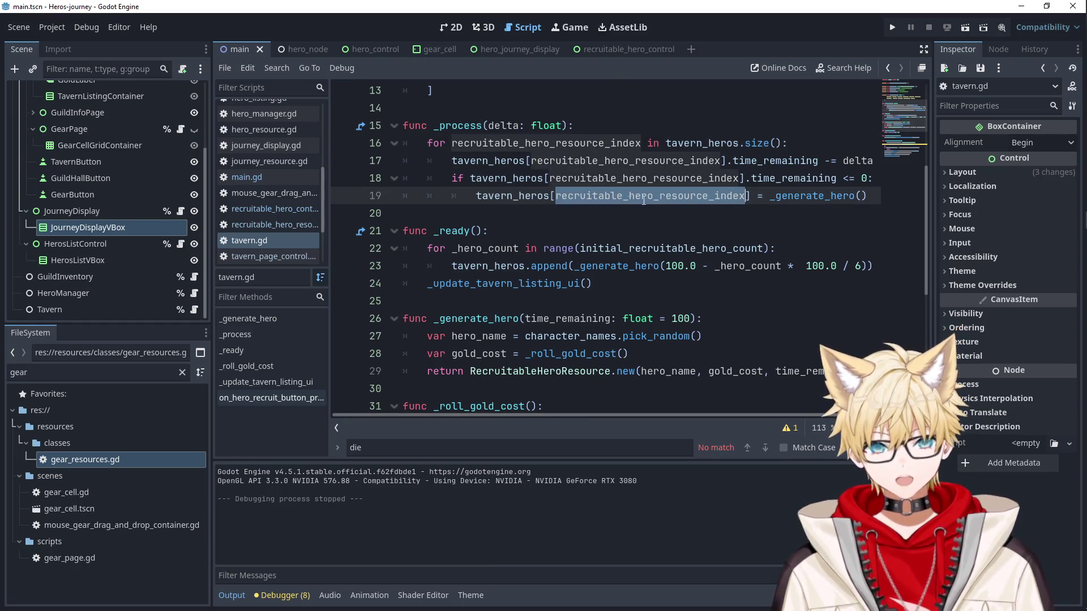
double_click(801, 196)
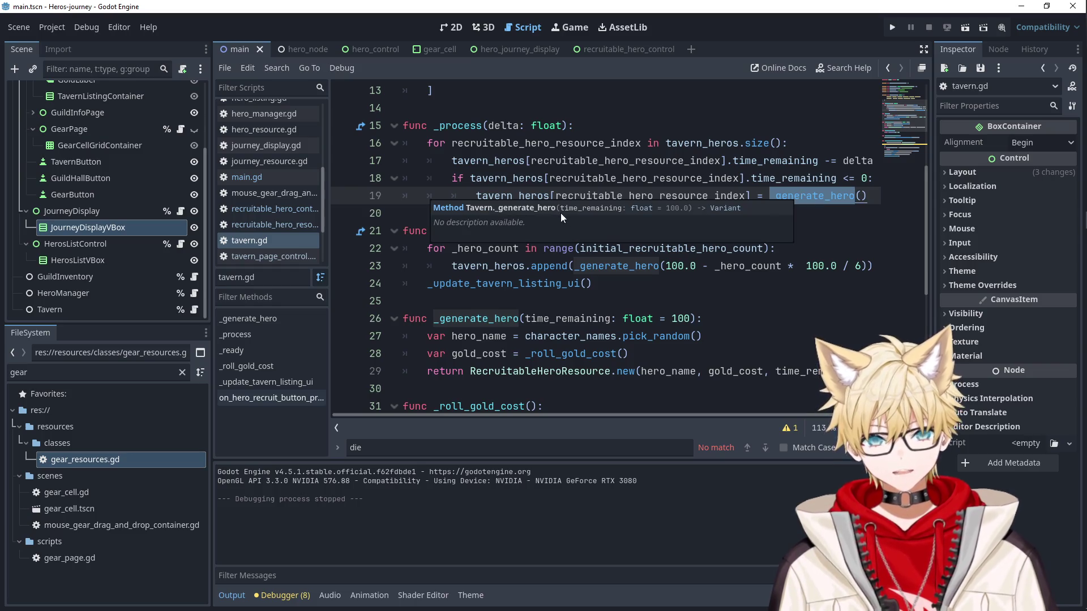
double_click(765, 179)
left_click(345, 197)
left_click(897, 31)
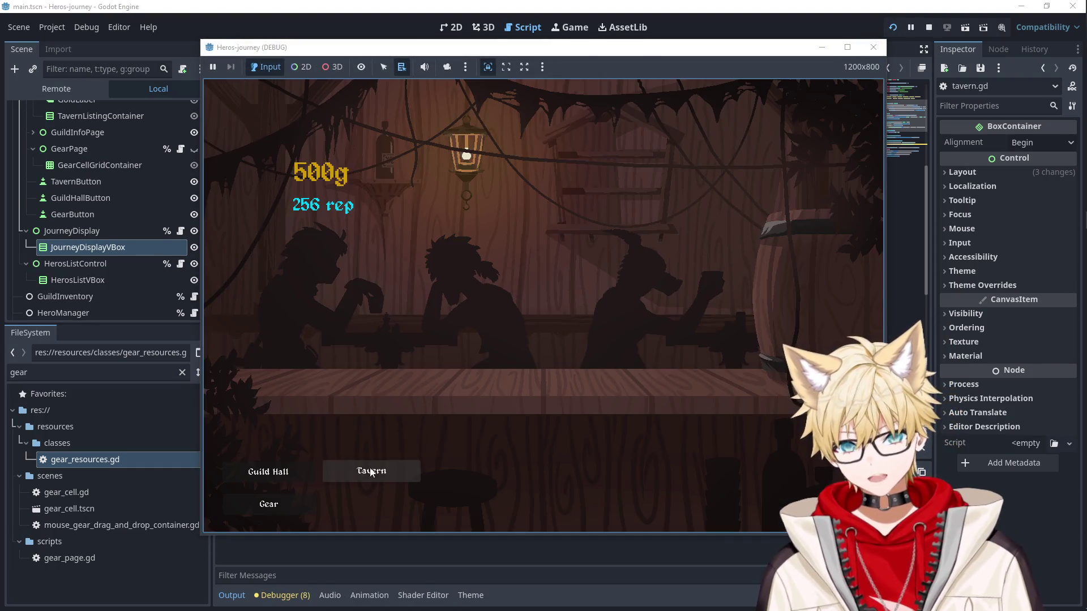
left_click(370, 472)
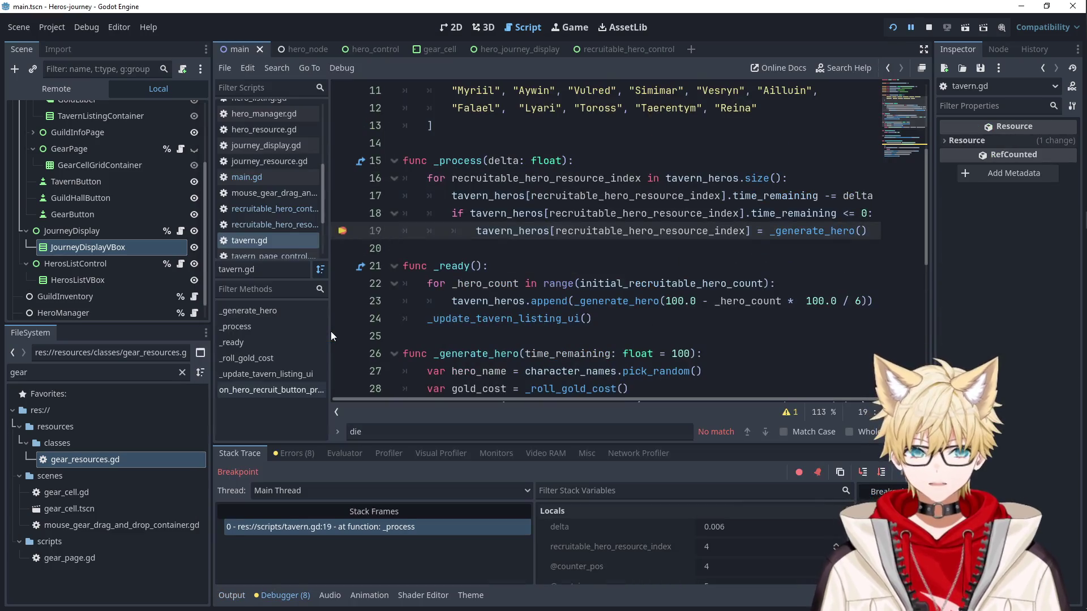
Add _update_tavern_listing_ui() on a new line after line 19, then resume the paused game
double_click(532, 230)
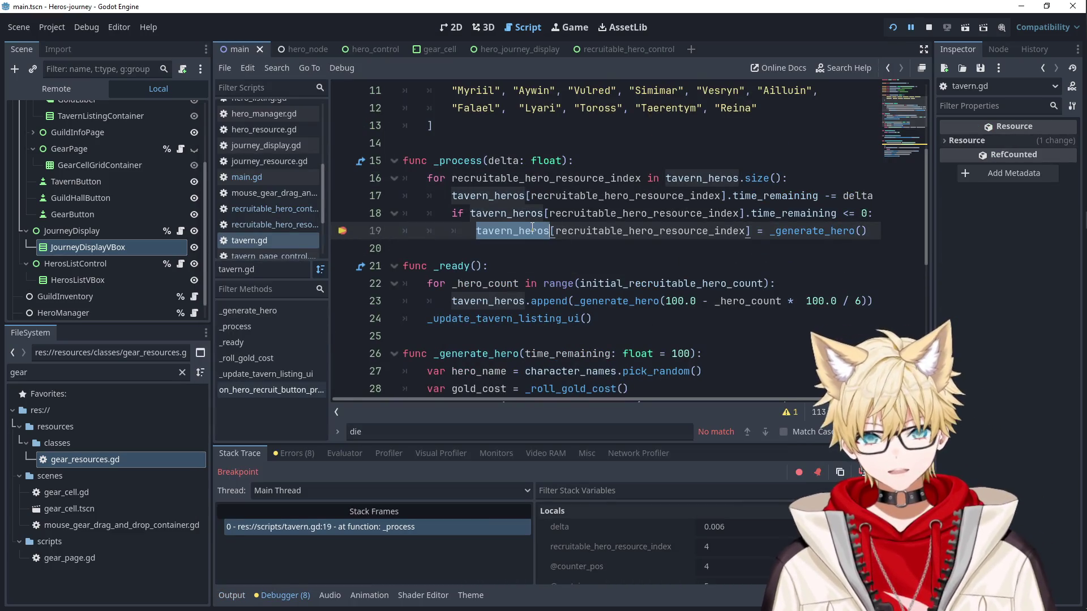
left_click(864, 230)
key("Return")
type("upd")
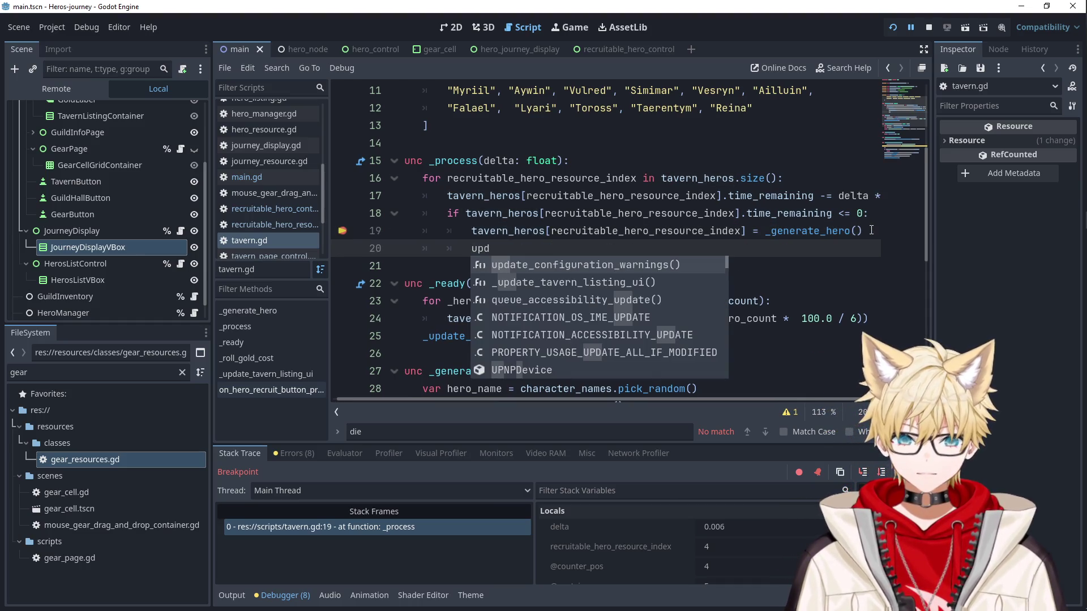
left_click(567, 282)
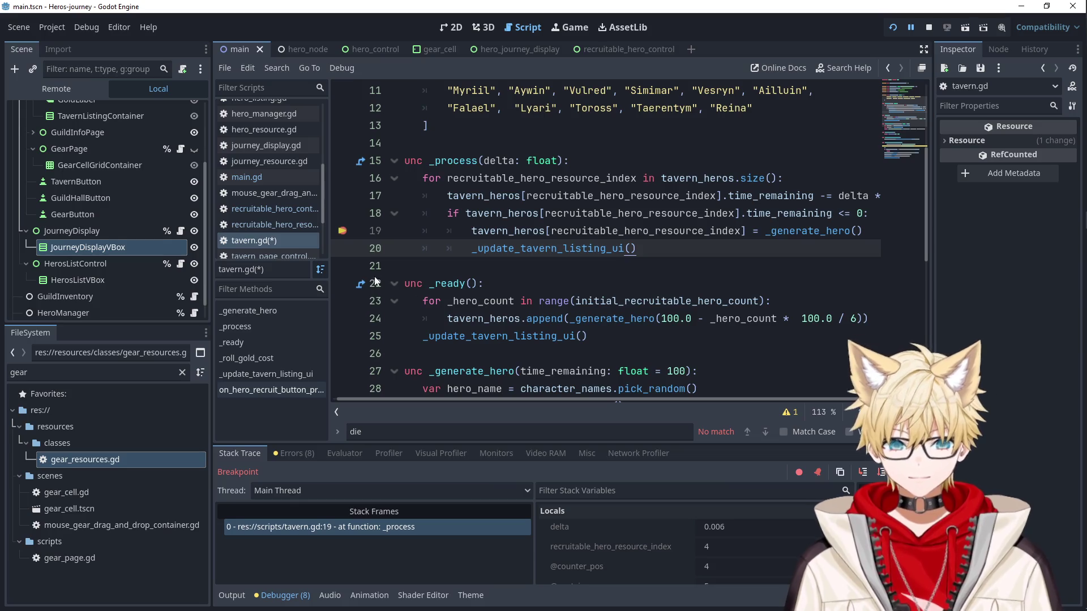
key("F12")
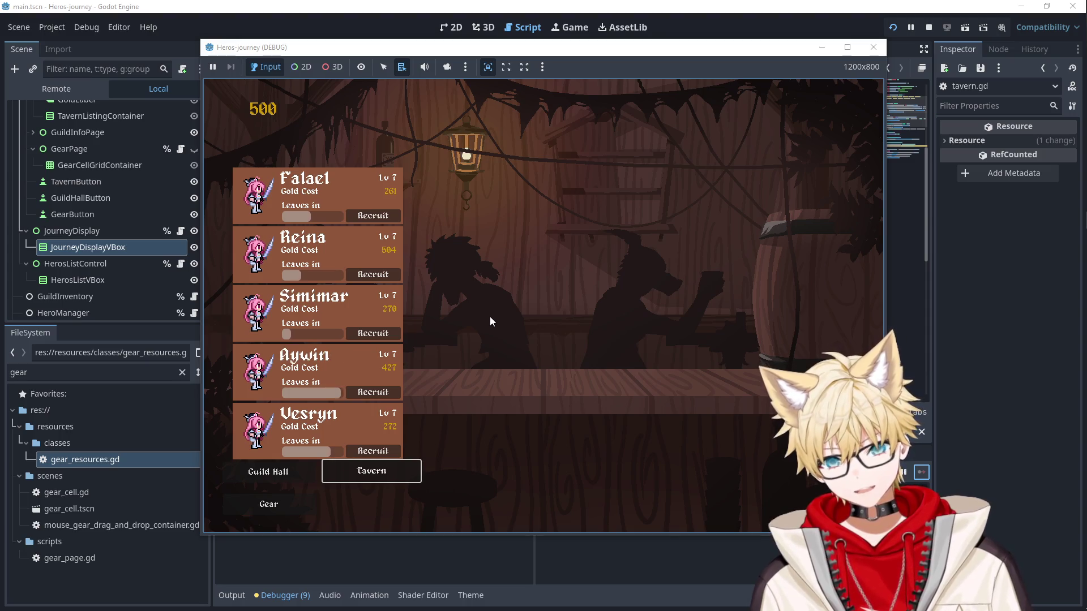
Stop the running game and return to the 2D view of main.tscn
left_click(873, 47)
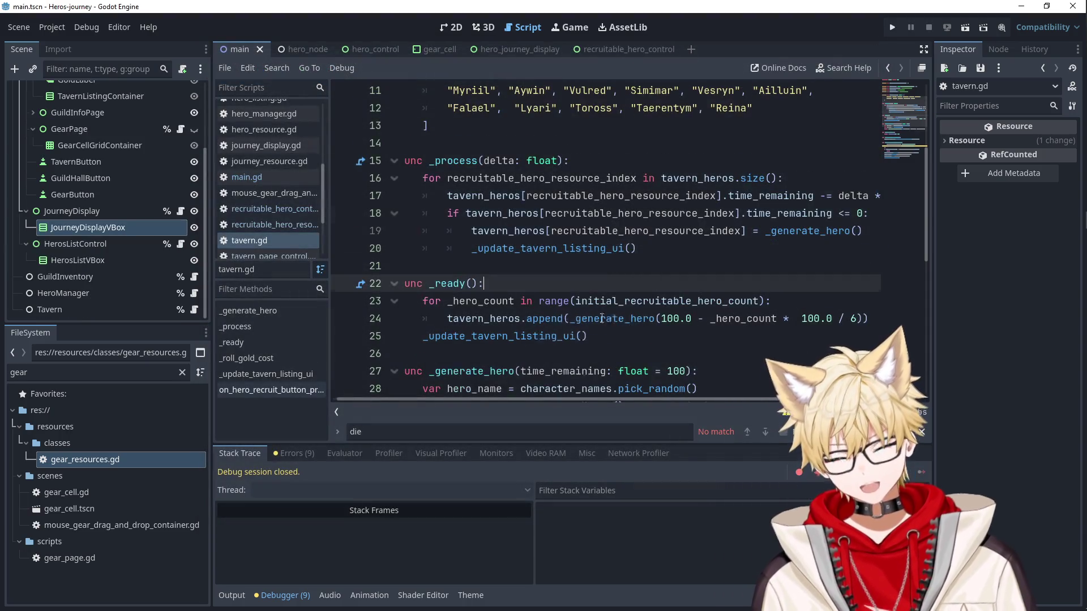
scroll(580, 300, "down", 3)
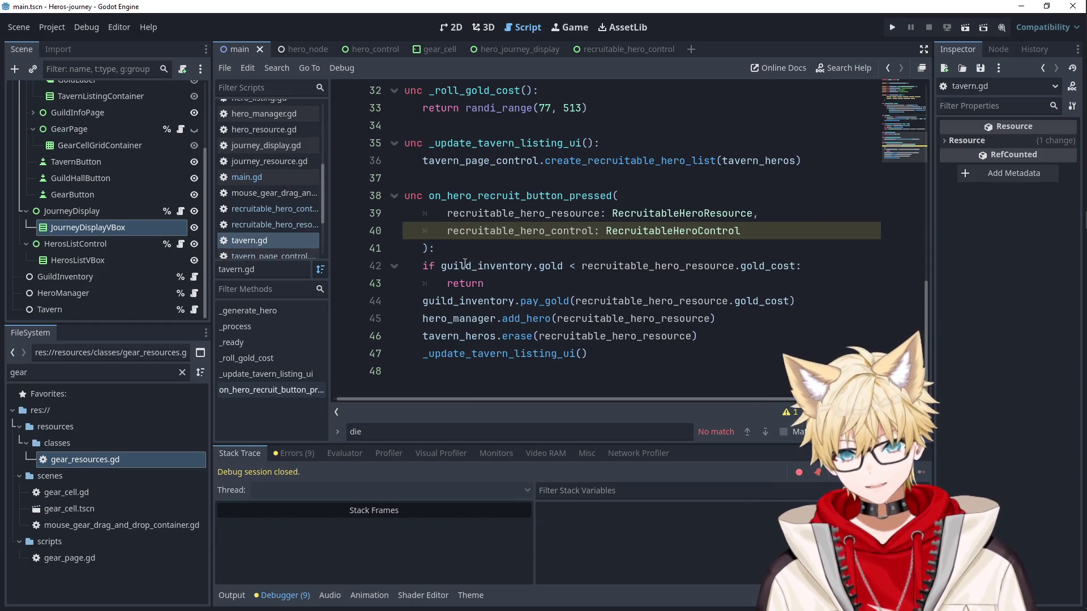
left_click(447, 27)
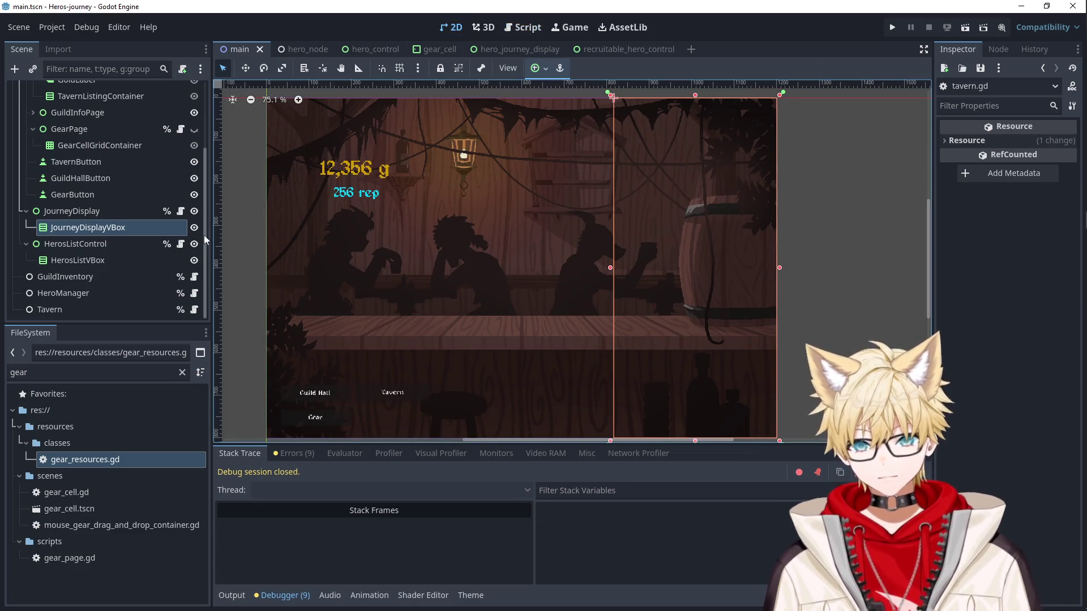
scroll(134, 187, "up", 3)
Browse the scene tree nodes: TavernPageControl, GearCellGridContainer, GuildInfoPage, JourneyDisplay, TavernListingContainer
left_click(91, 127)
left_click(93, 158)
left_click(87, 188)
left_click(80, 222)
left_click(85, 238)
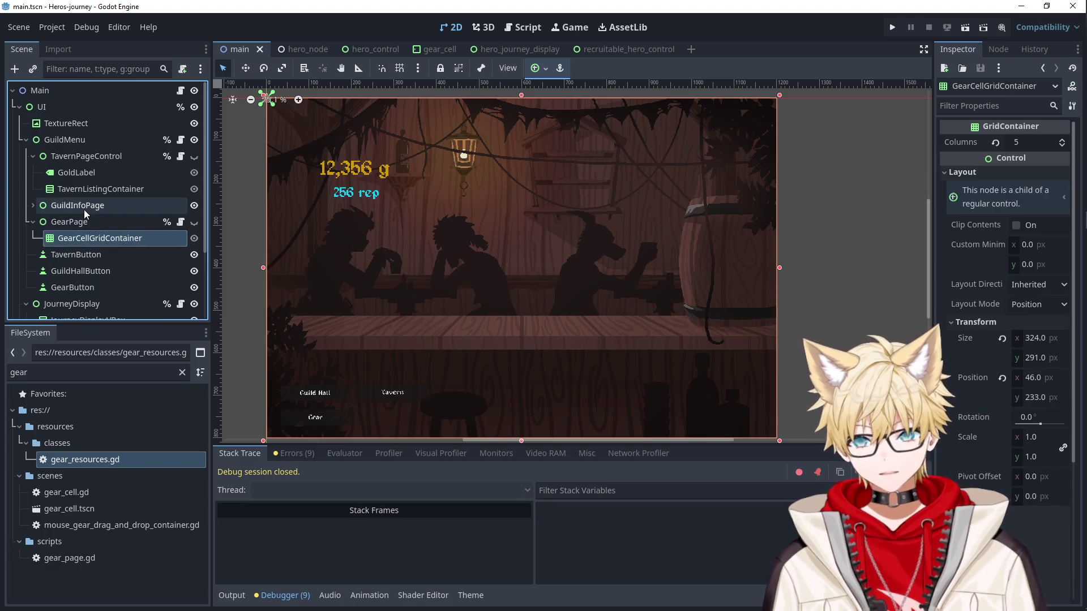
left_click(83, 209)
scroll(83, 209, "down", 1)
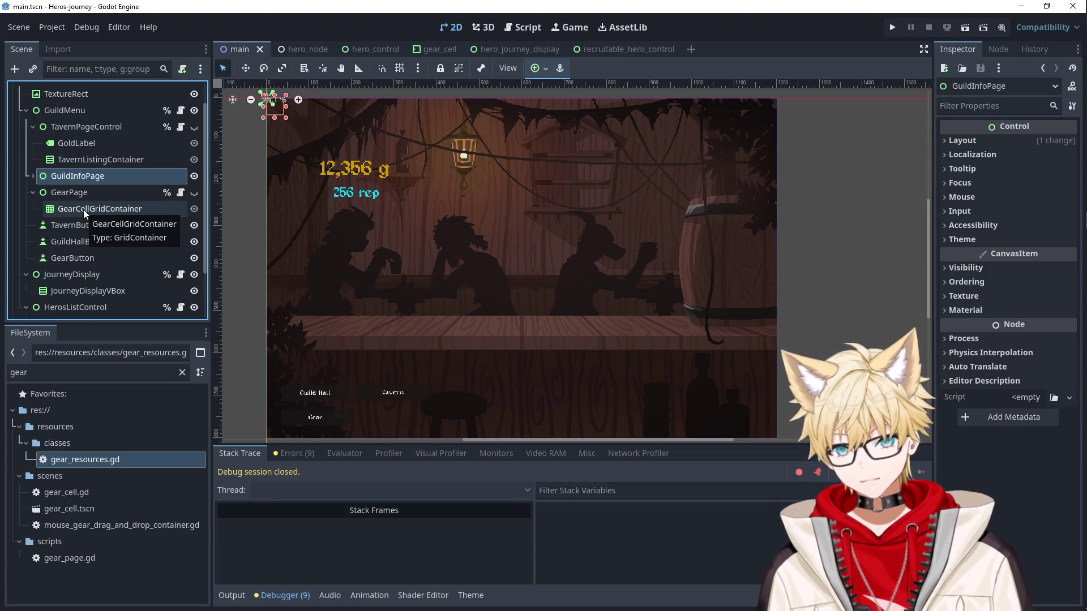
scroll(84, 210, "down", 1)
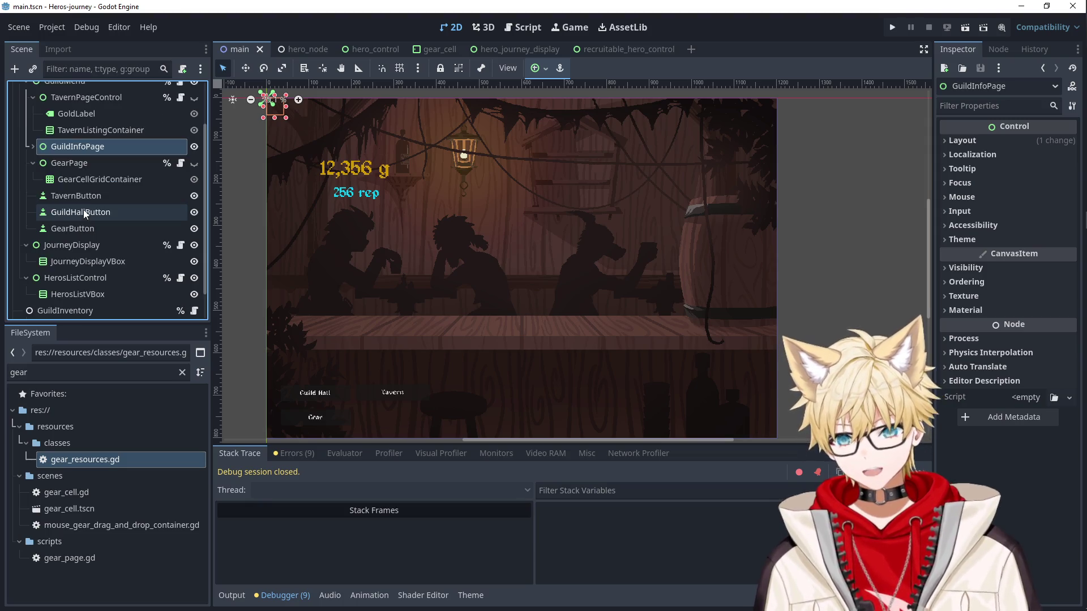
left_click(76, 242)
scroll(72, 272, "up", 3)
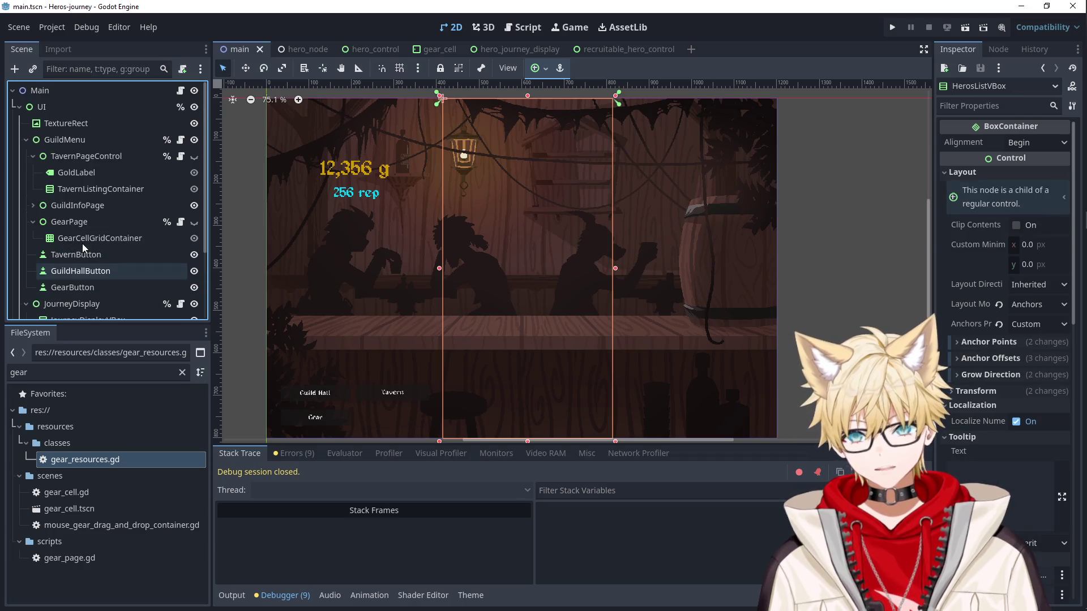
left_click(70, 190)
left_click(67, 155)
left_click(70, 189)
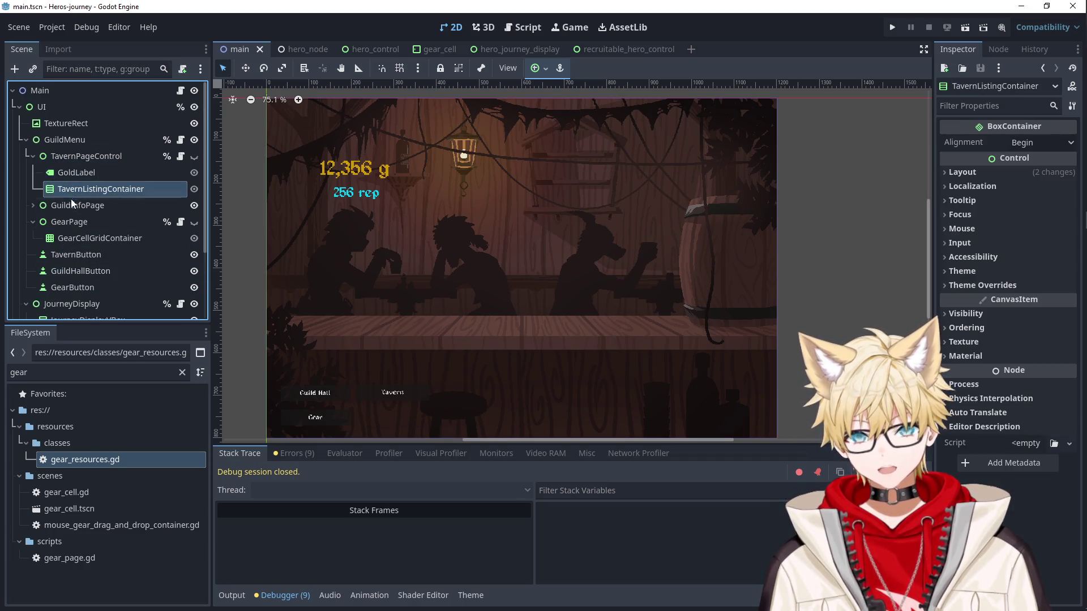
left_click(68, 237)
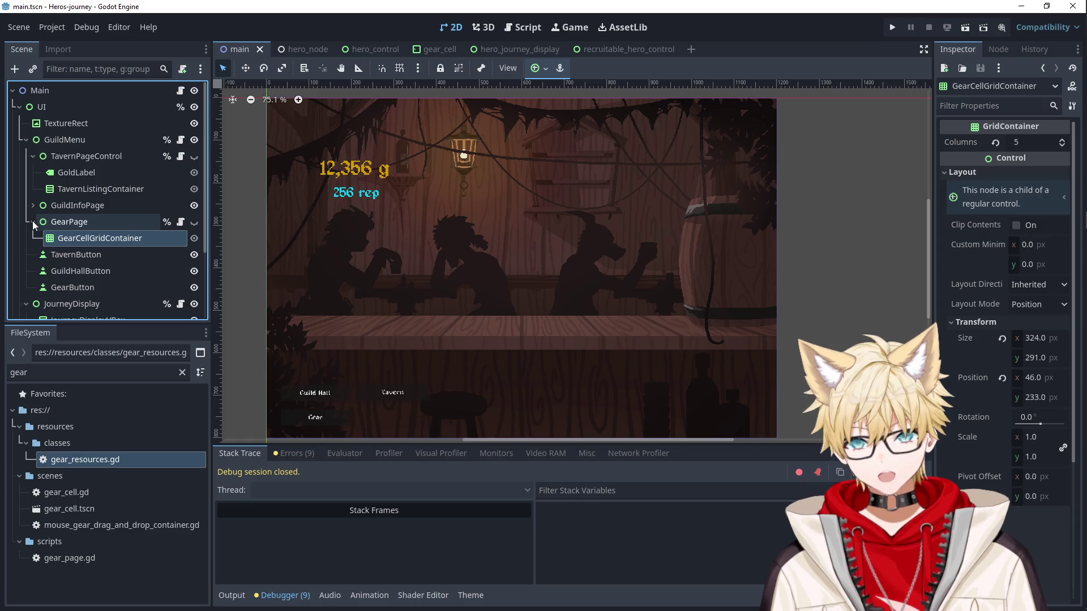
scroll(57, 258, "down", 2)
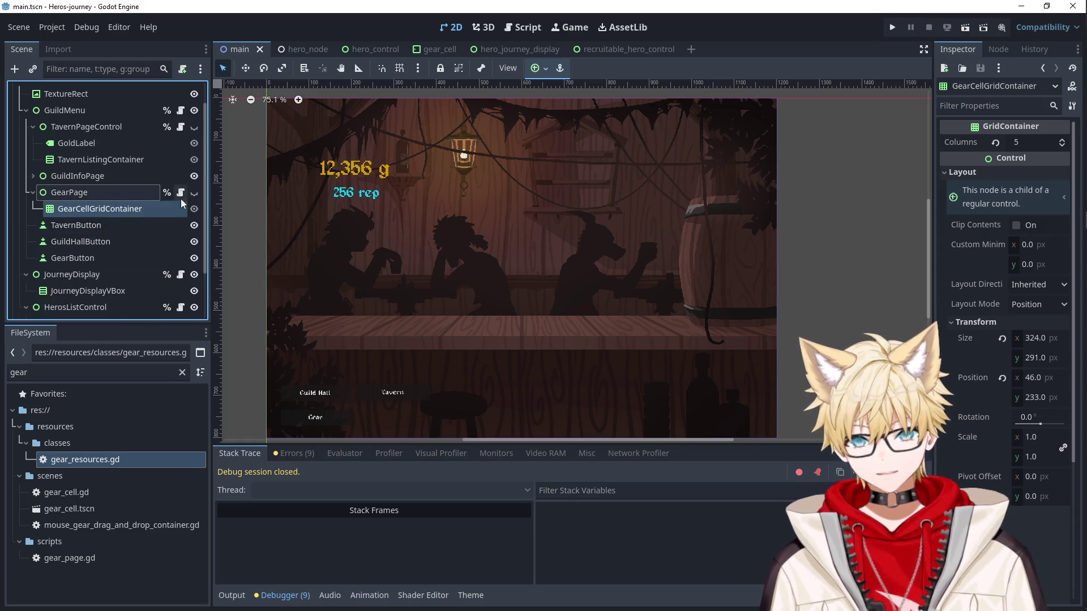
Show TavernPageControl, nudge TavernListingContainer up slightly, then hide TavernPageControl again
left_click(194, 193)
left_click(192, 190)
scroll(129, 211, "up", 2)
left_click(195, 156)
left_click(124, 156)
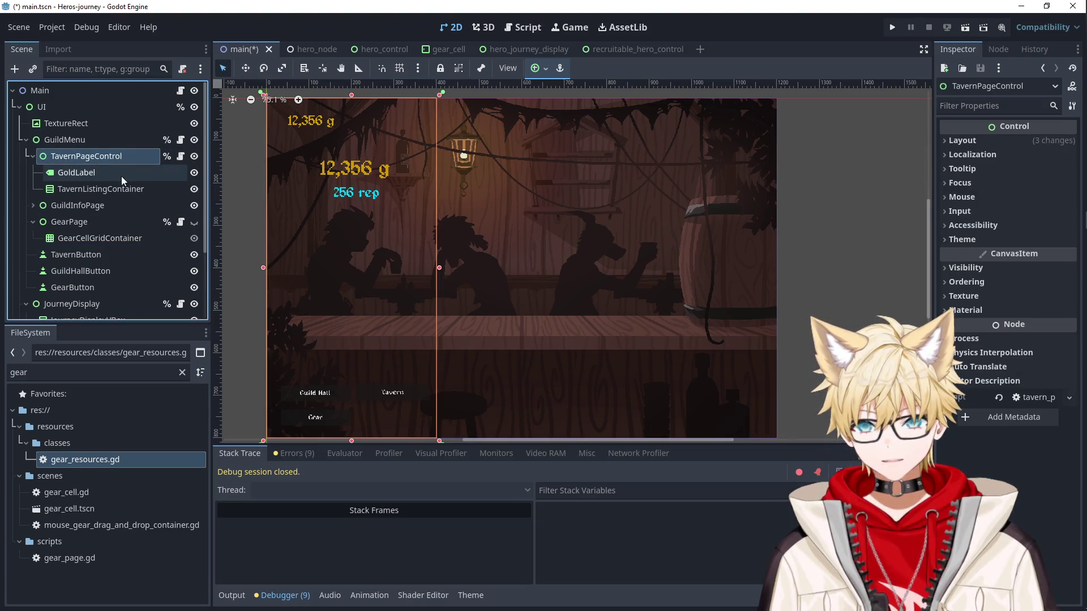
left_click(113, 189)
left_click_drag(357, 310, 358, 291)
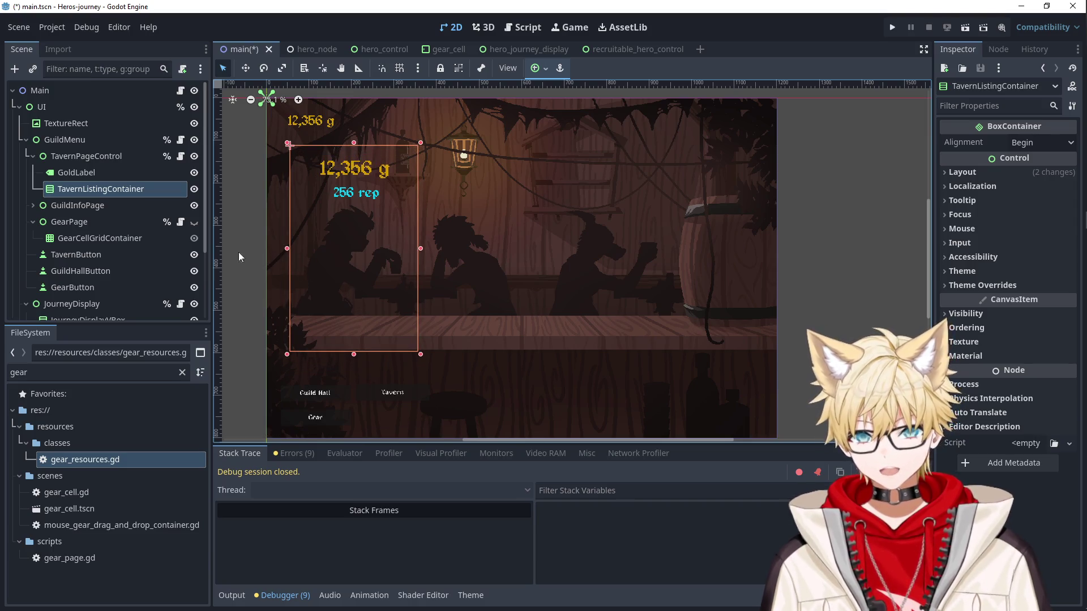
left_click(193, 157)
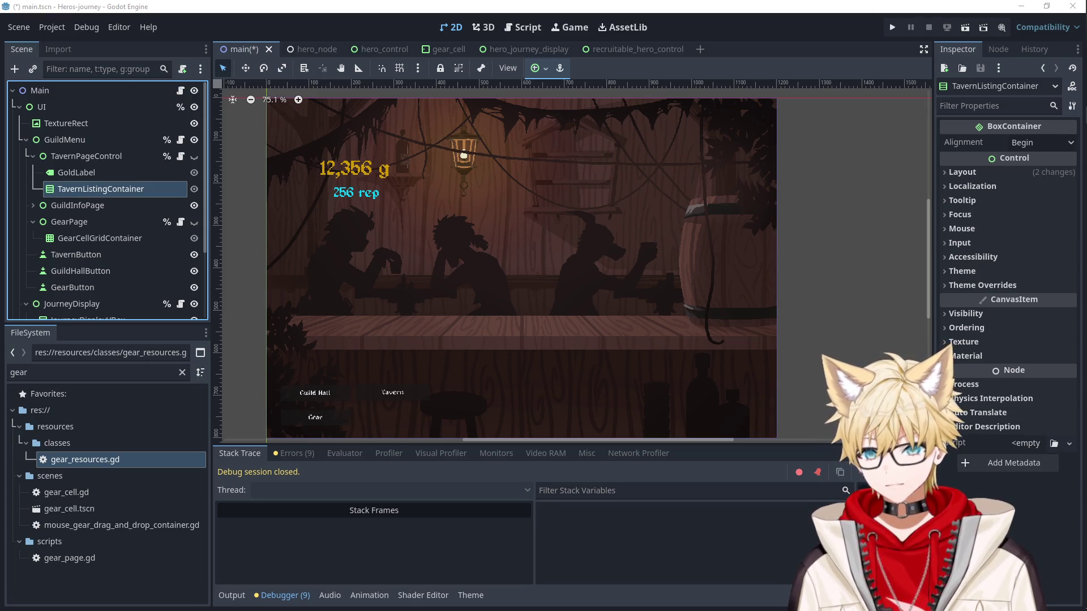
Save main.tscn and run the game, view the tavern's five recruits, then stop
left_click(892, 28)
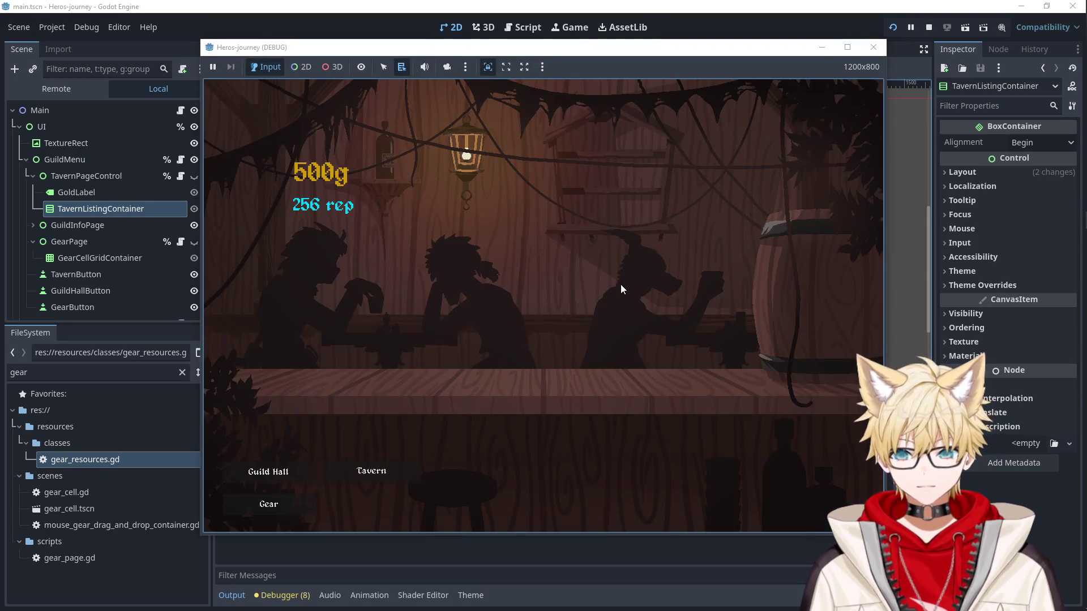
left_click(365, 472)
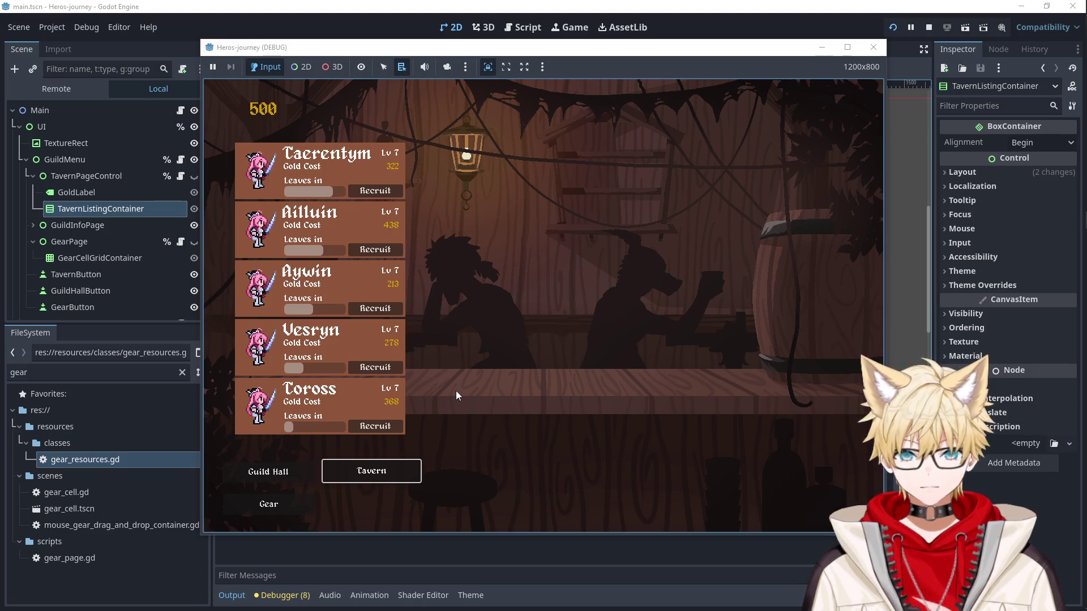
left_click(873, 47)
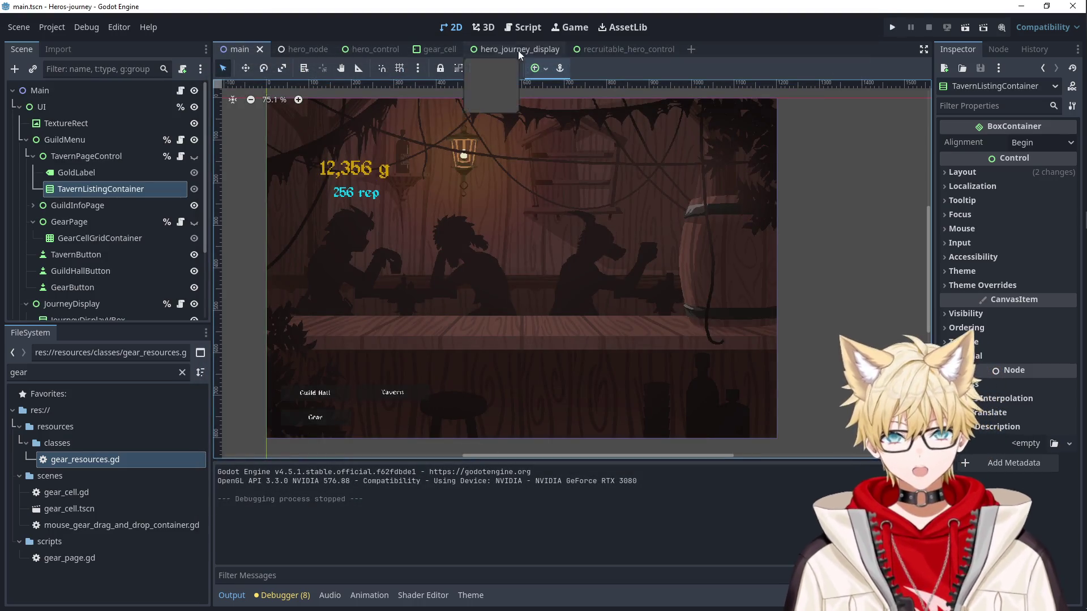
In tavern.gd, add a line after line 45 with tavern_heros.find(recruitable_hero_resource)
left_click(516, 31)
double_click(484, 212)
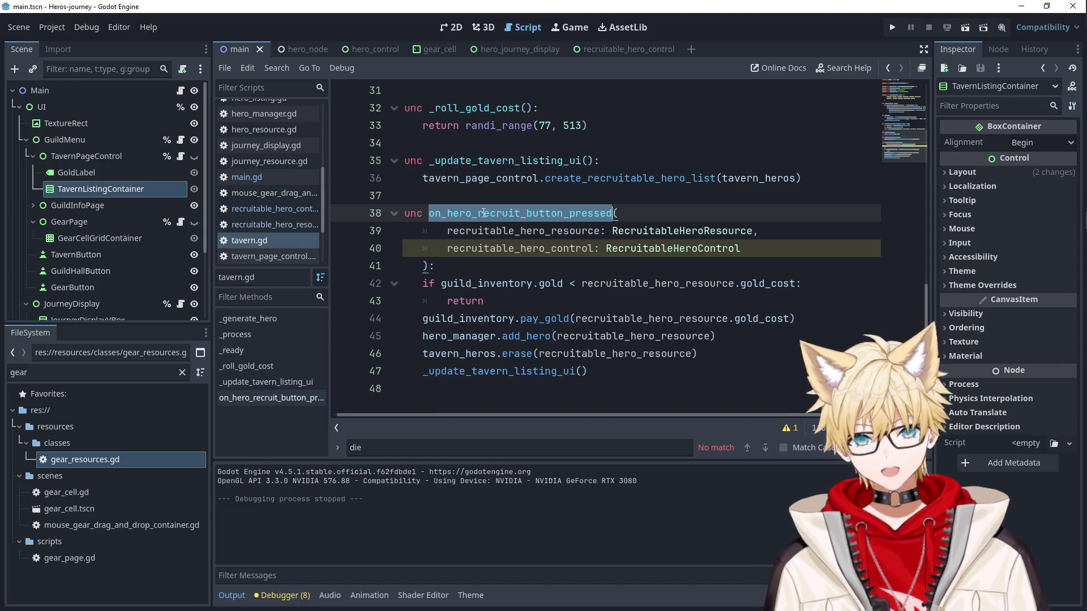
double_click(480, 354)
double_click(519, 355)
left_click(710, 360)
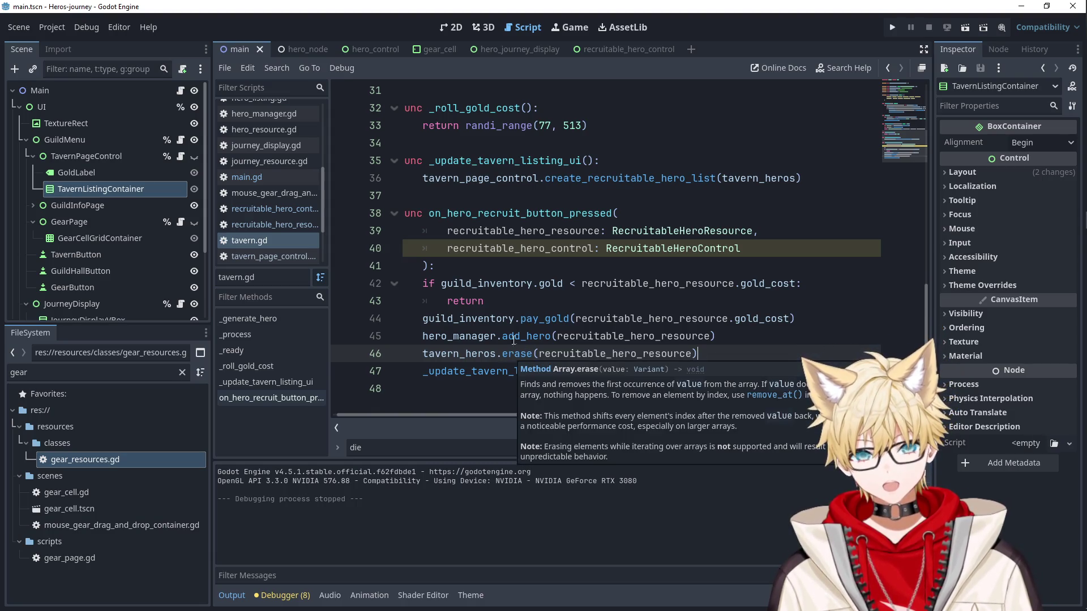
left_click(746, 331)
key("Return")
type("tav")
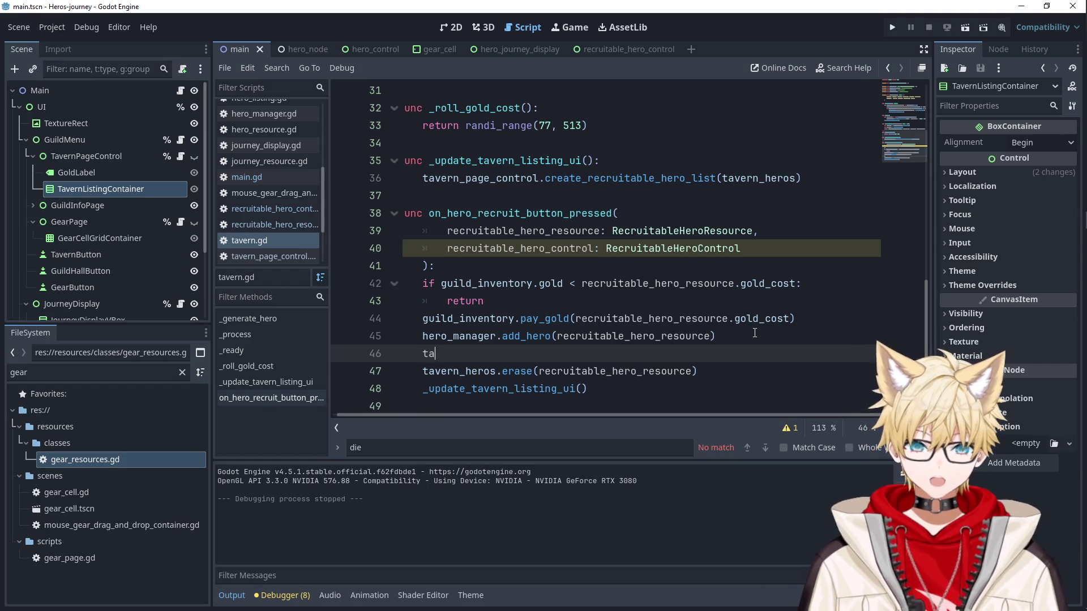
key("Return")
type(".find(")
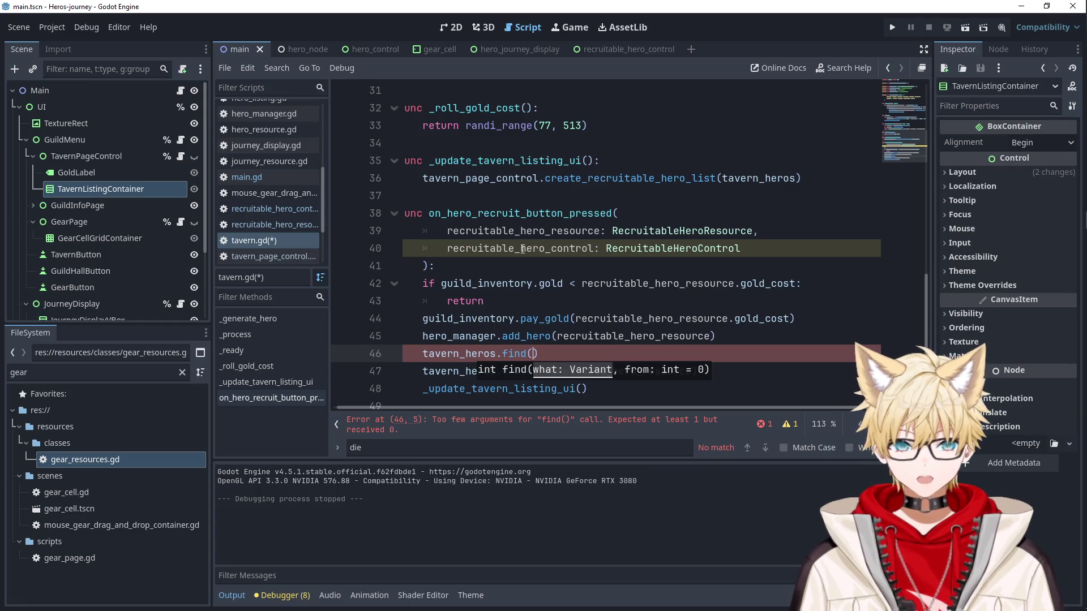
double_click(640, 335)
key("ctrl+c")
left_click(533, 353)
key("ctrl+v")
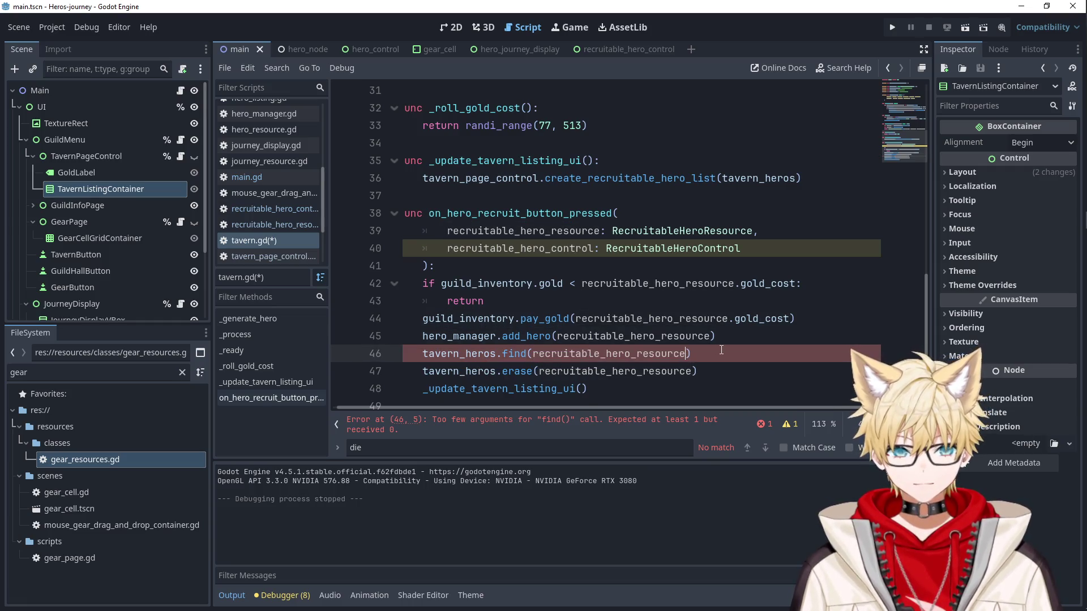
Store that find result in a new variable, recruited_hero_index
double_click(612, 353)
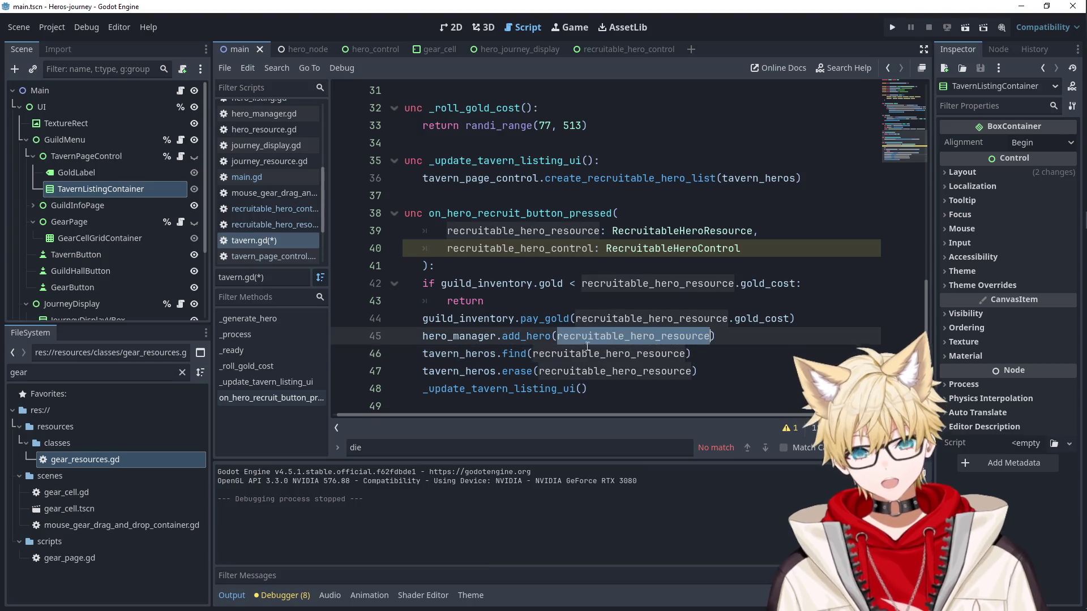
left_click(425, 353)
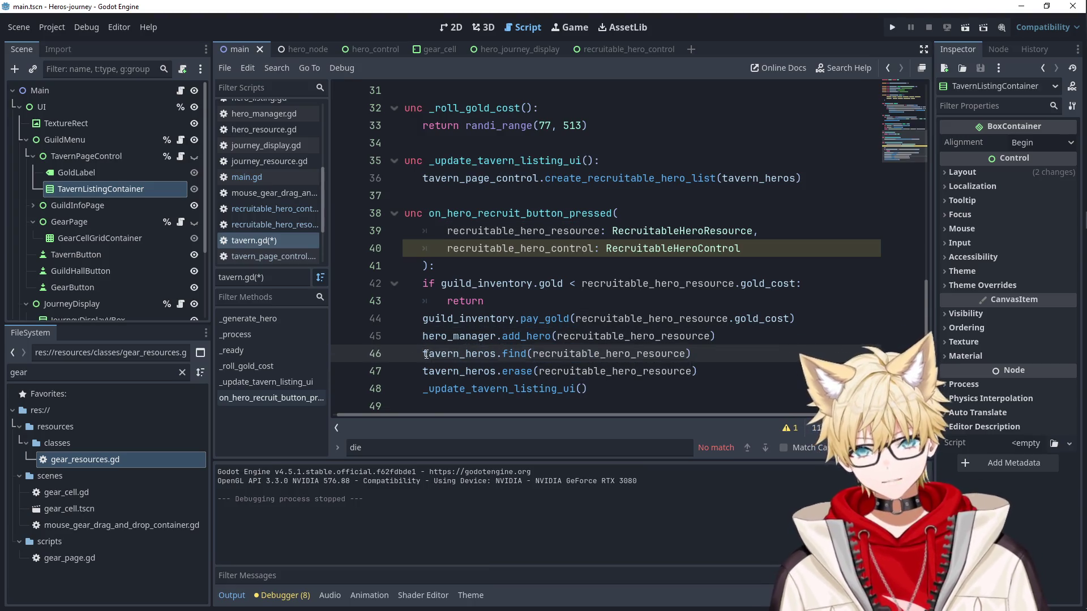
type("var ")
type("hero_")
key("BackSpace")
key("BackSpace")
key("BackSpace")
type("recruited_hero_index =")
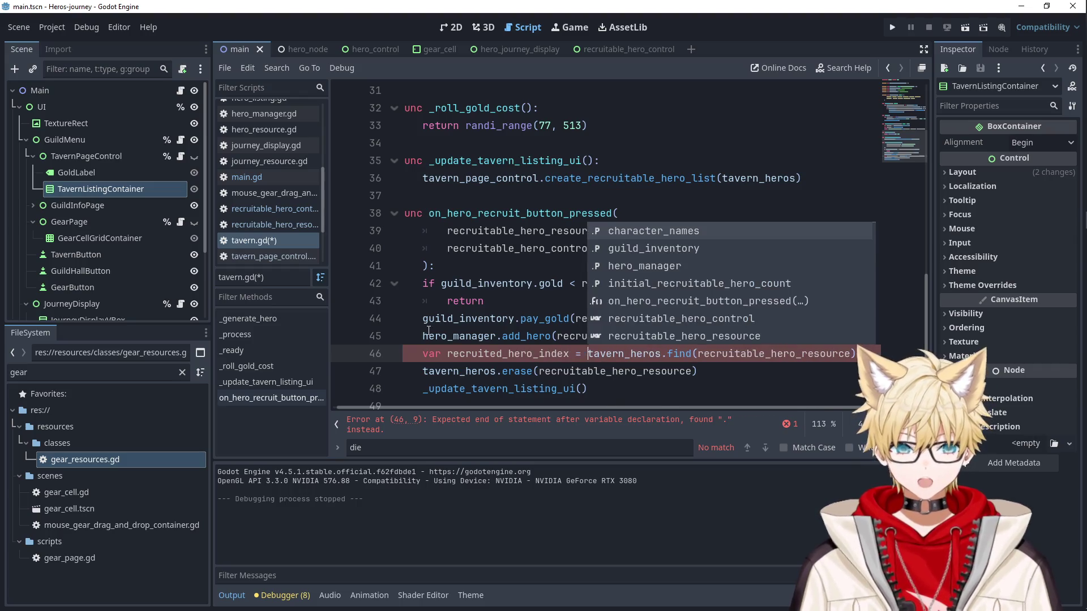
Replace the erase call with tavern_heros[recruited_hero_index] = _generate_hero(), then run the game
double_click(508, 353)
left_click_drag(698, 372, 497, 371)
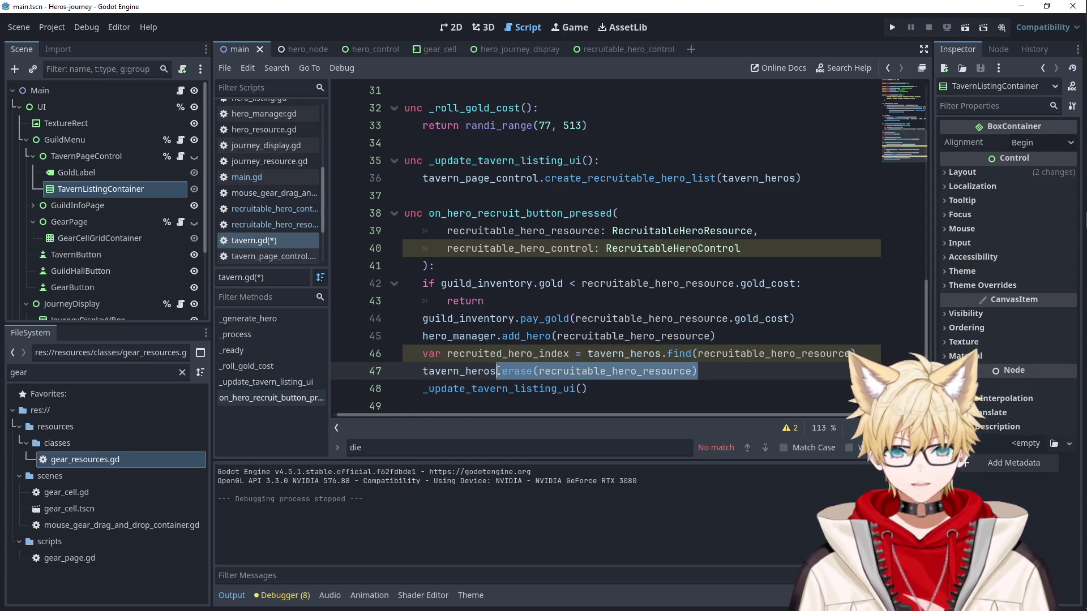
type("[recruited_hero_index]")
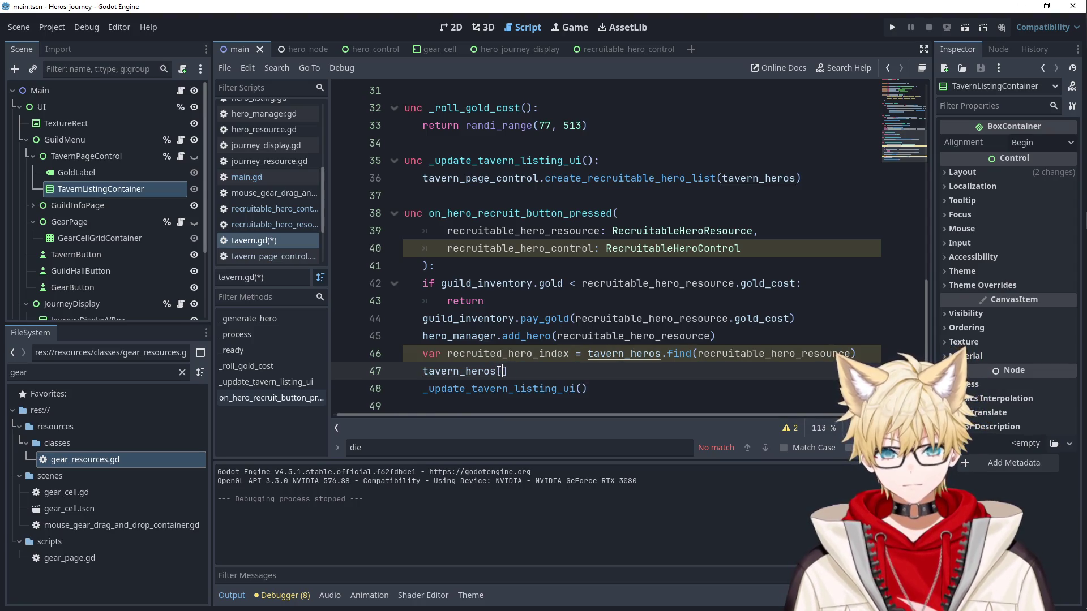
type(" = _")
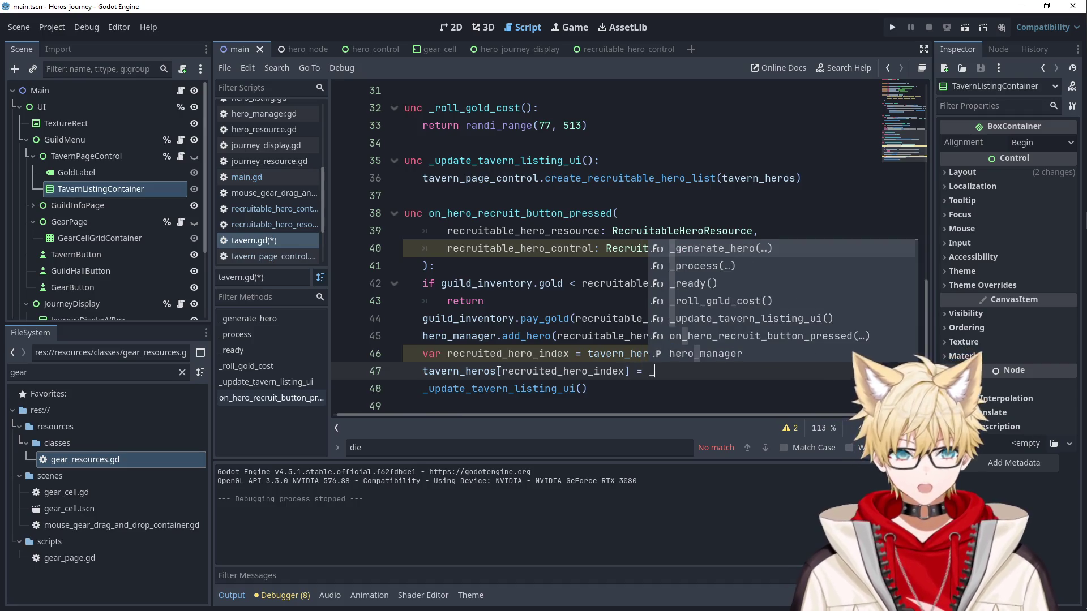
key("Return")
left_click(589, 319)
left_click(892, 27)
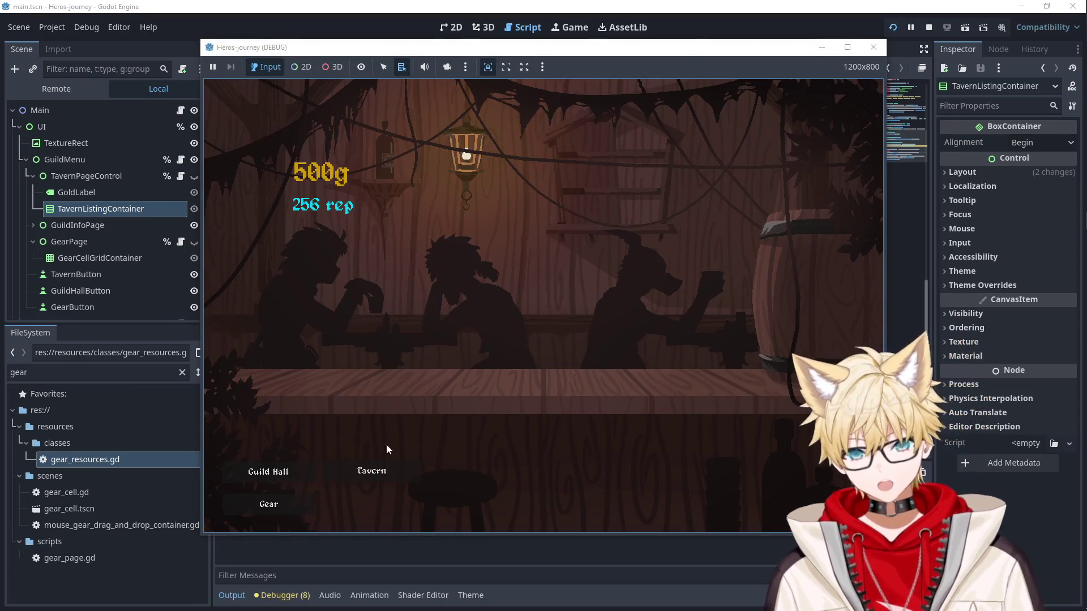
In the tavern, recruit Reina so gold drops to 124, then stop the game
left_click(372, 471)
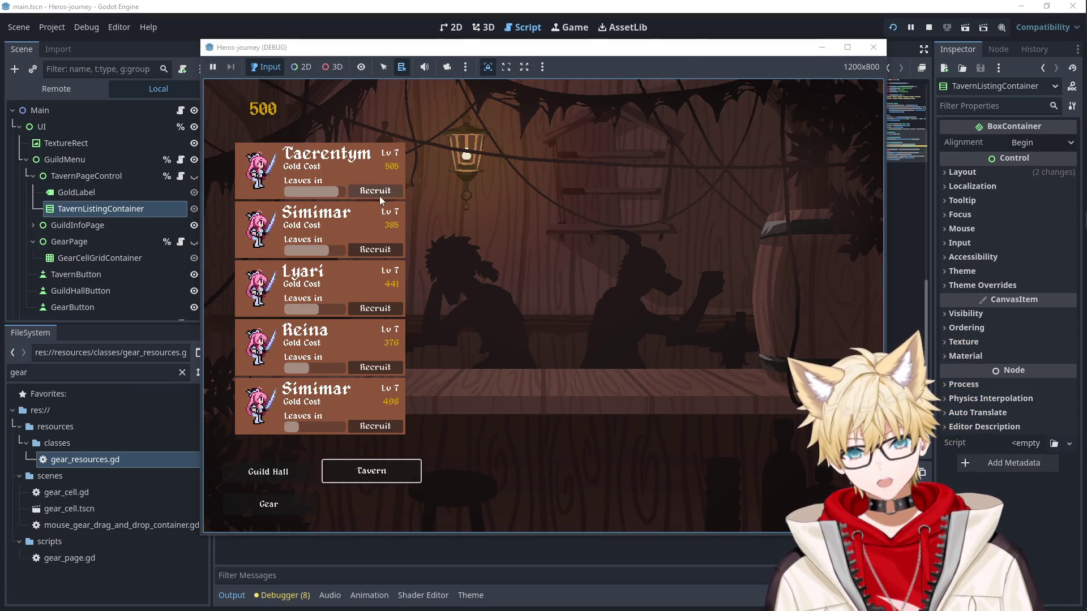
left_click(376, 368)
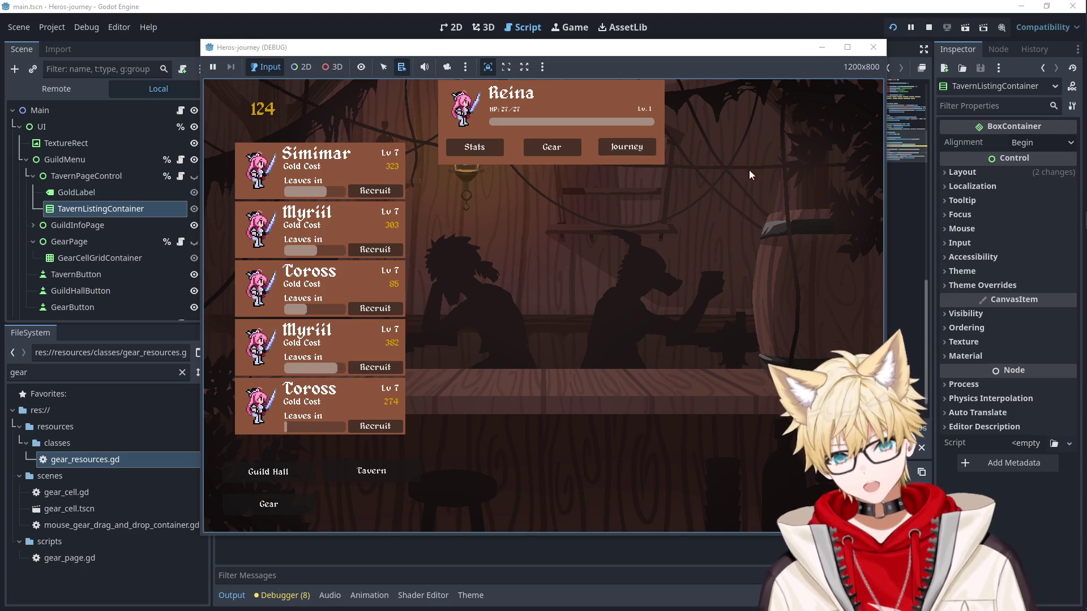
left_click(874, 47)
Undo the stray index edits in tavern.gd and change line 19 to a tavern_heros.erase call
mouse_move(522, 345)
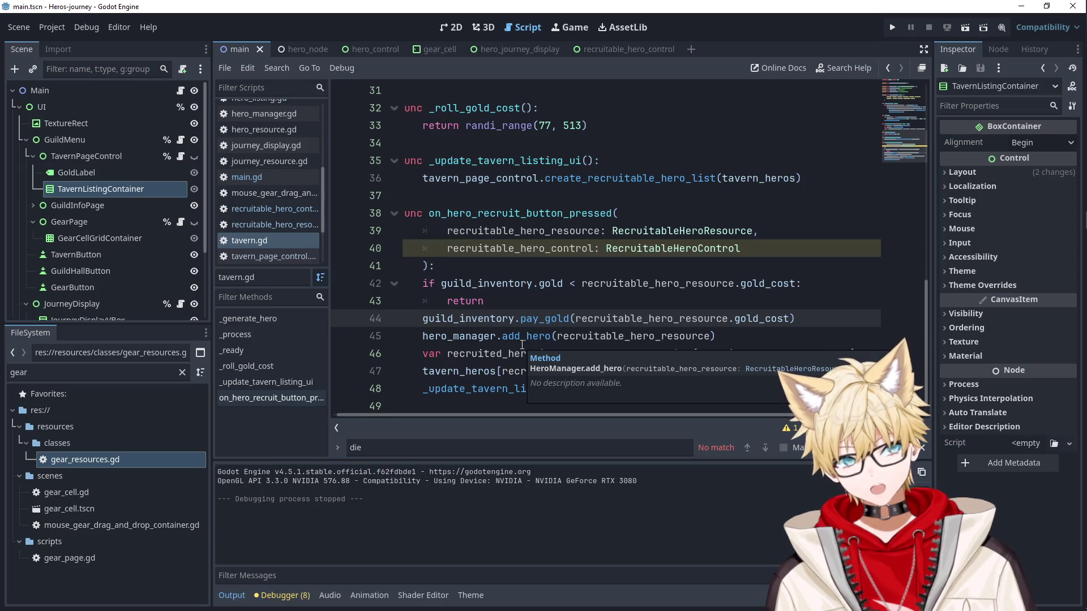
key("ctrl+z")
key("ctrl+z")
key("ctrl+z")
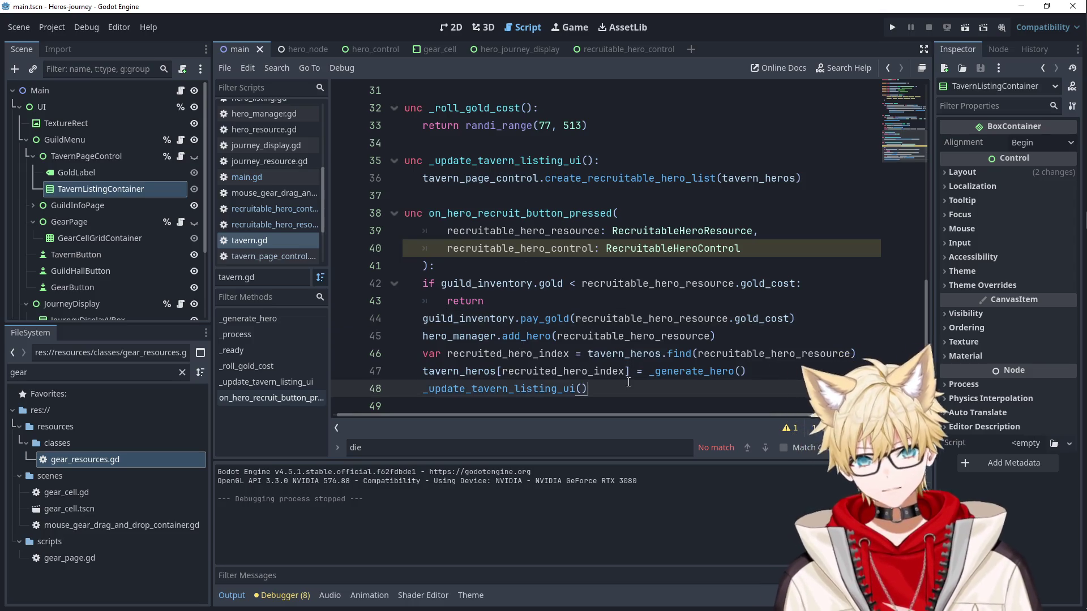
key("ctrl+z")
key("ctrl+z")
key("ctrl+z")
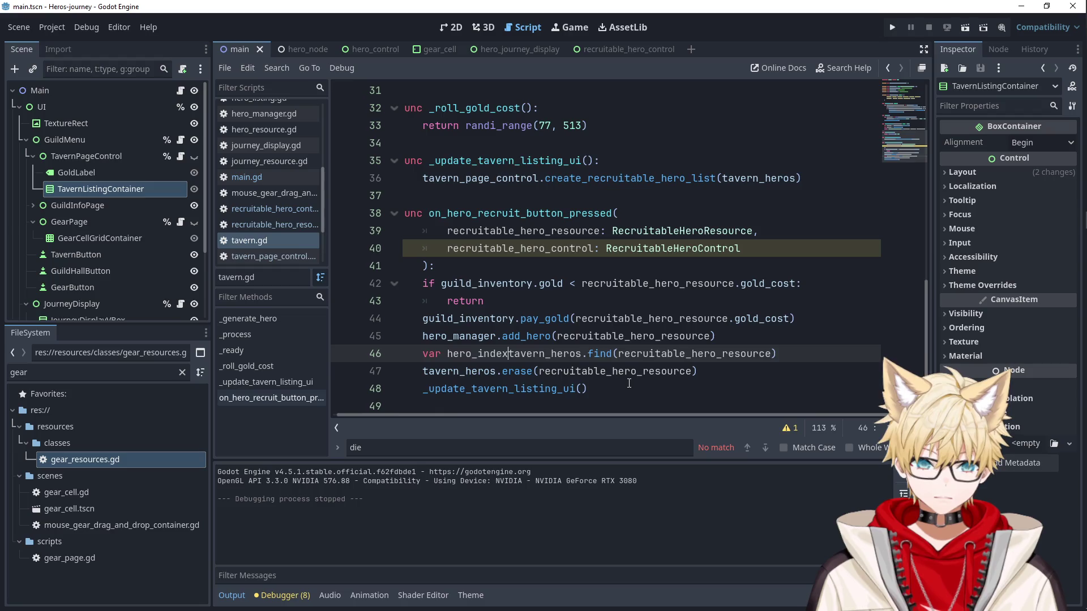
key("ctrl+z")
key("ctrl+z")
key("ctrl+z")
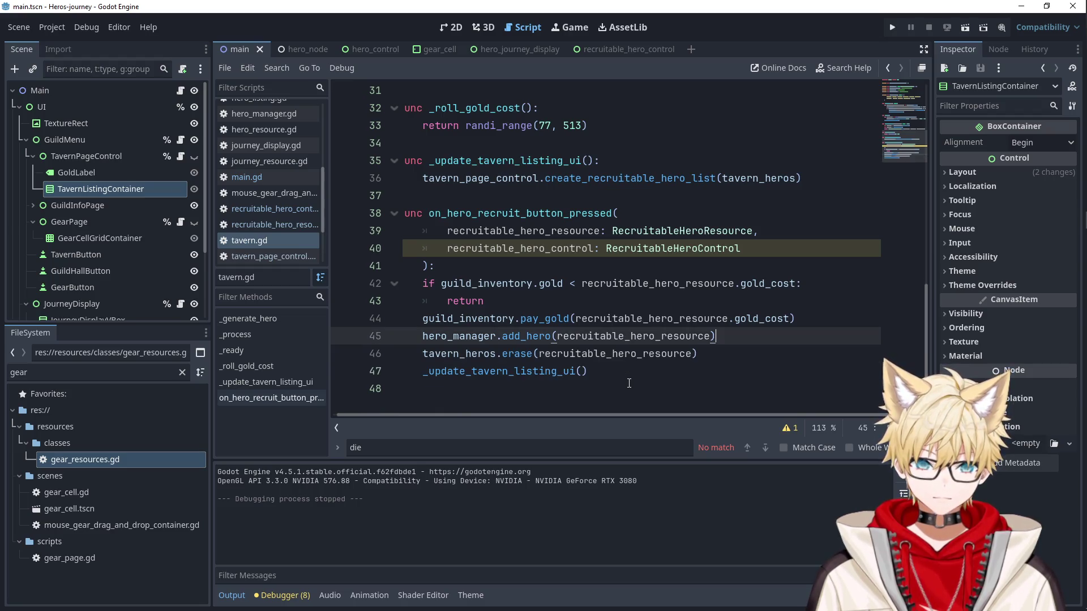
scroll(566, 245, "up", 1)
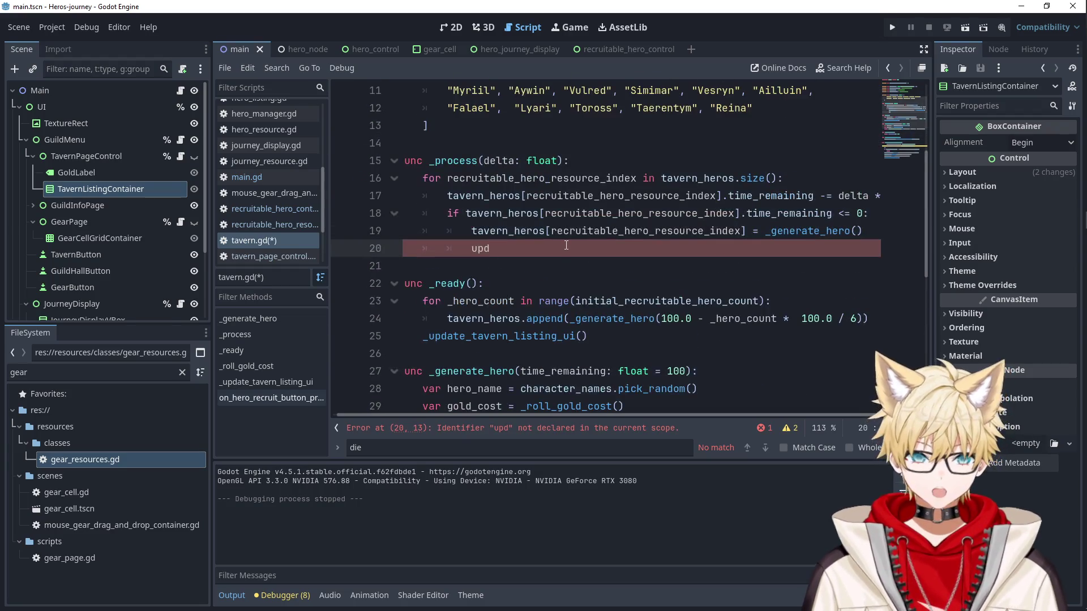
key("ctrl+z")
key("ctrl+z")
key("ctrl+z")
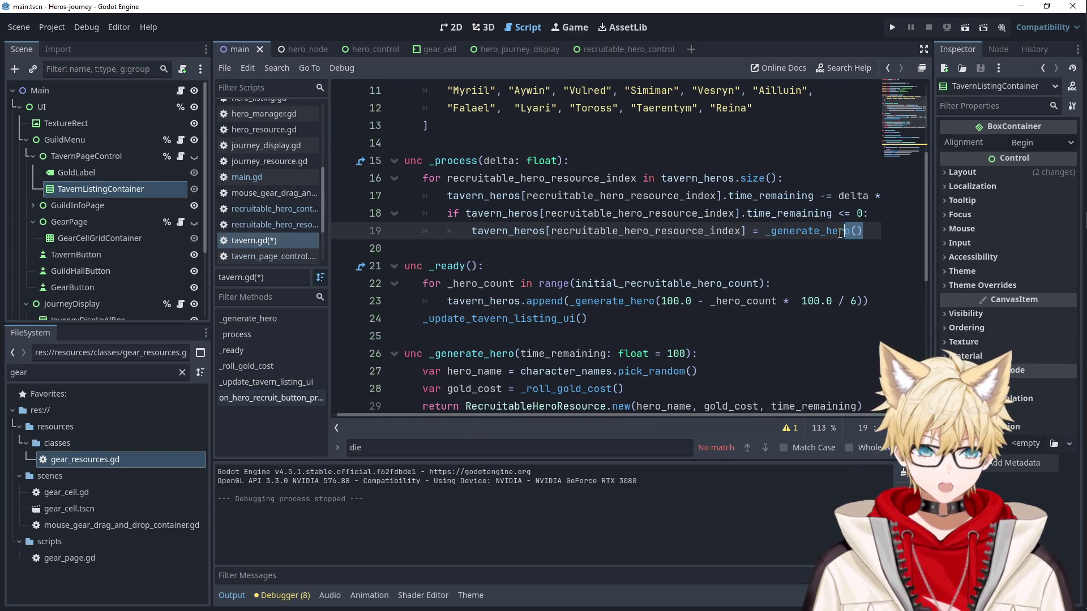
key("BackSpace")
key("BackSpace")
key("BackSpace")
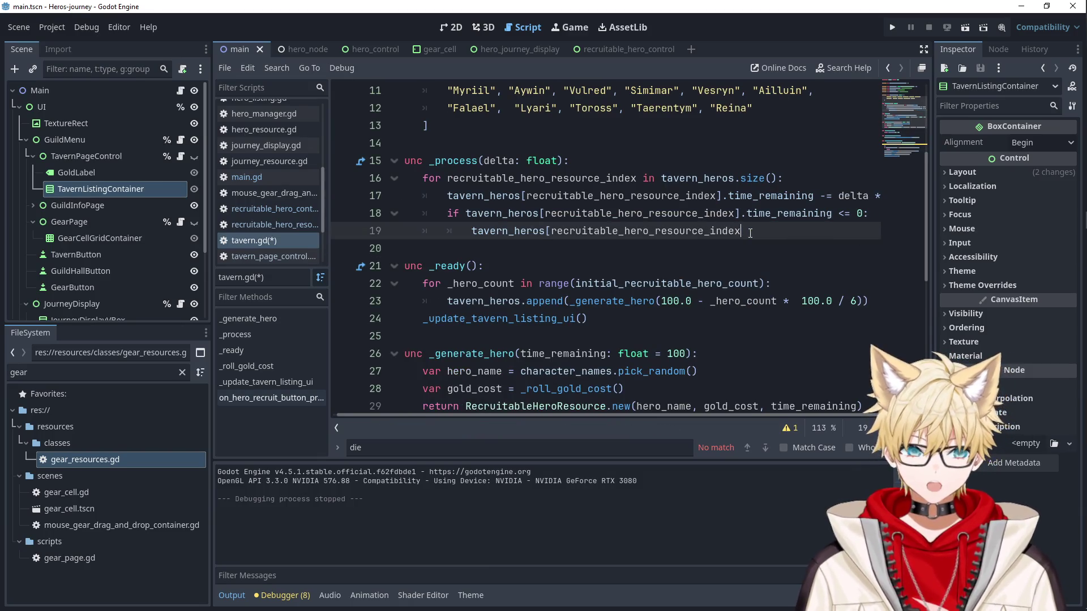
key("BackSpace")
key("BackSpace")
type(".er")
key("Return")
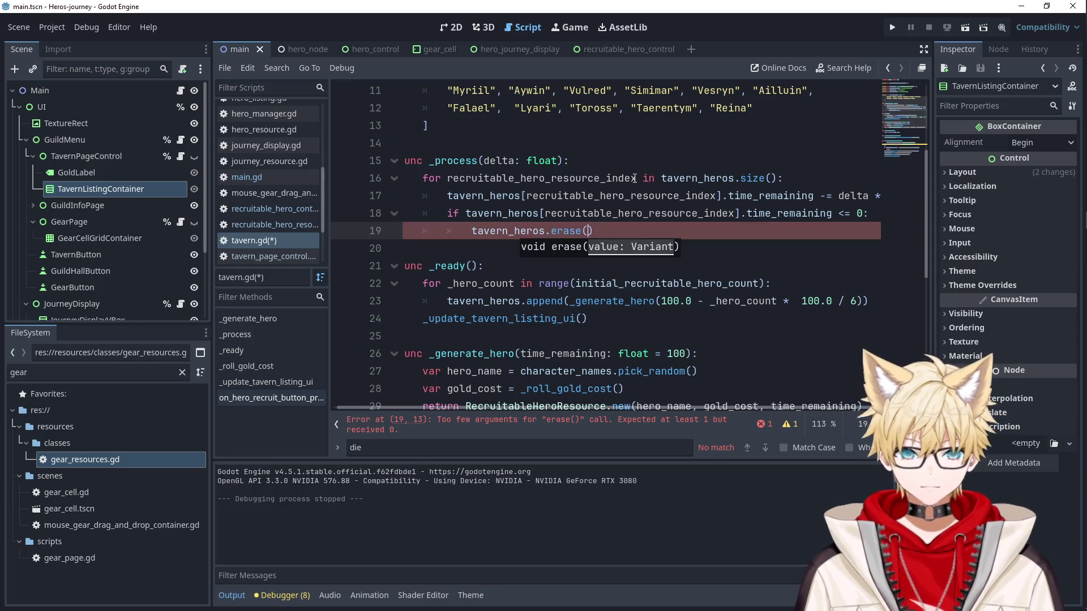
Make the _process loop iterate heroes directly and pass recruitable_hero_resource to erase()
left_click(744, 179)
key("BackSpace")
key("BackSpace")
key("BackSpace")
left_click(739, 179)
key("BackSpace")
key("BackSpace")
key("BackSpace")
double_click(530, 179)
key("ctrl+c")
left_click(589, 231)
key("ctrl+v")
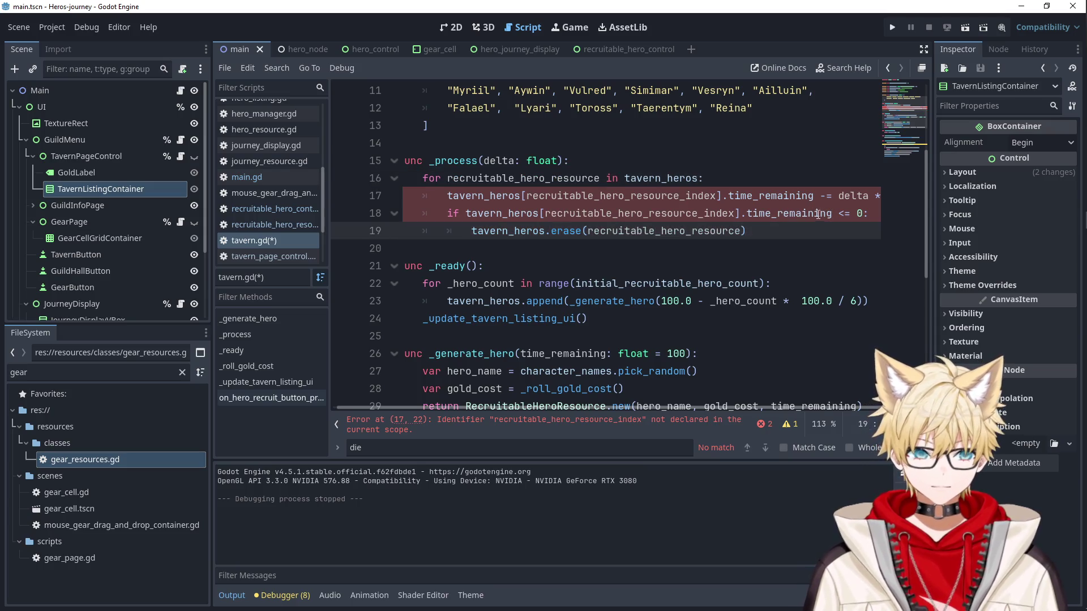
Strip 'tavern_heros[' and '_index]' from lines 17–18 so they use recruitable_hero_resource.time_remaining
left_click(742, 214)
key("BackSpace")
left_click_drag(545, 213, 467, 213)
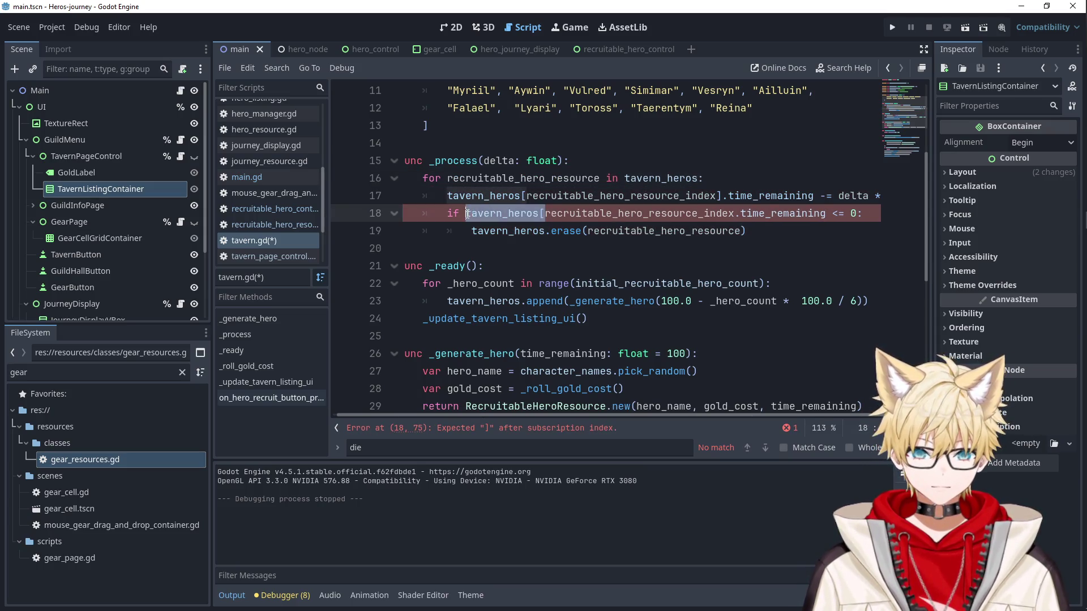
key("BackSpace")
left_click_drag(526, 196, 456, 199)
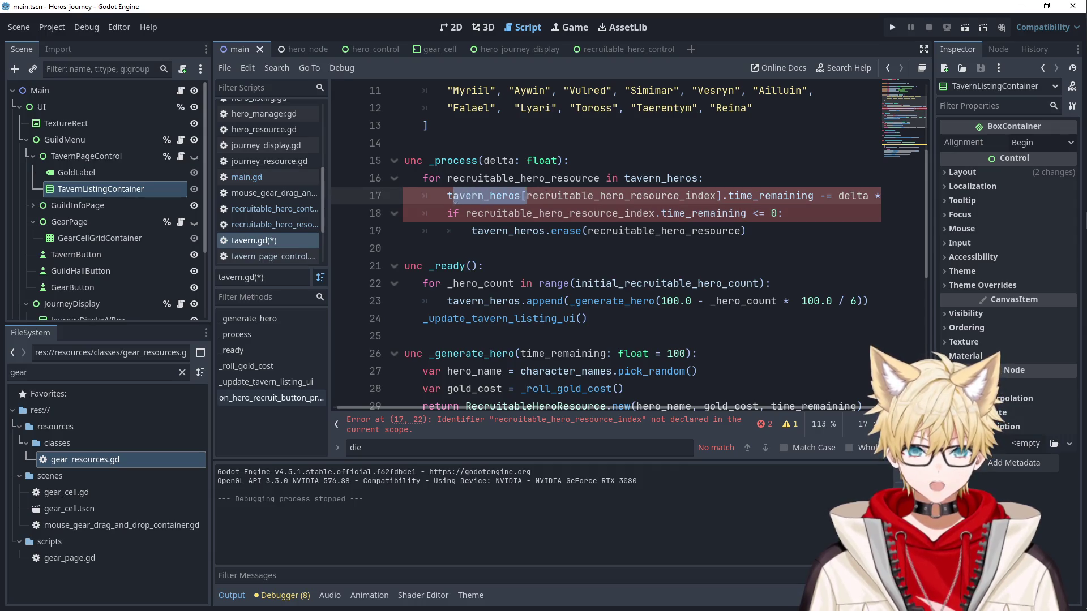
key("BackSpace")
left_click(643, 196)
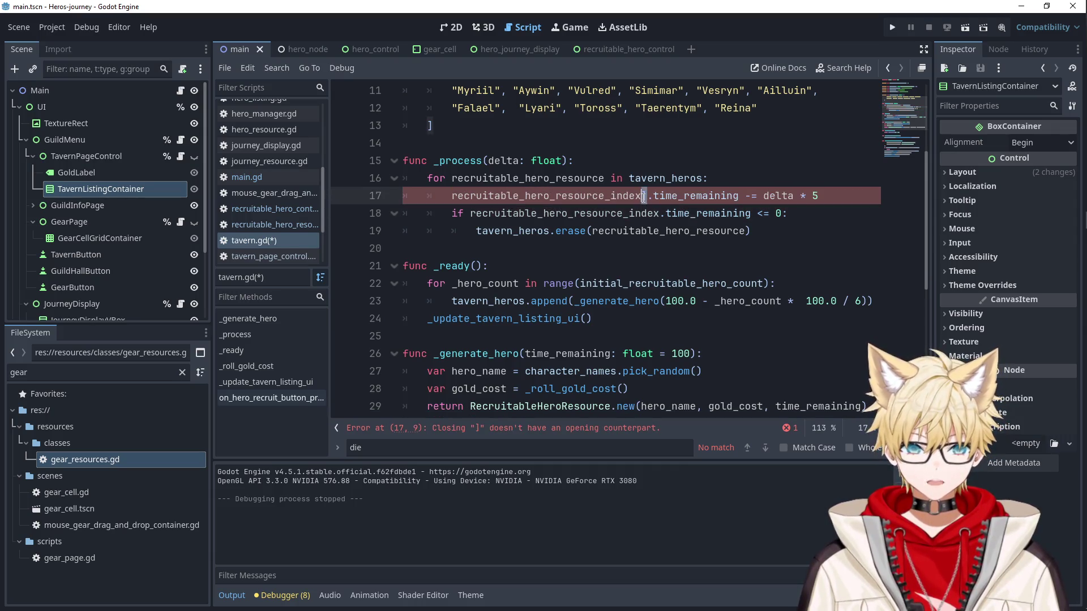
key("Delete")
key("BackSpace")
key("BackSpace")
key("BackSpace")
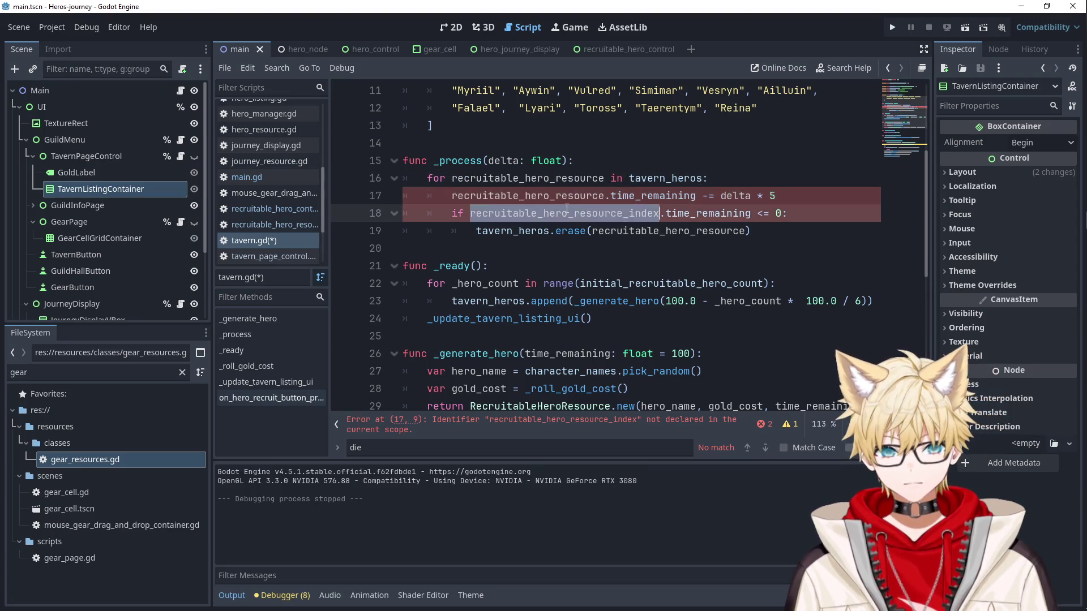
key("Down")
key("Delete")
key("Delete")
key("Delete")
scroll(553, 273, "down", 1)
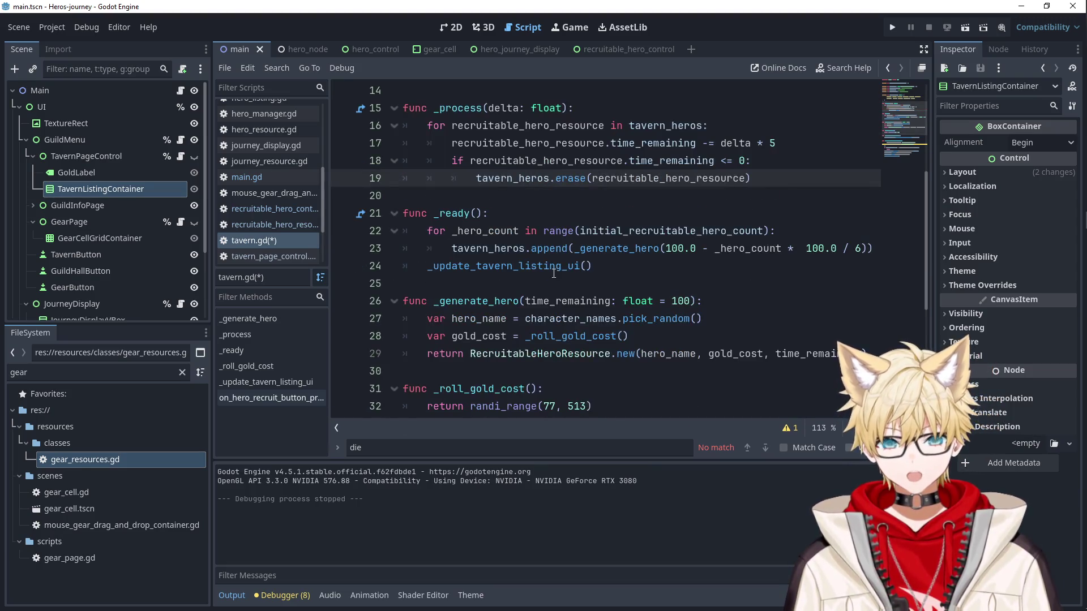
scroll(513, 238, "up", 5)
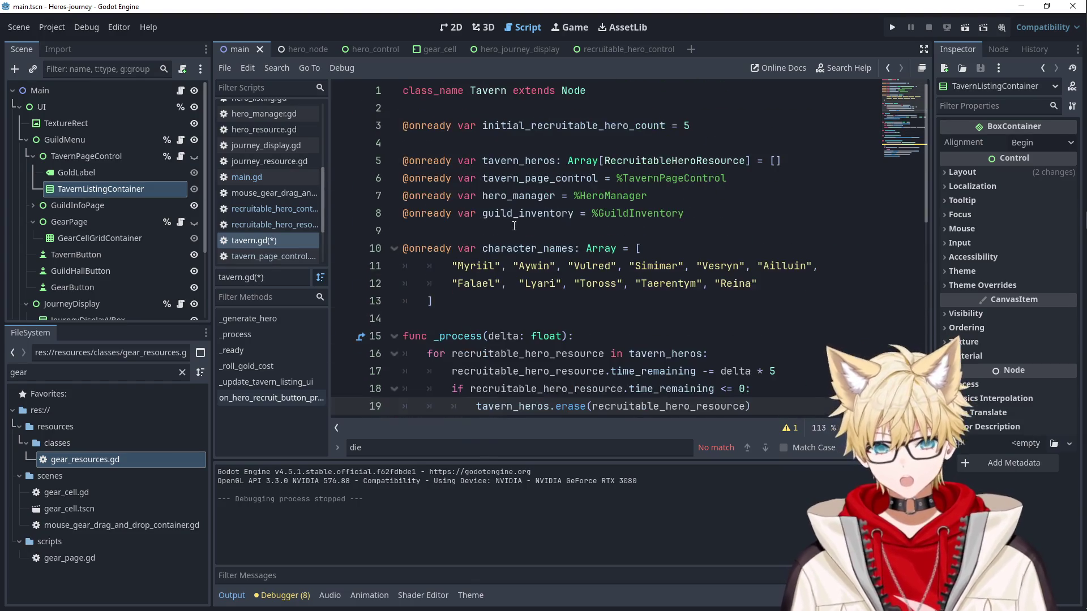
left_click(511, 137)
key("Return")
key("Return")
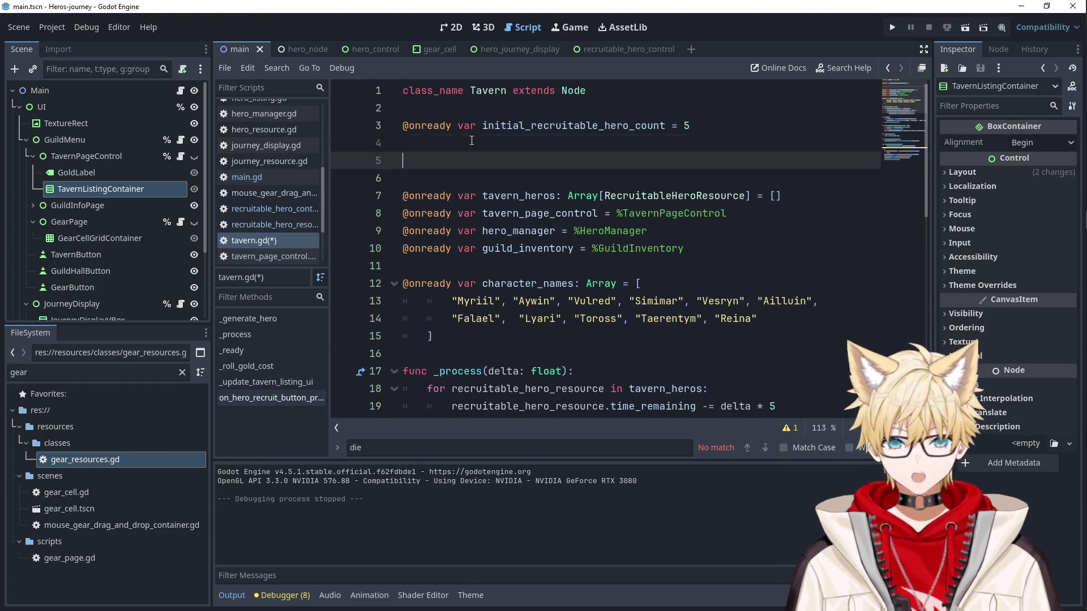
type("@onready var ")
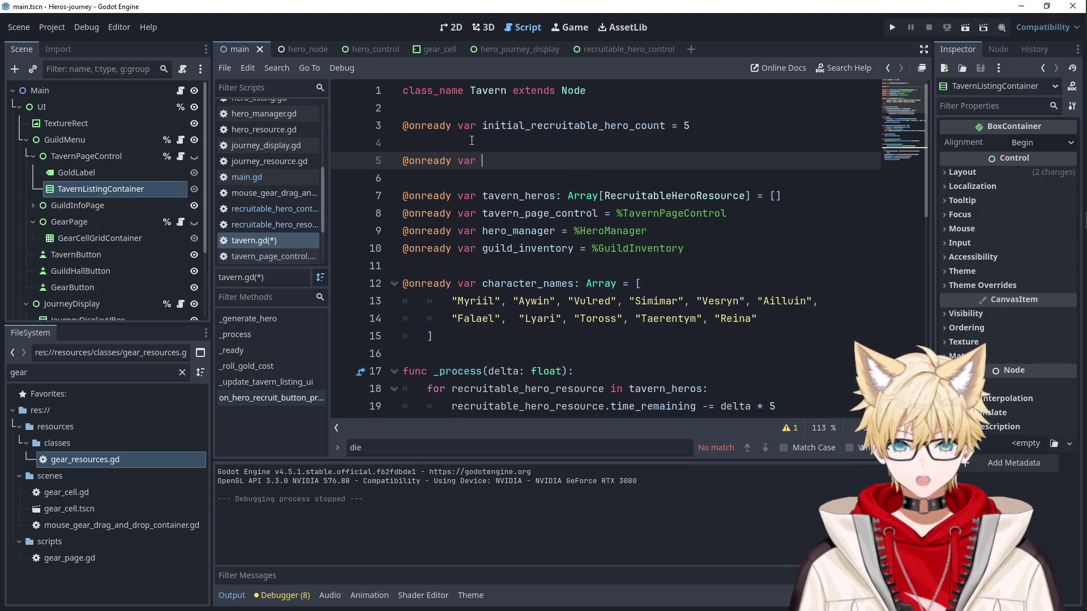
type("timer_new")
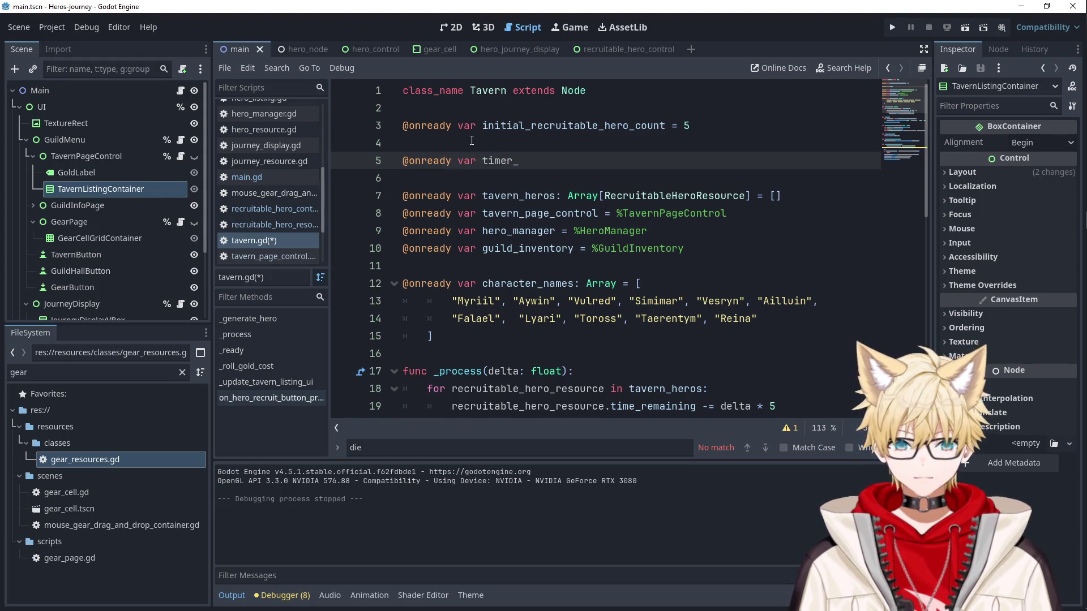
type("_hero_appears_")
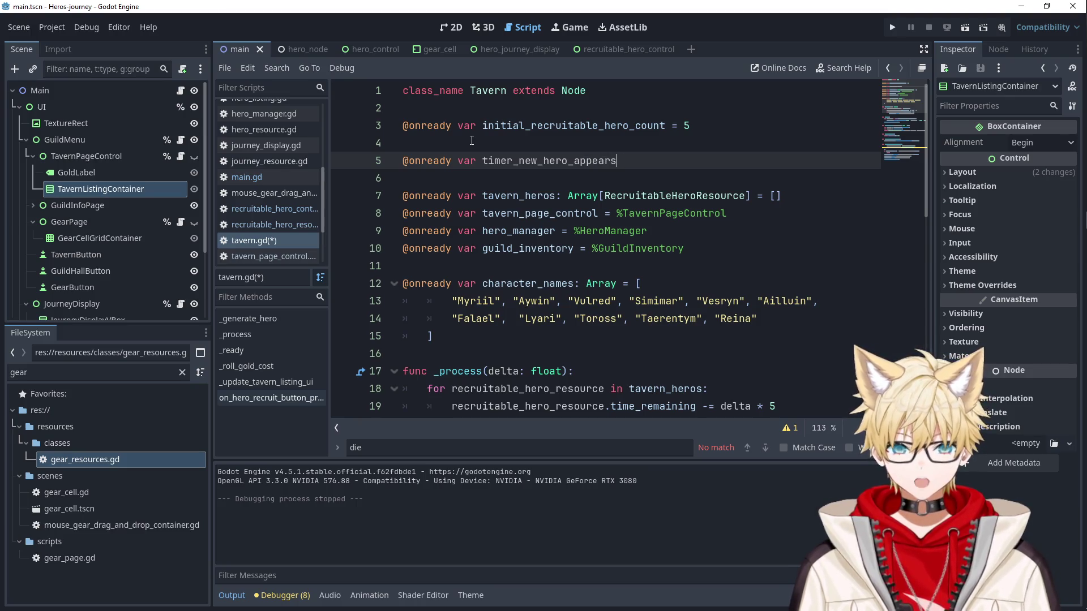
key("BackSpace")
key("BackSpace")
key("BackSpace")
type("new_heros_")
key("BackSpace")
key("BackSpace")
type("_appears_max_time =")
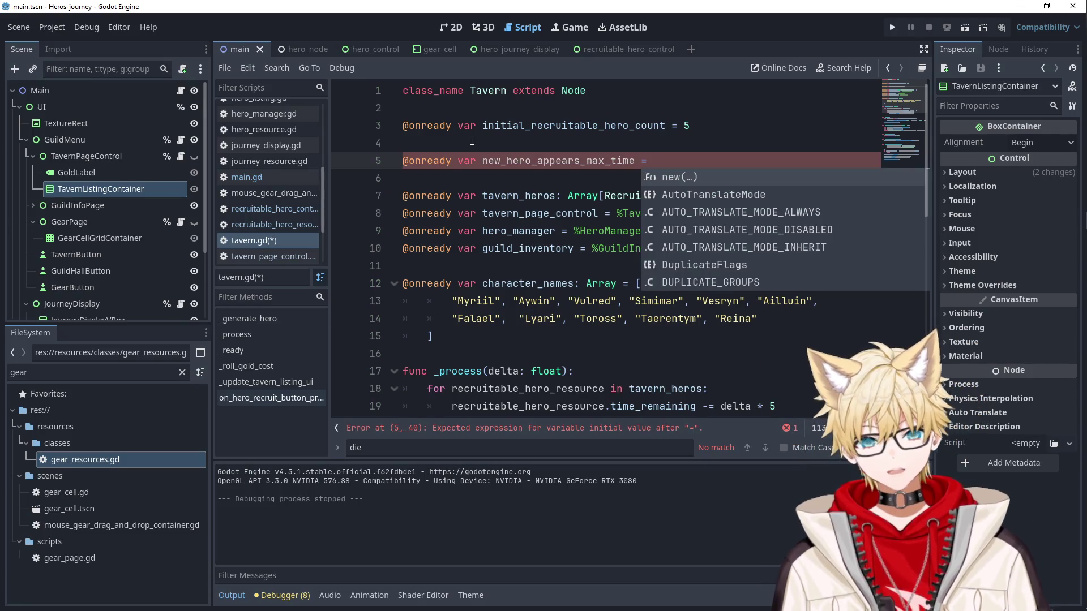
Remove the '* 5' multiplier after delta so timers tick normally
scroll(604, 295, "down", 4)
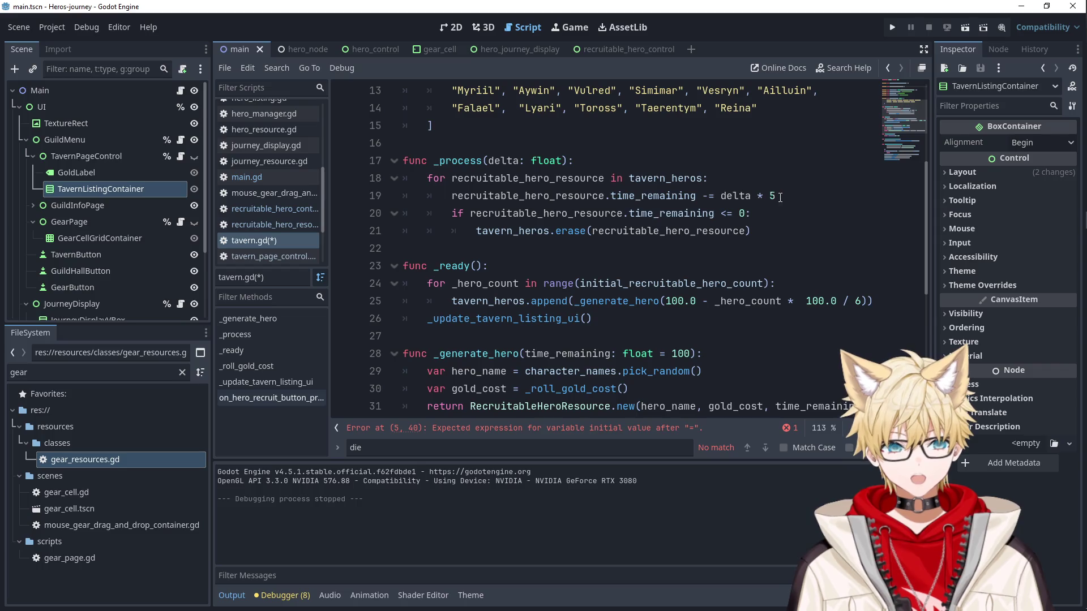
left_click_drag(780, 197, 756, 197)
key("BackSpace")
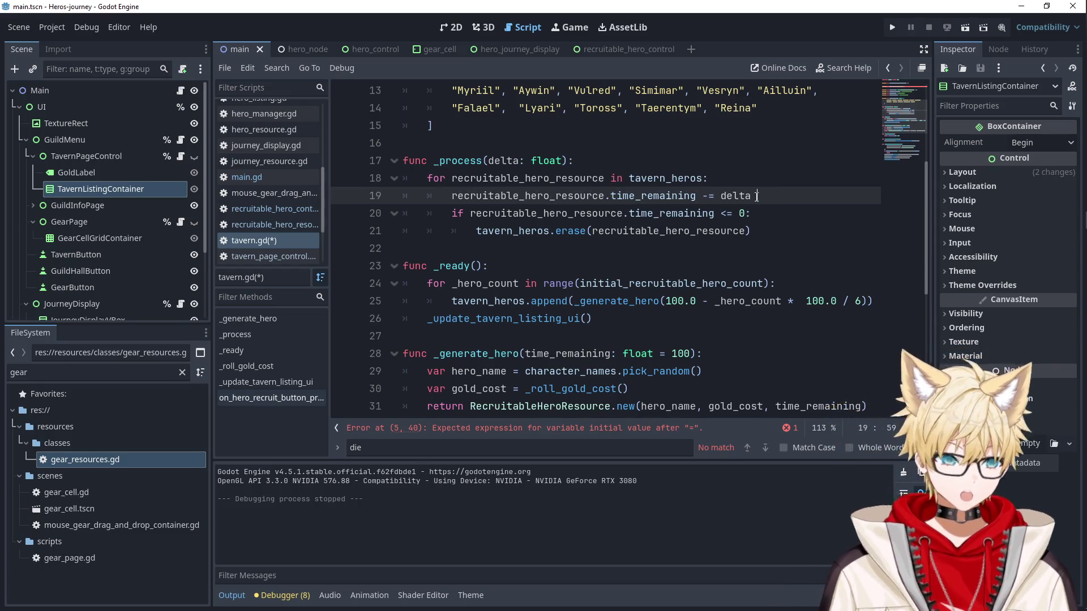
Set new_hero_appears_max_time to 30 seconds and add hero_appears_remaining_time = 30
scroll(578, 280, "up", 4)
left_click(674, 143)
scroll(673, 147, "up", 1)
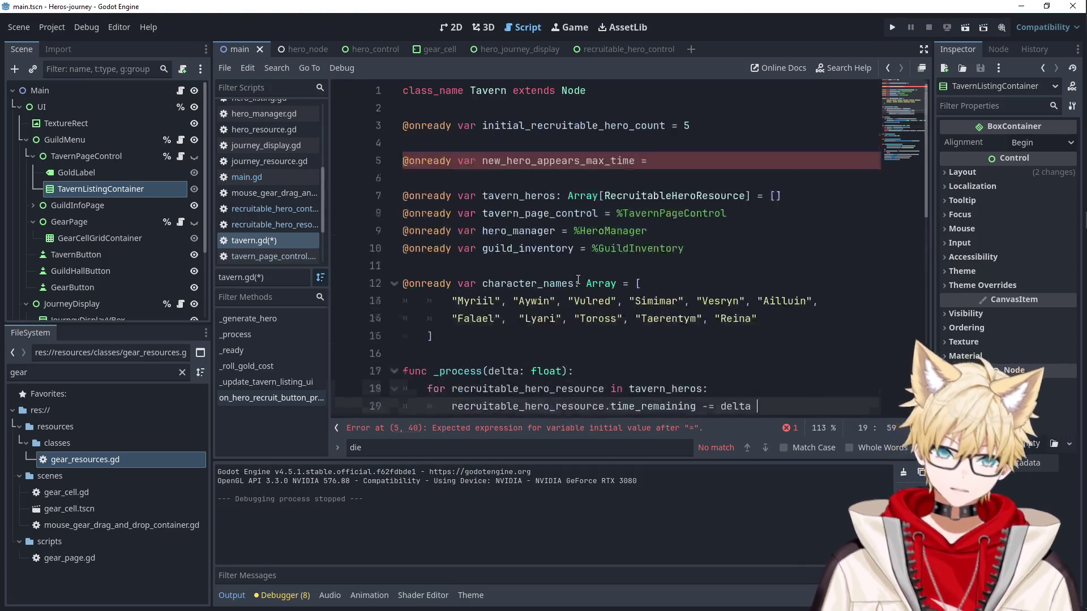
type("30 # seconds")
key("Return")
type("@onready var hero_appears_")
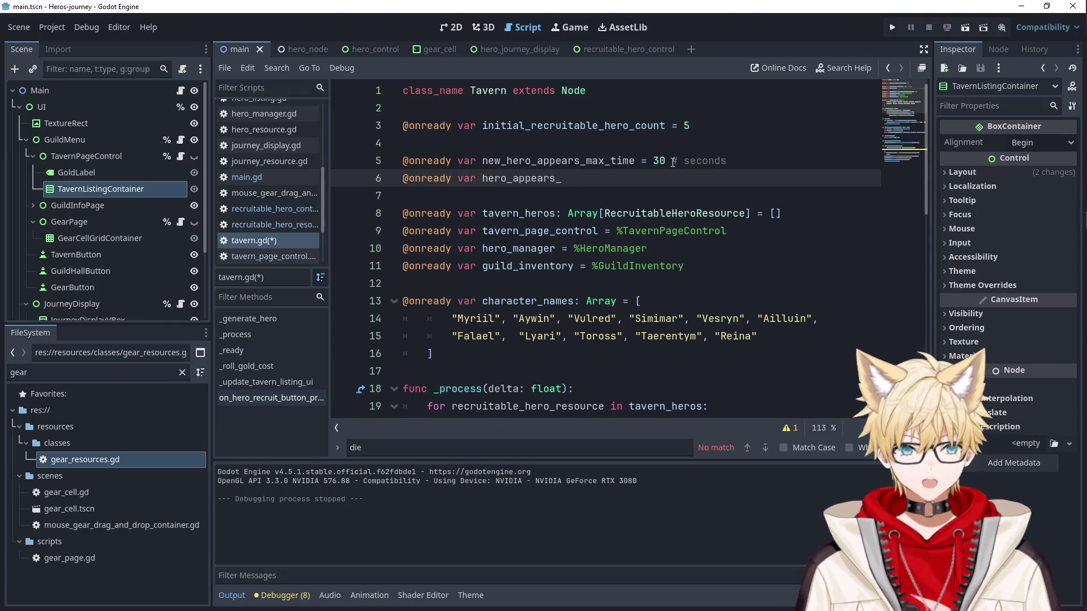
type("remaining_Time")
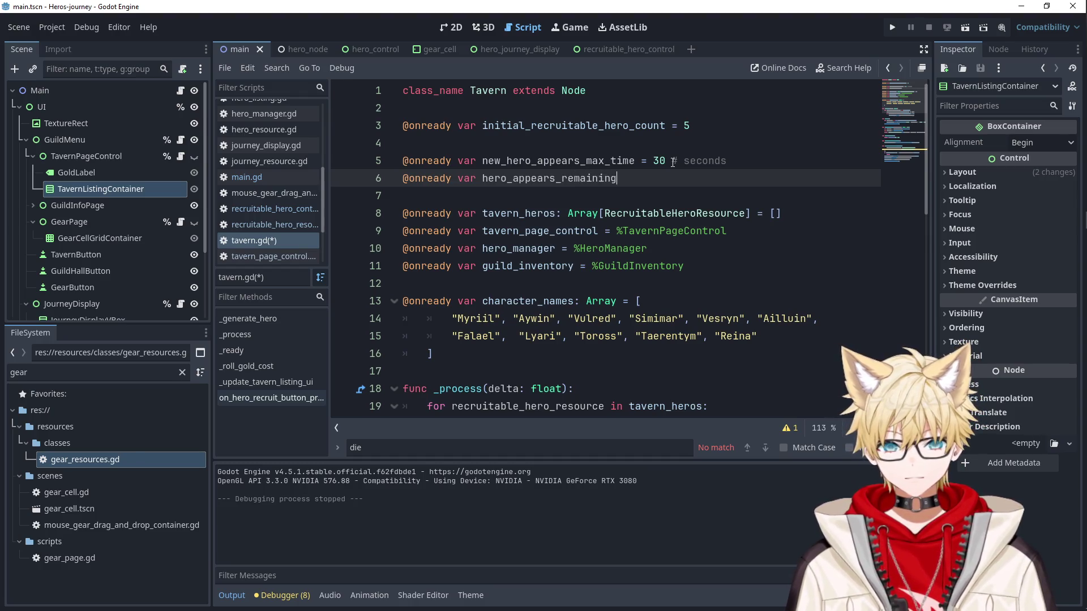
key("BackSpace")
key("BackSpace")
key("BackSpace")
type("time = 0")
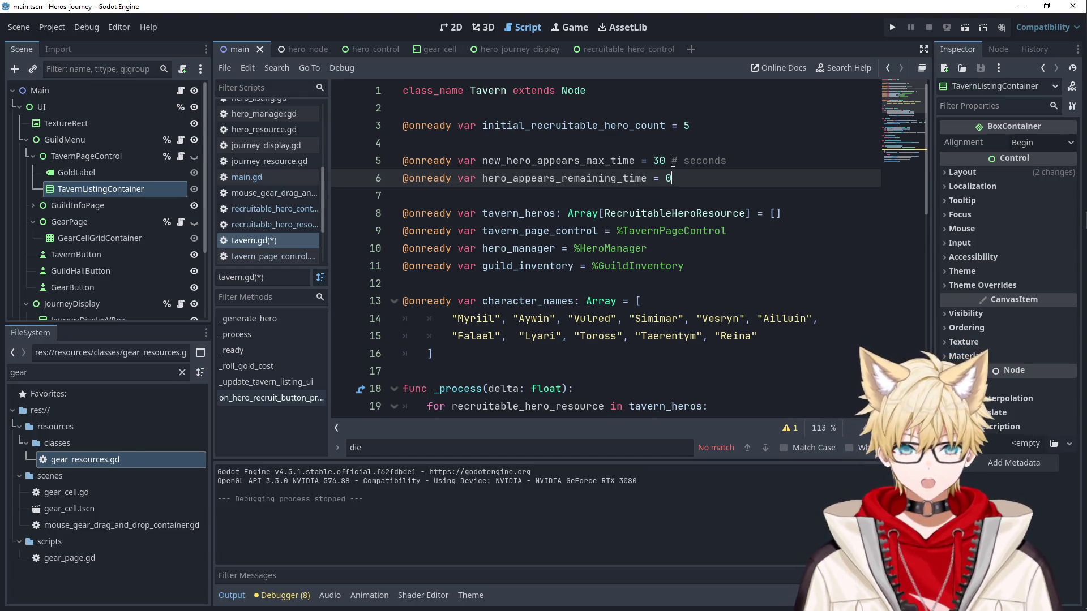
double_click(668, 178)
type("30")
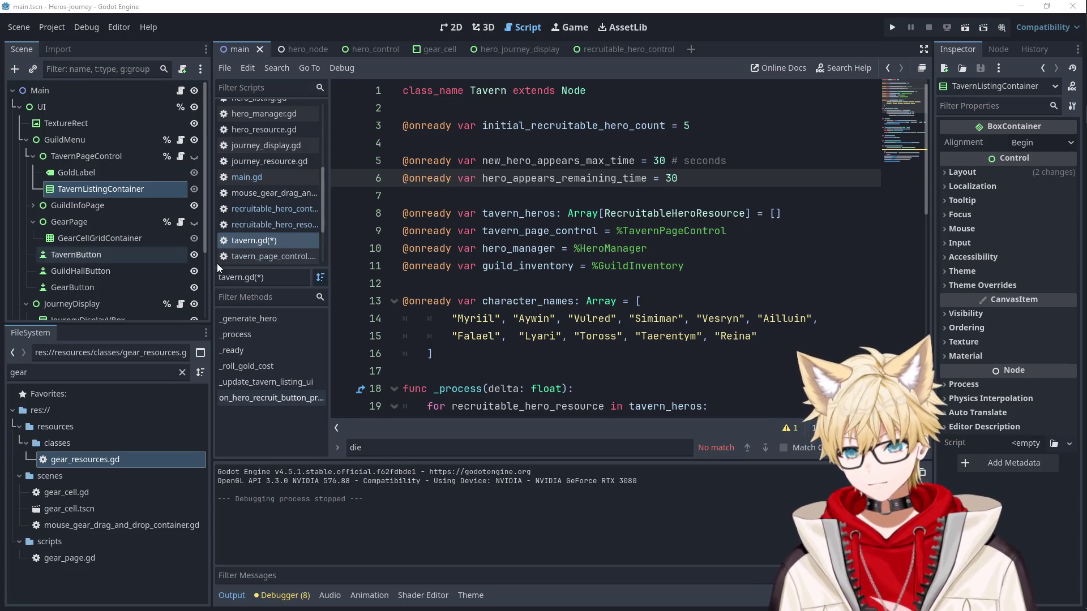
Go to the hero_appears_remaining_time declaration on line 6 of tavern.gd
left_click(599, 173)
At the top of _process, count hero_appears_remaining_time down by delta
double_click(597, 178)
key("ctrl+c")
scroll(581, 291, "down", 3)
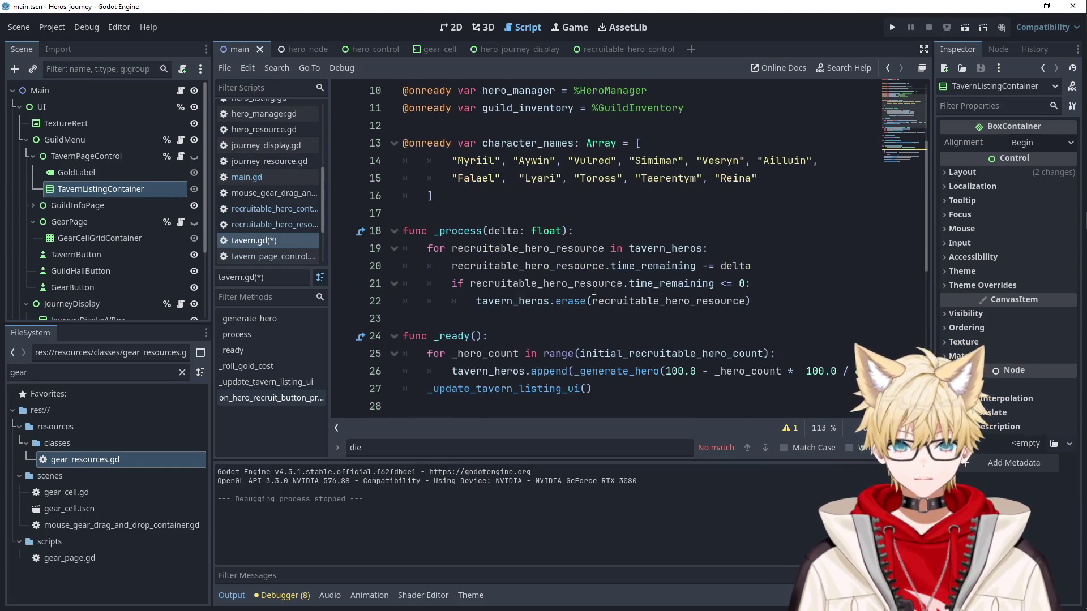
left_click(590, 232)
key("Return")
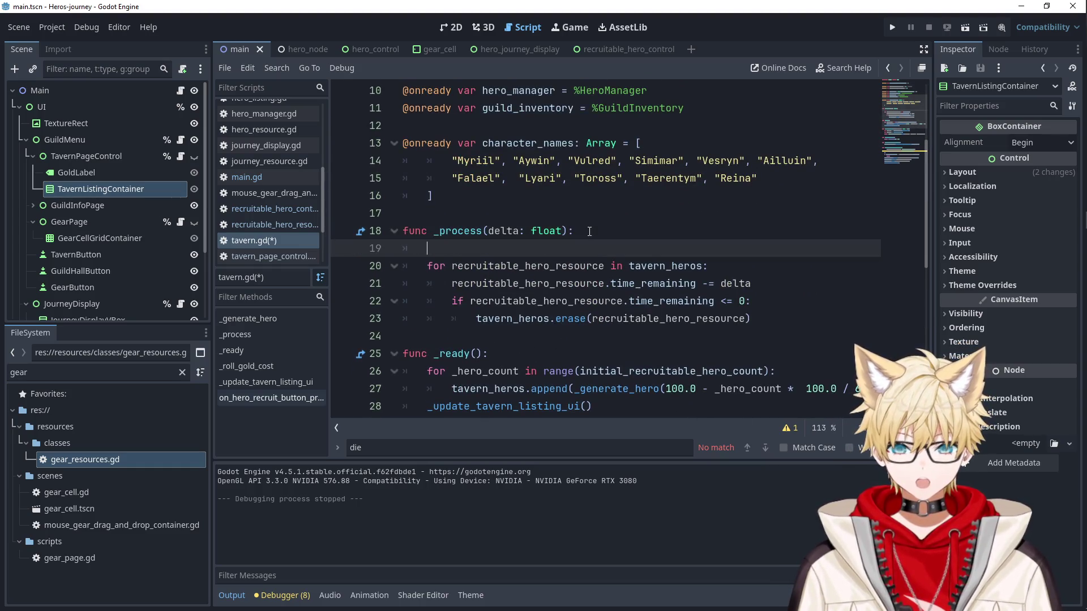
key("ctrl+v")
type("delta")
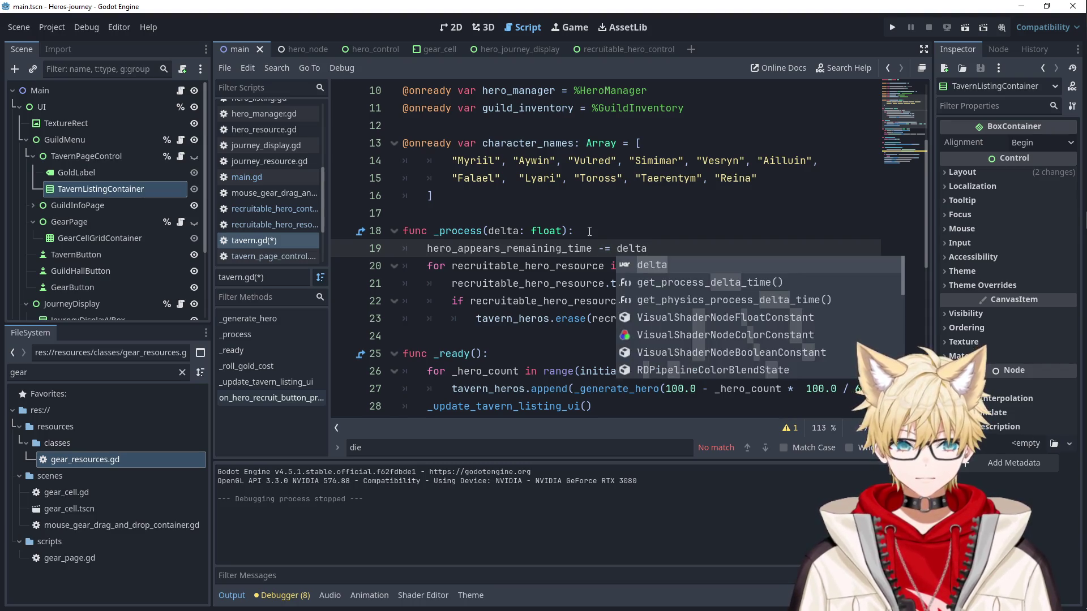
When hero_appears_remaining_time <= 0, reset it to new_hero_appears_max_time
key("Return")
key("Return")
type("if hero")
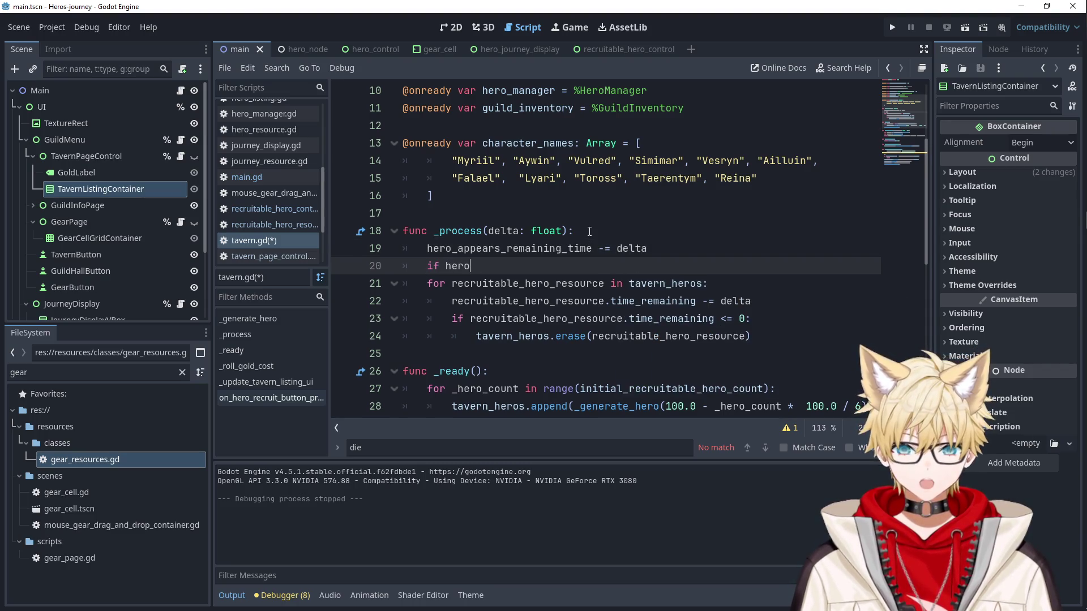
key("Return")
type("<= 0L:")
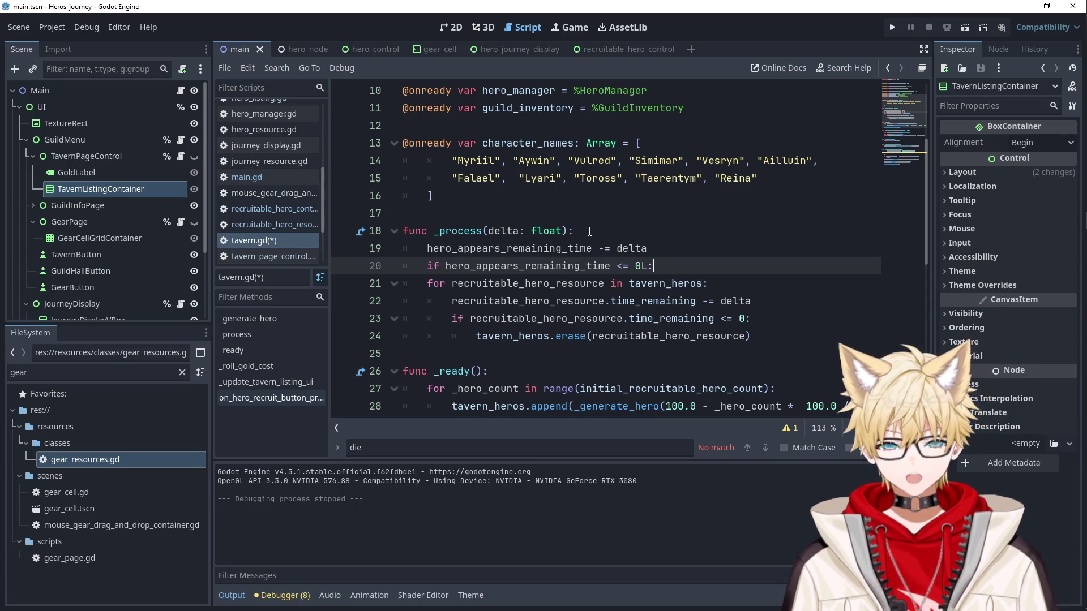
key("BackSpace")
type(":")
key("Return")
type("her")
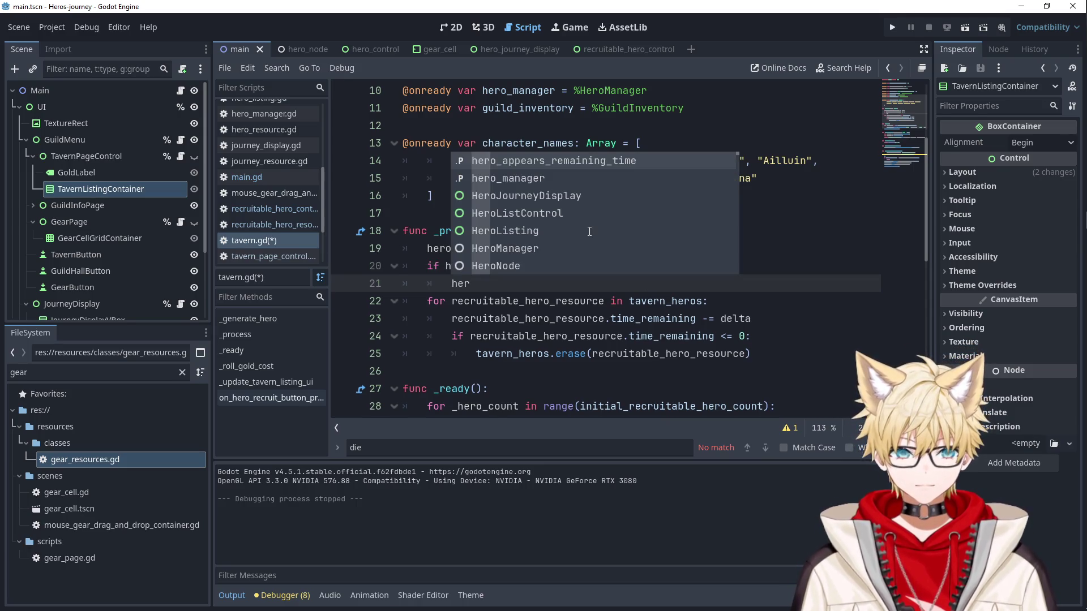
key("Return")
type("= max")
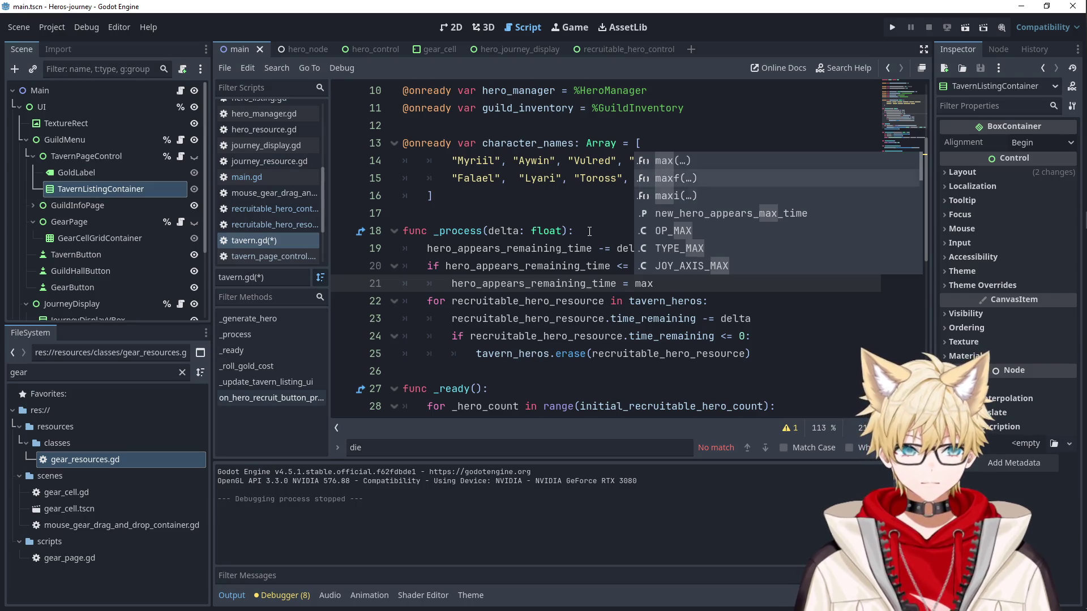
key("Down")
key("Down")
key("Down")
key("Return")
key("Return")
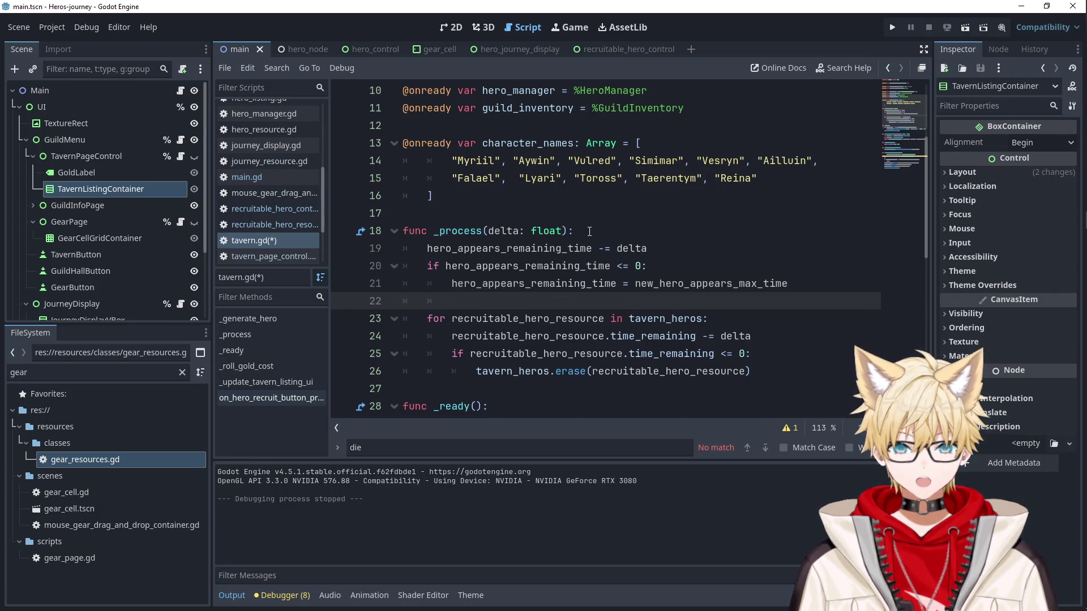
Inside that check, append _generate_hero() to tavern_heros when tavern_heros.size() <= 5
type("if l")
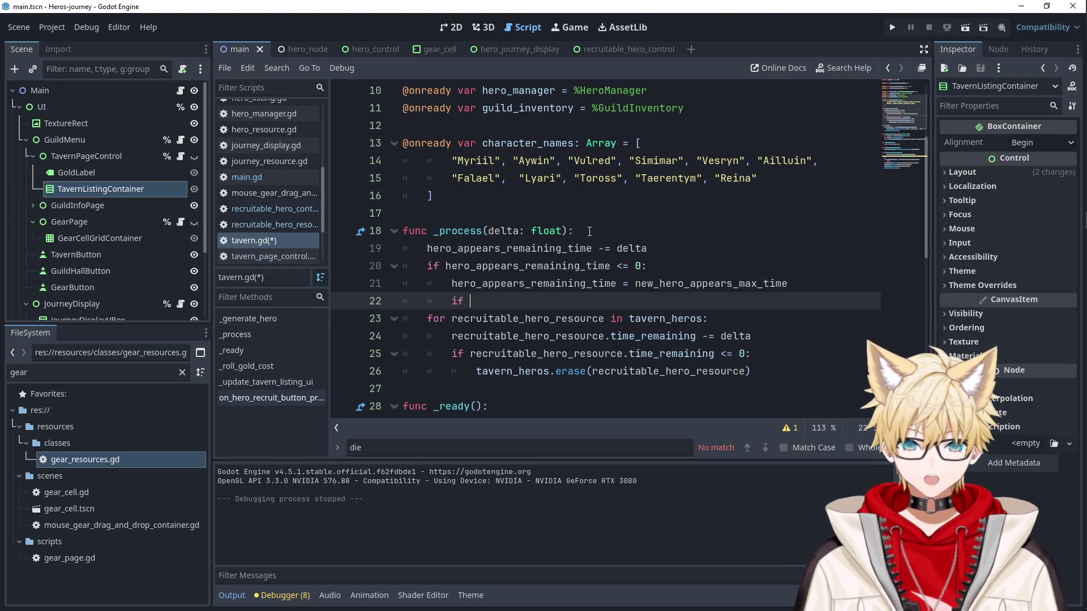
key("BackSpace")
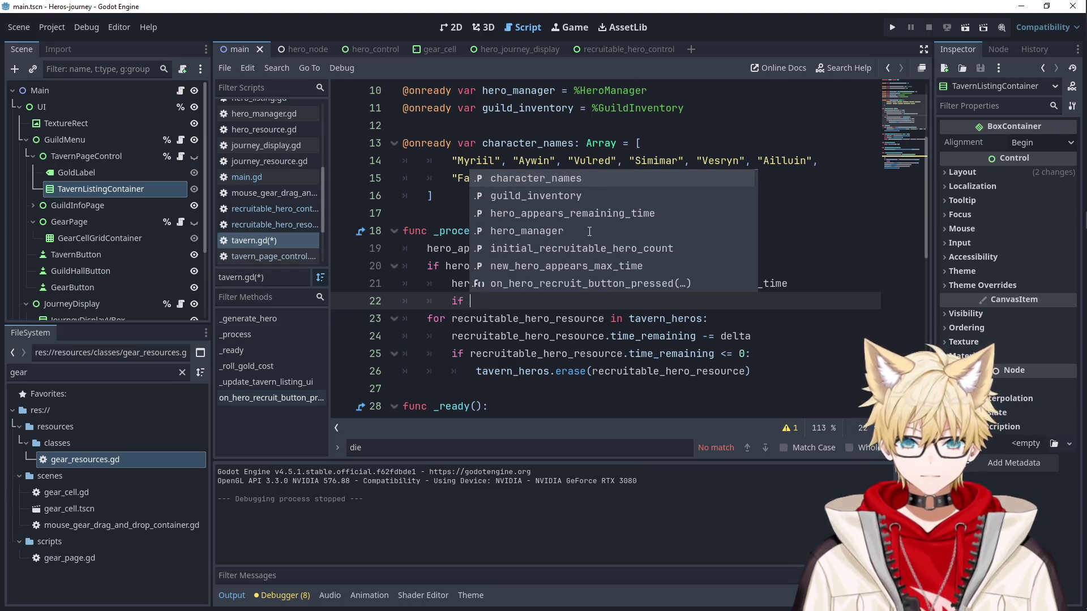
type("tavern_heros.size")
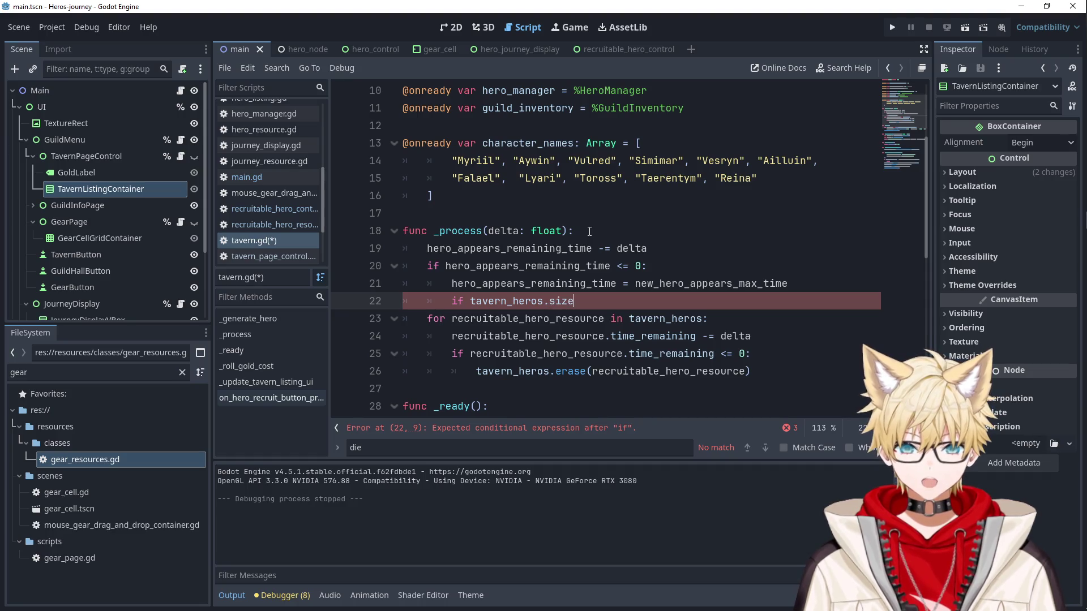
key("Return")
type("5:")
key("Return")
type("tave")
key("Return")
type(".append(")
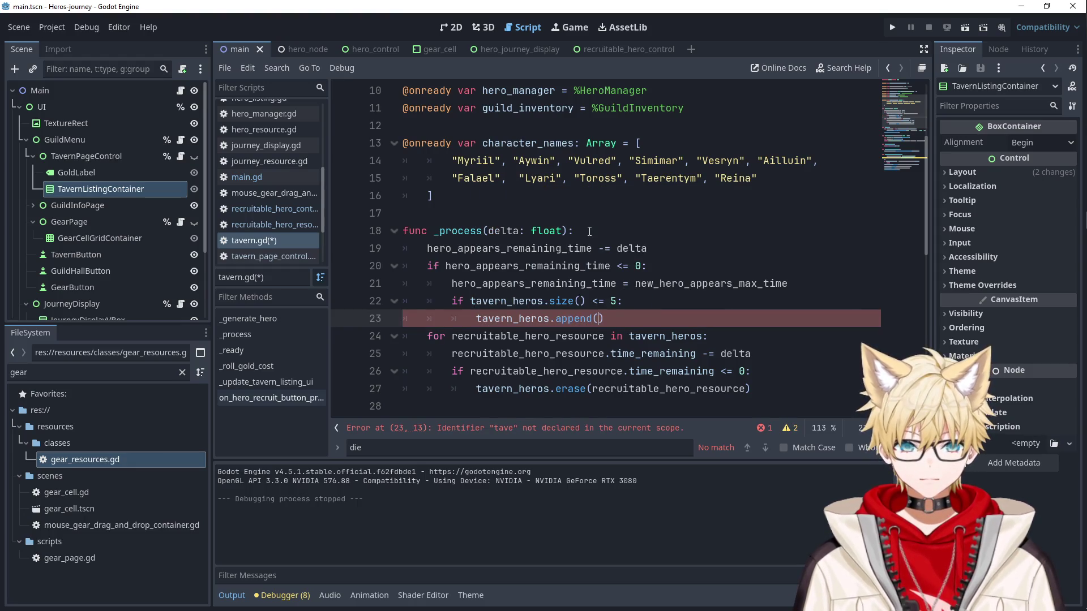
type("_ge")
key("Return")
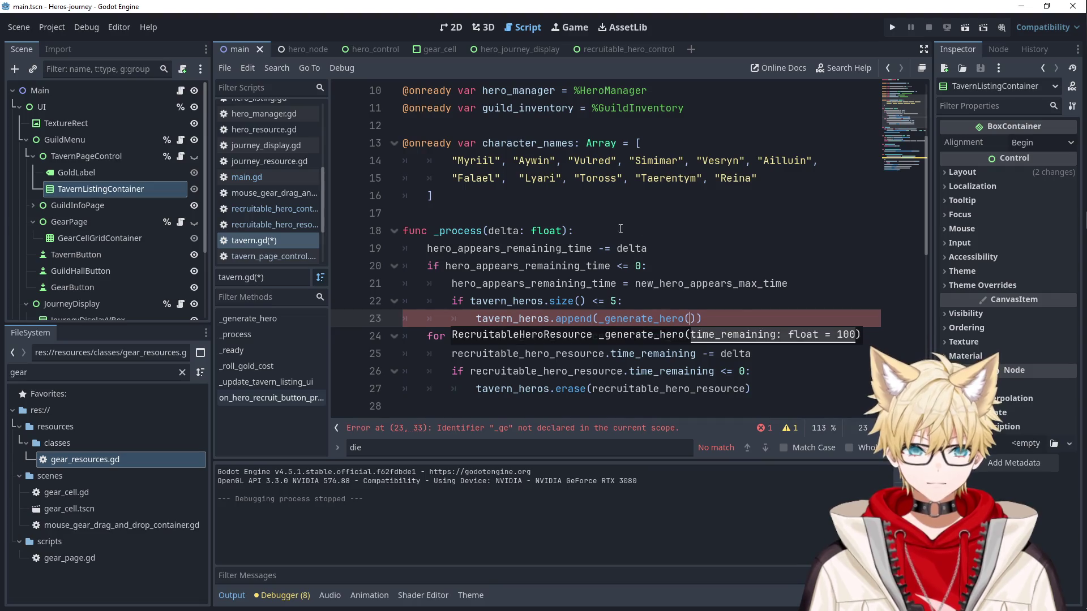
Save tavern.gd and run the project
left_click(603, 231)
key("ctrl+s")
key("Up")
left_click(894, 30)
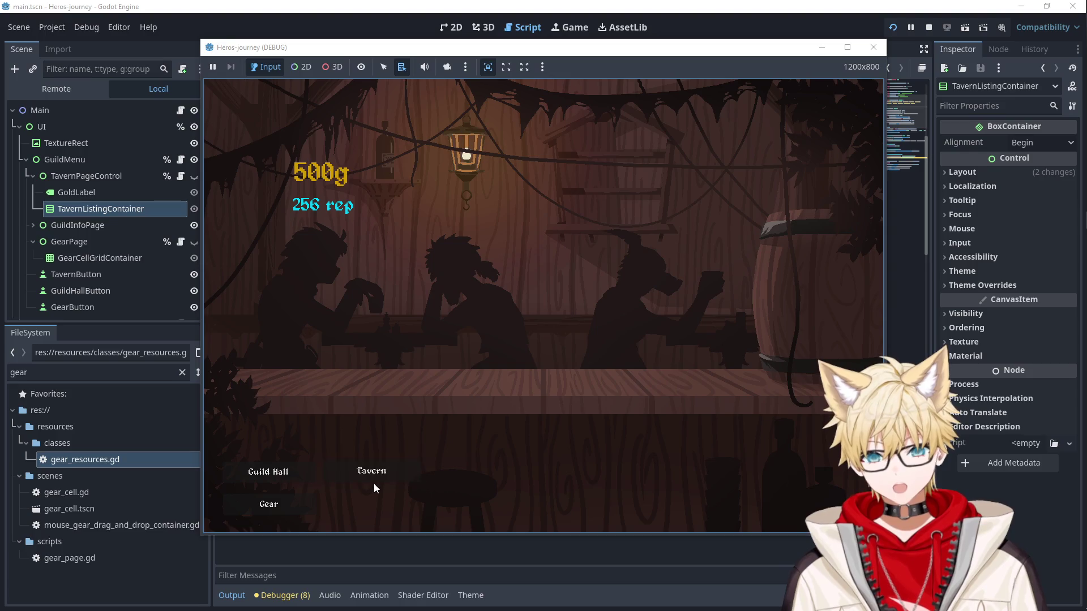
In the running game, open the tavern and recruit Myriil
left_click(370, 476)
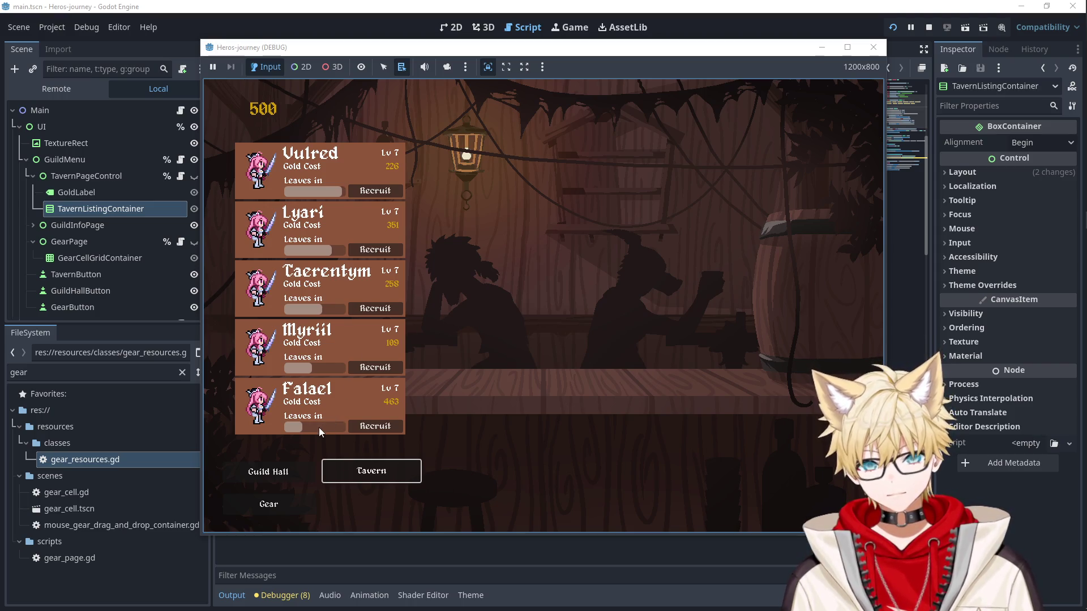
mouse_move(677, 52)
left_mouse_down()
mouse_move(688, 126)
mouse_move(651, 473)
mouse_move(659, 487)
mouse_move(629, 71)
mouse_move(639, 64)
left_mouse_up()
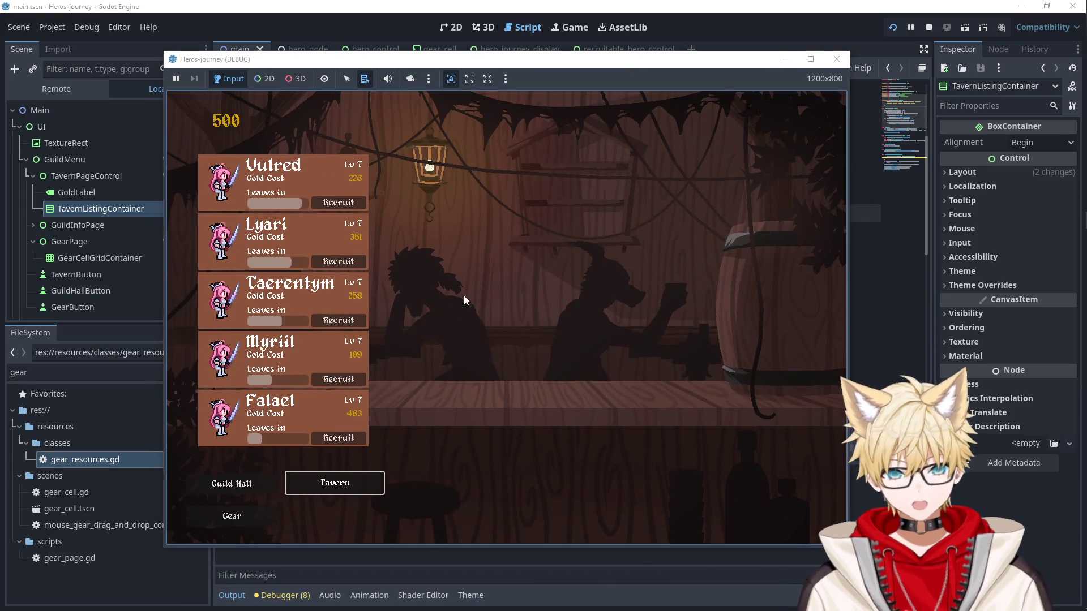
left_click(351, 378)
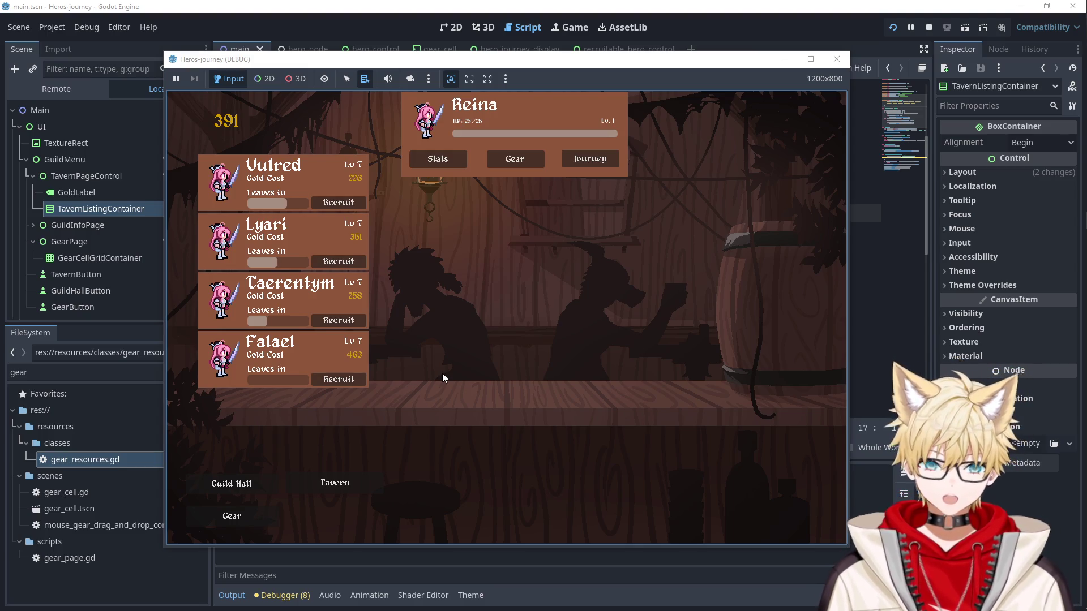
Return to the script editor with the caret at the end of line 23 of tavern.gd
left_click(861, 289)
scroll(633, 338, "down", 1)
left_click(720, 266)
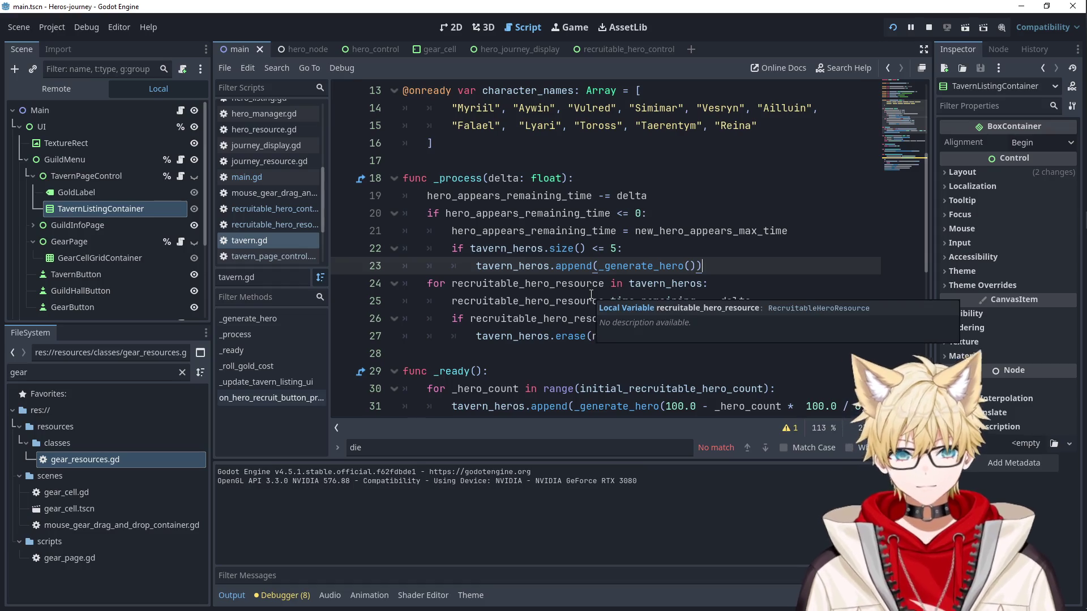
Call _update_tavern_listing_ui() after appending a hero and after erasing a recruit, then rerun
scroll(588, 252, "down", 3)
scroll(588, 252, "up", 1)
left_click(592, 318)
key("shift+Home")
key("ctrl+c")
left_click(714, 167)
key("Return")
key("ctrl+v")
left_click(765, 248)
key("Return")
key("ctrl+v")
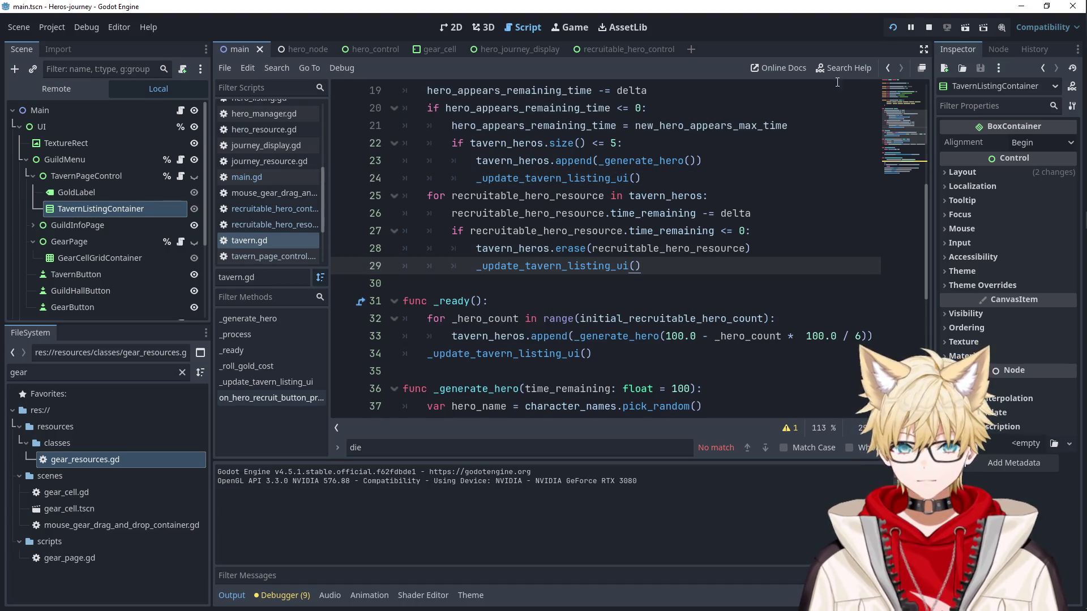
left_click(894, 28)
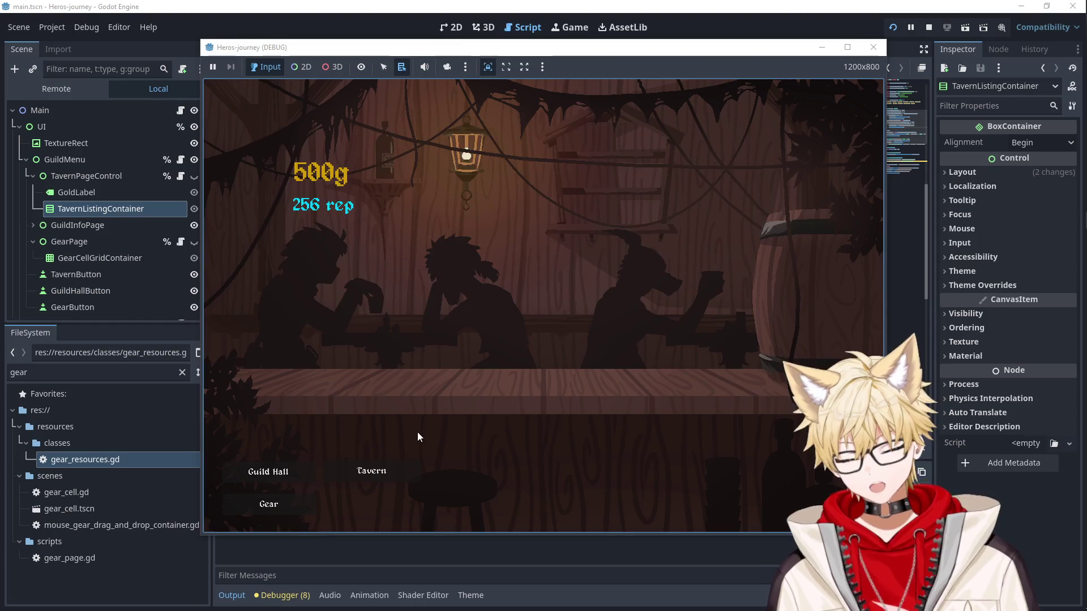
Recruit Reina and equip the A armor and S weapon, checking her stats
left_click(357, 472)
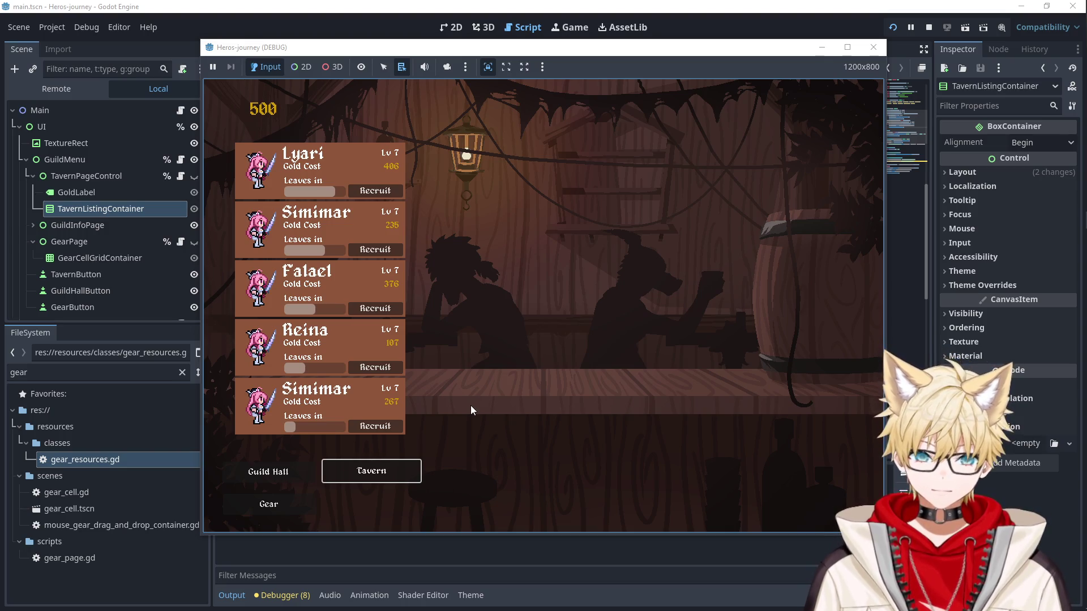
left_click(390, 368)
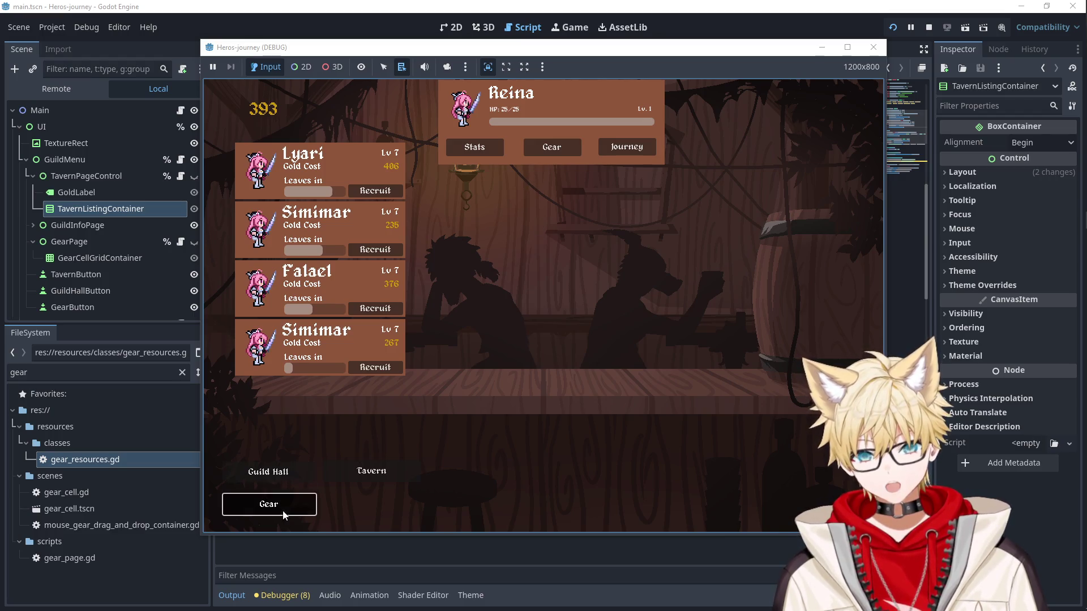
left_click(268, 504)
left_click(552, 147)
mouse_move(362, 234)
left_mouse_down()
mouse_move(602, 221)
mouse_move(500, 221)
left_mouse_up()
left_click_drag(249, 229, 600, 227)
left_click(475, 147)
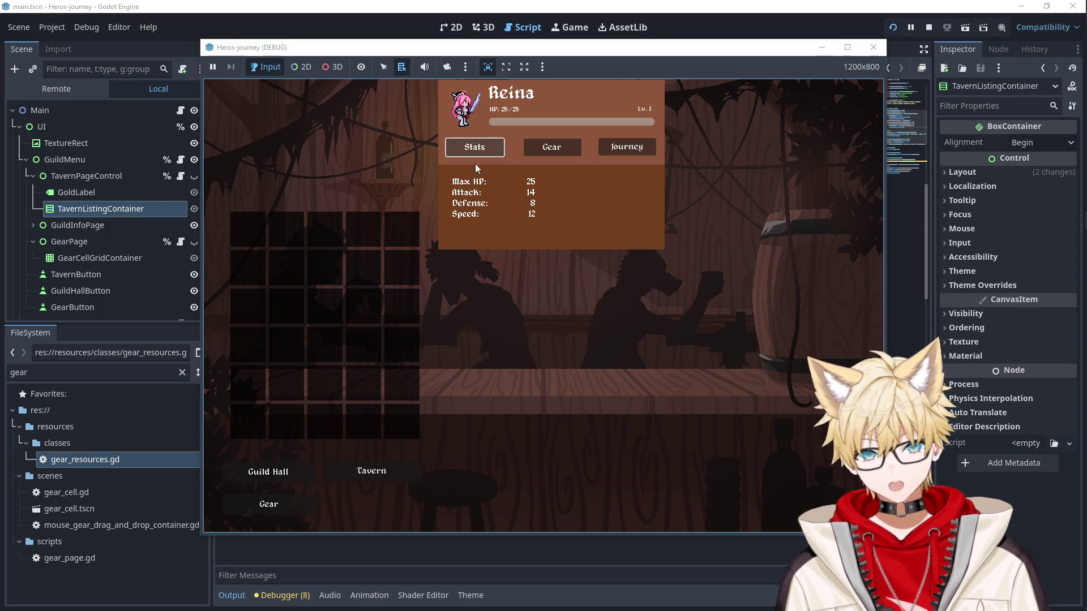
left_click(556, 151)
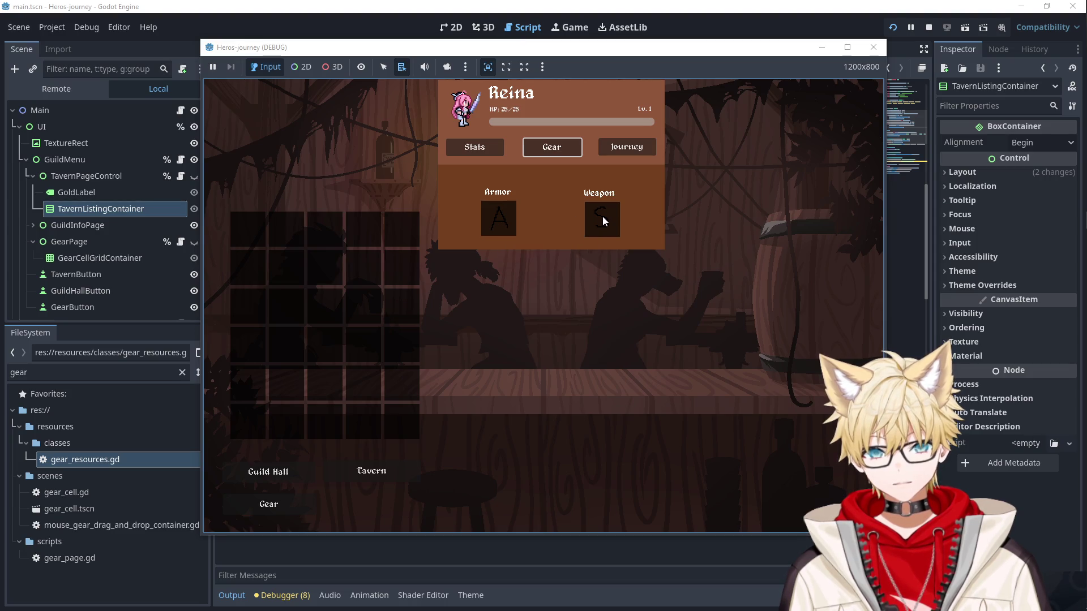
mouse_move(603, 218)
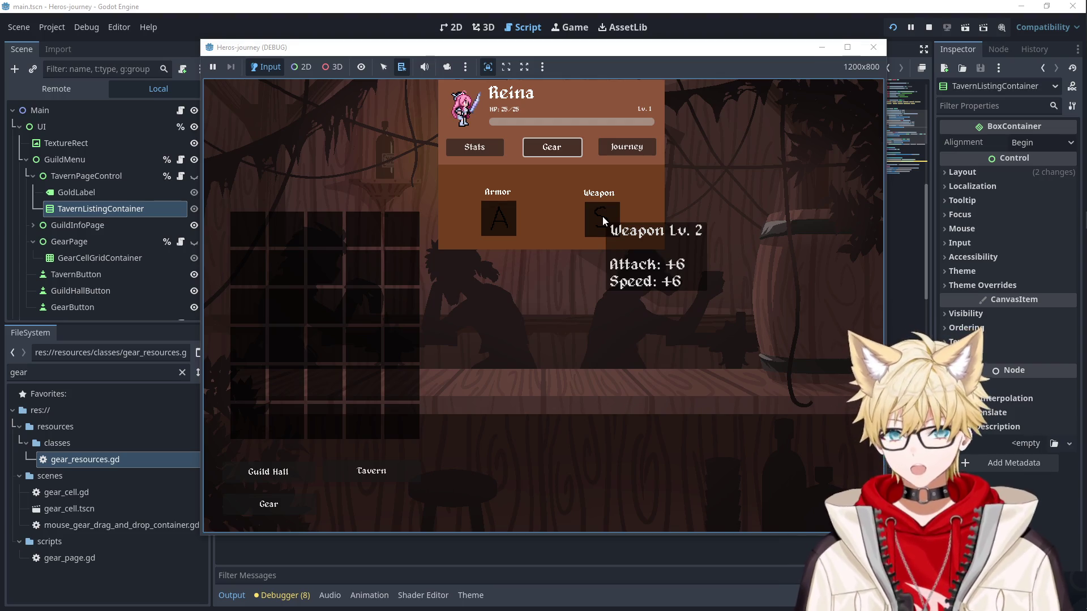
left_click(472, 151)
Send Reina on a journey from the Guild Hall, then visit the tavern while she is away
left_click(282, 477)
left_click(620, 148)
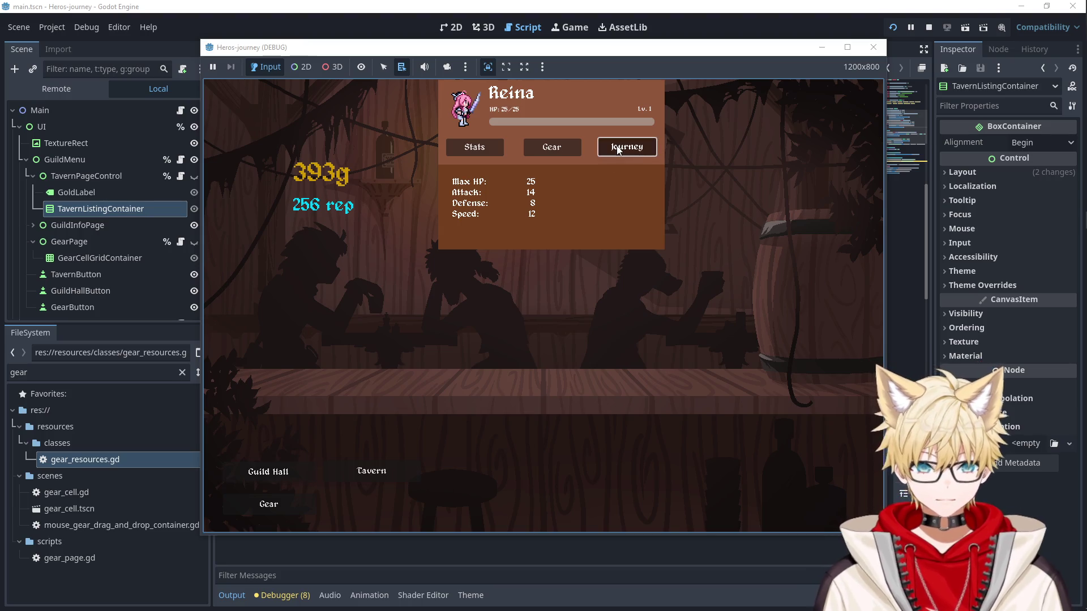
left_click(681, 148)
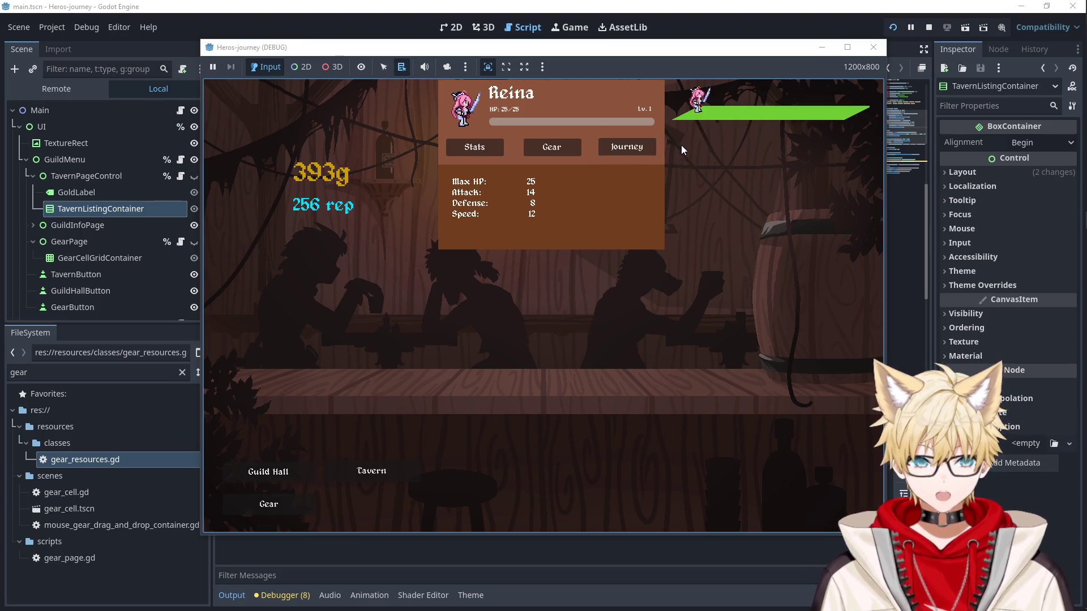
left_click(372, 471)
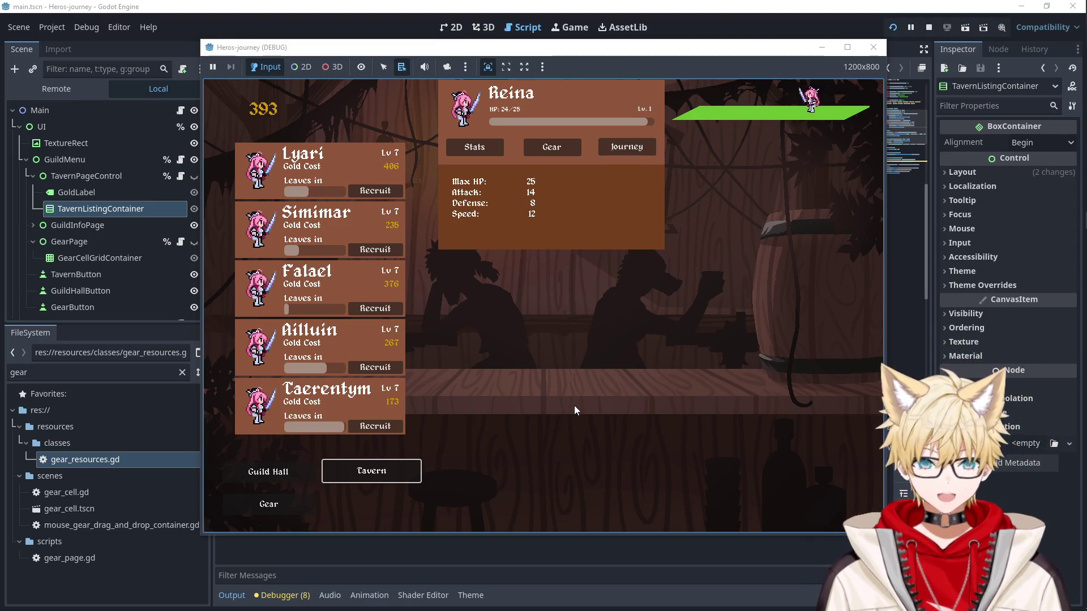
Complete Reina's journey, equip the Lv. 4 armor, check her stats, and close the game
left_click(285, 476)
left_click(278, 507)
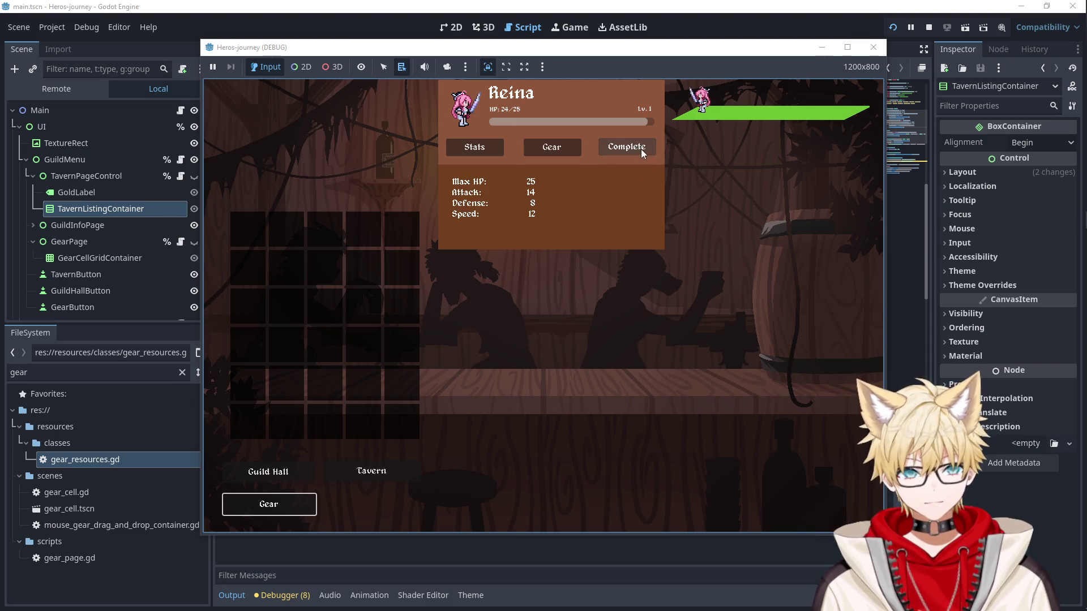
left_click(642, 150)
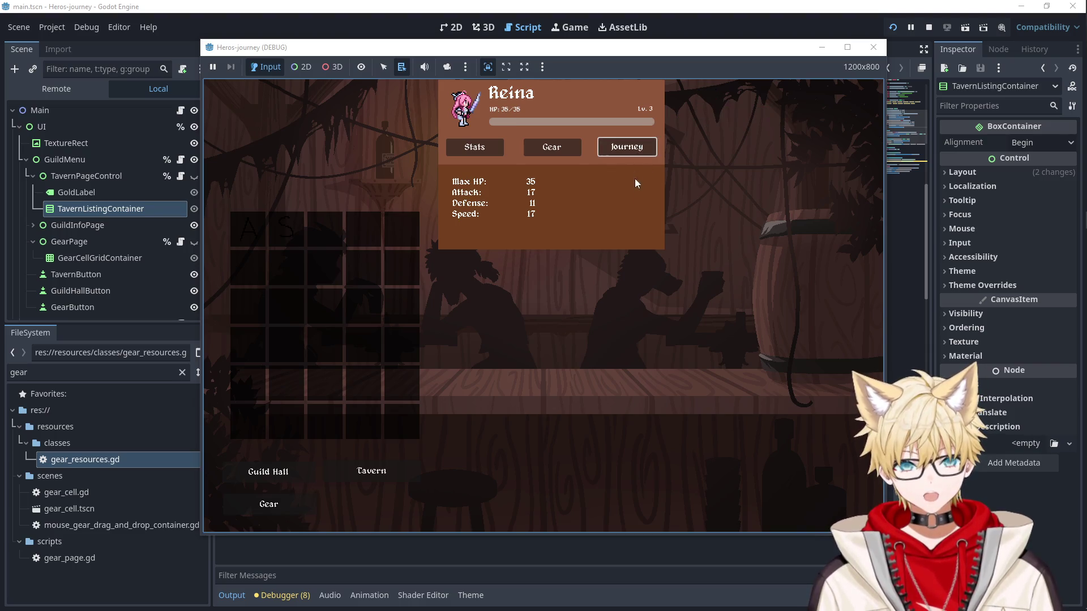
mouse_move(252, 236)
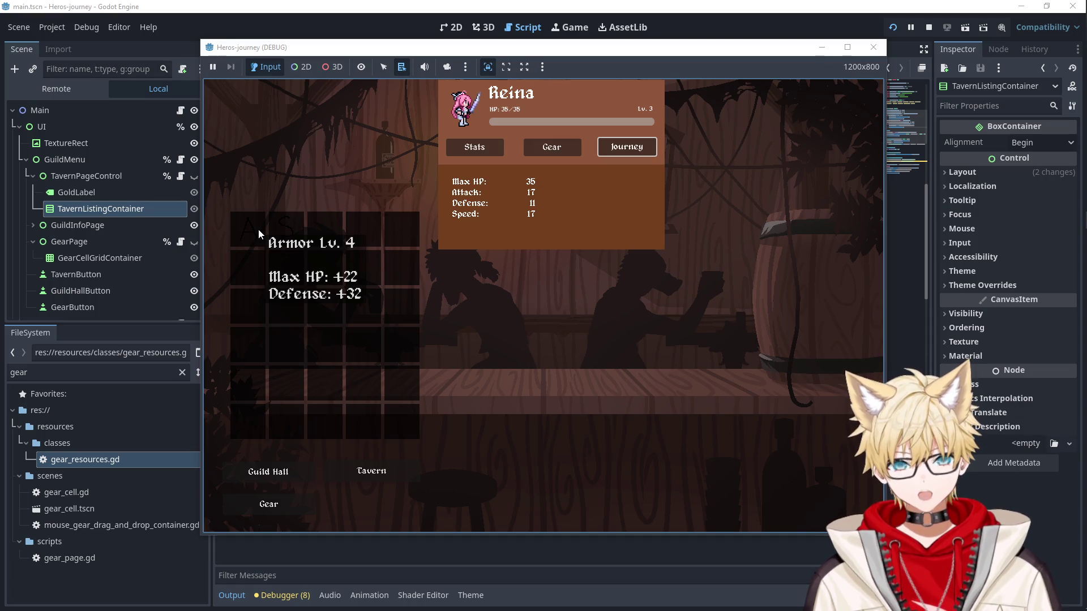
left_click(554, 153)
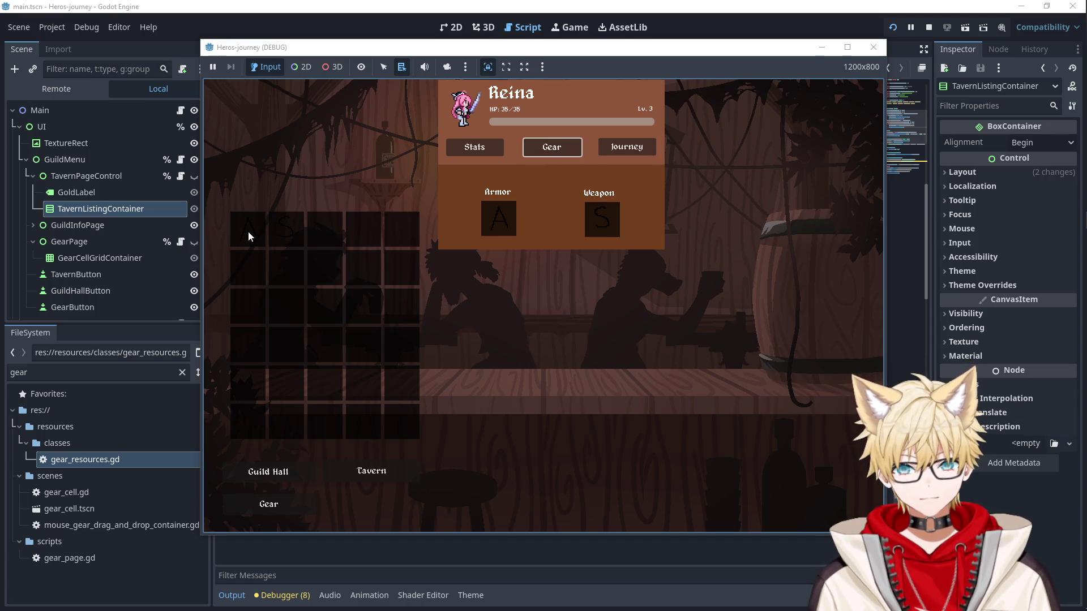
mouse_move(249, 237)
left_mouse_down()
mouse_move(493, 243)
mouse_move(489, 225)
left_mouse_up()
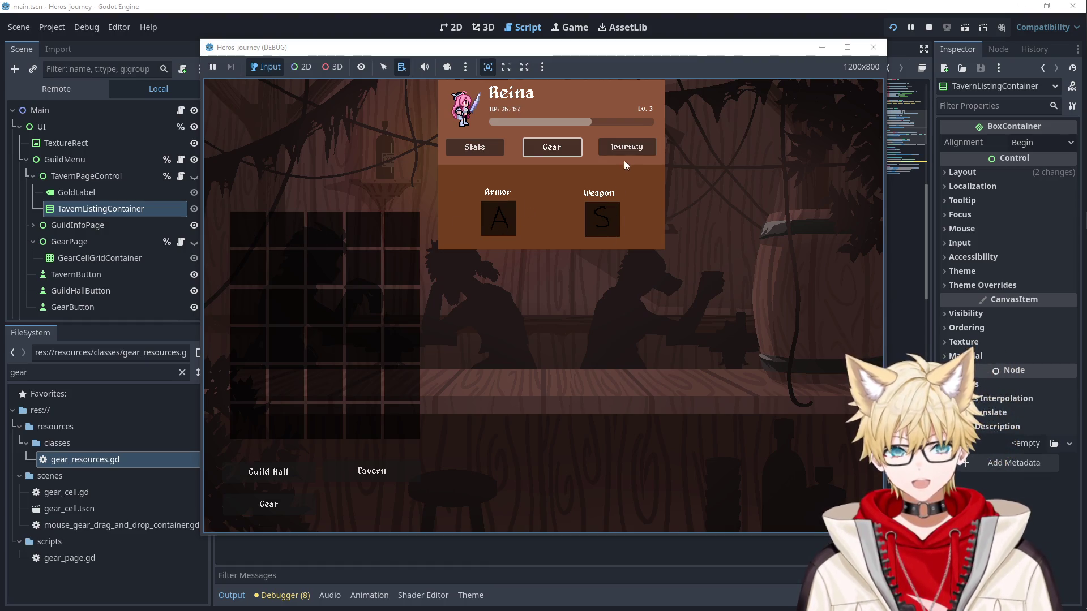
left_click(468, 148)
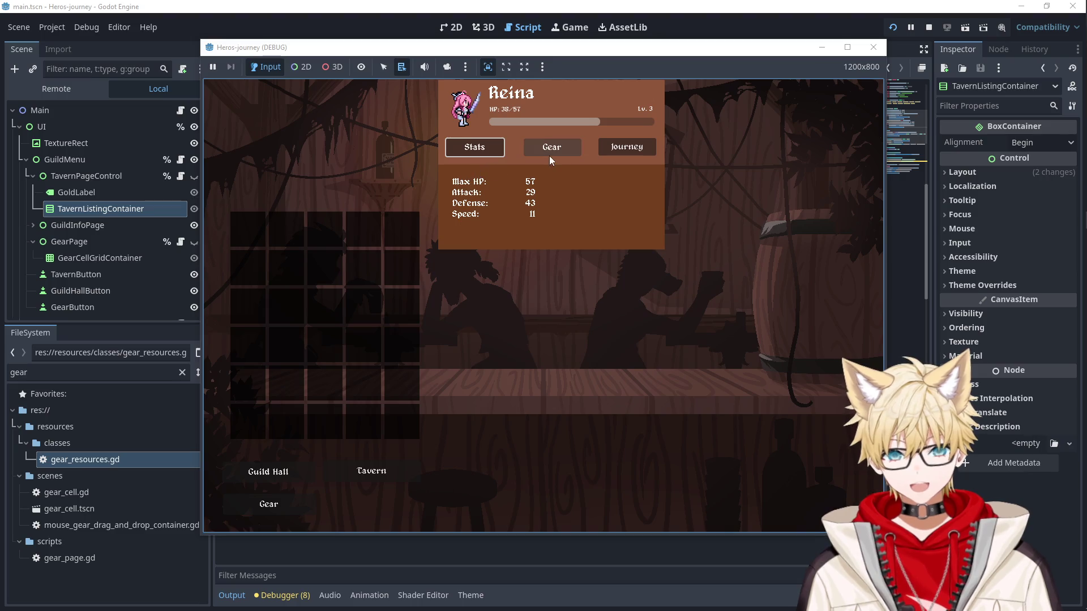
left_click(550, 152)
mouse_move(509, 227)
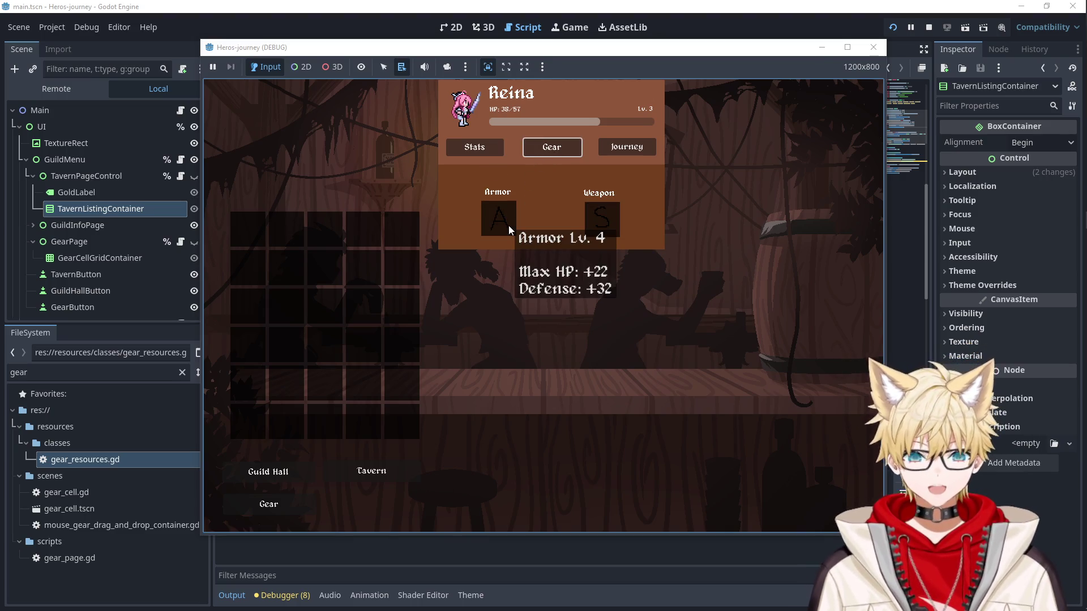
left_click(872, 48)
scroll(147, 266, "down", 3)
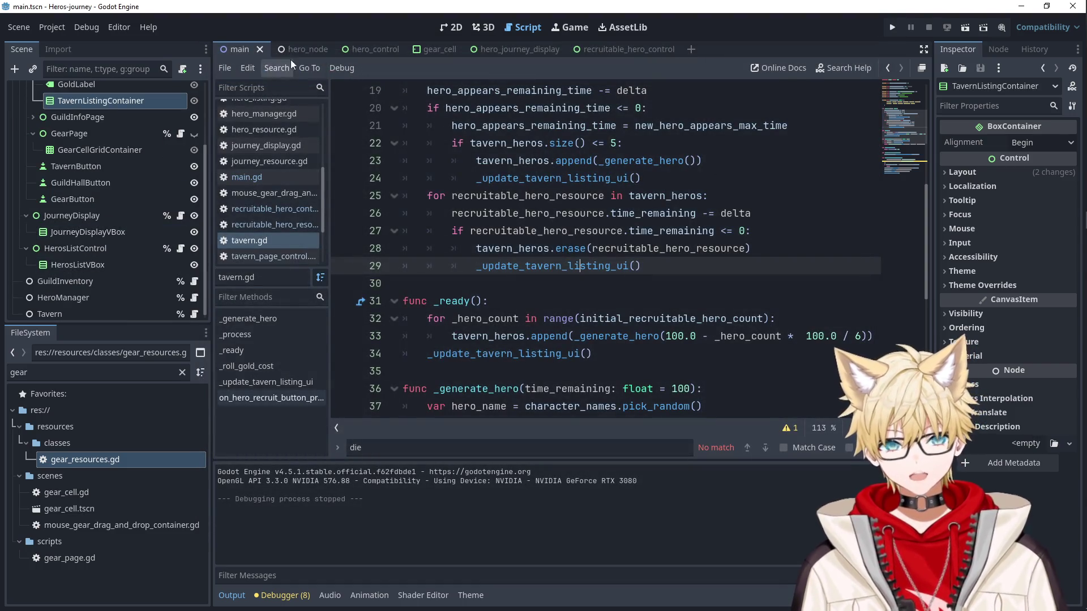
left_click(289, 49)
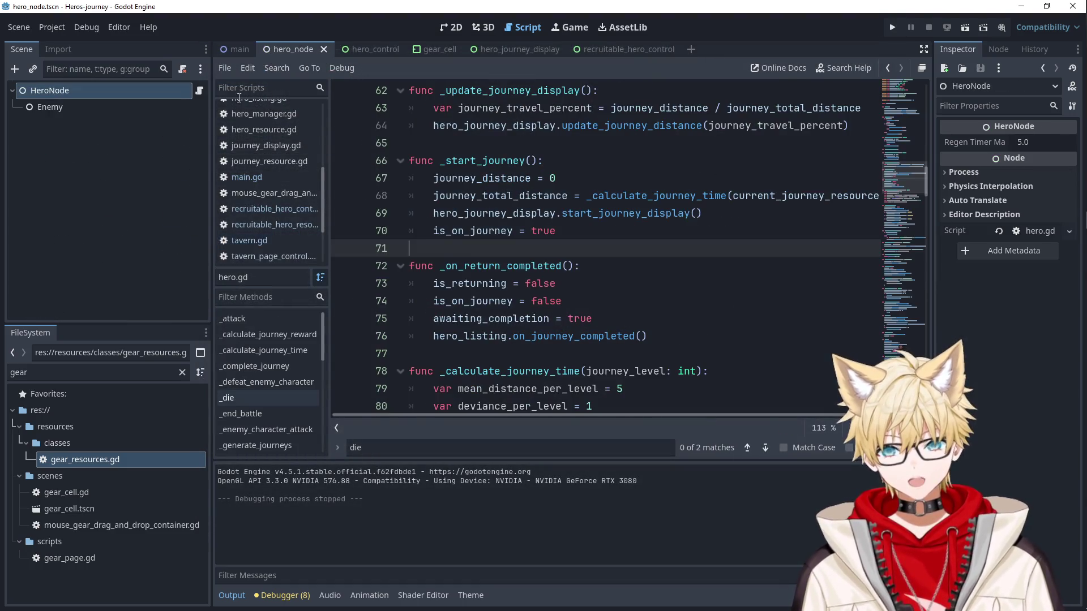
double_click(77, 509)
scroll(548, 267, "up", 9)
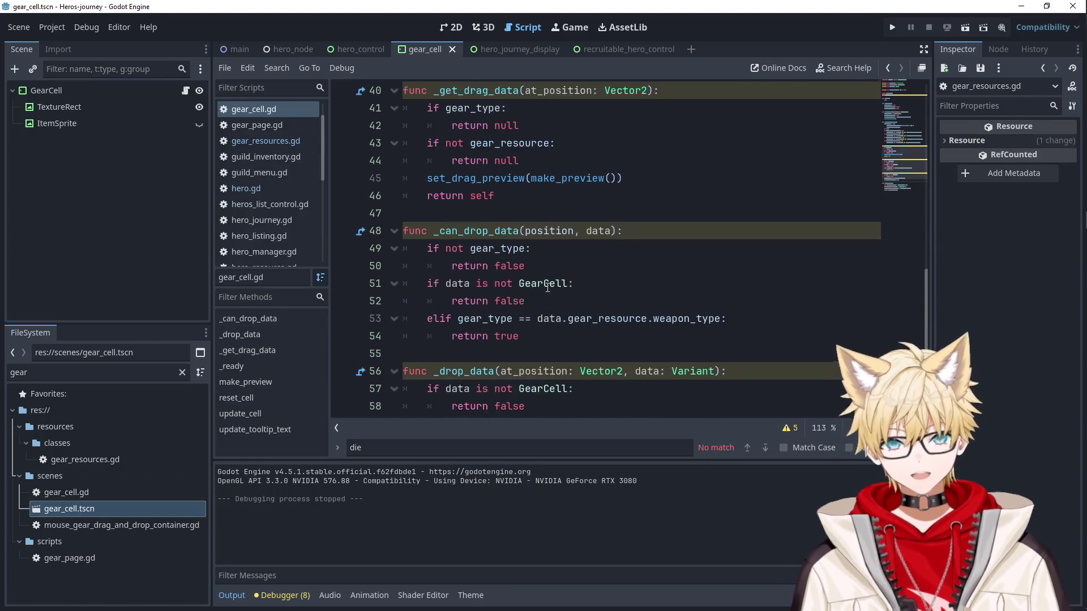
double_click(71, 558)
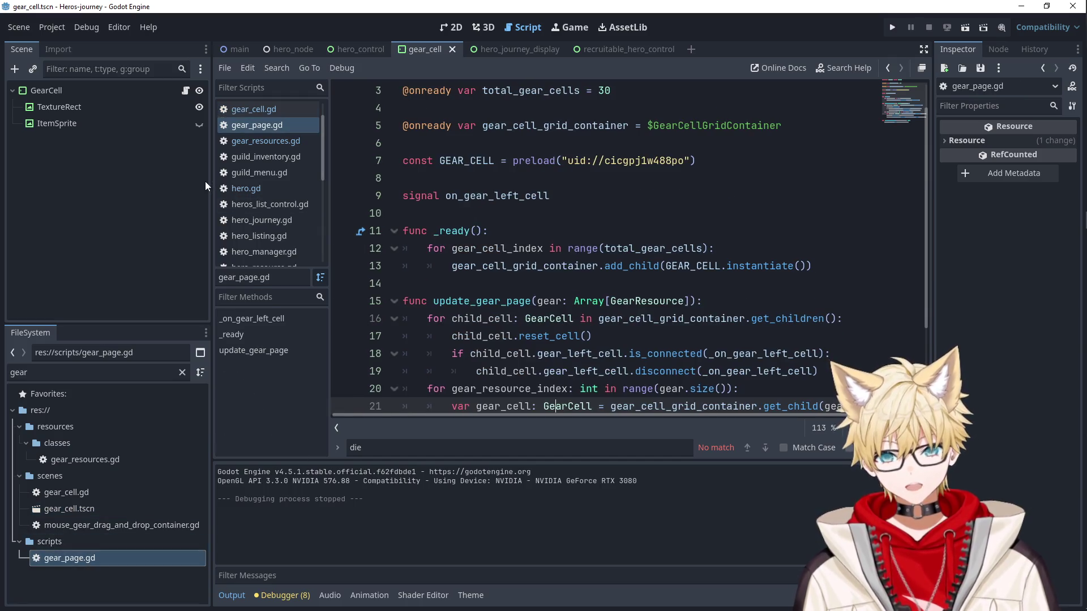
left_click(226, 48)
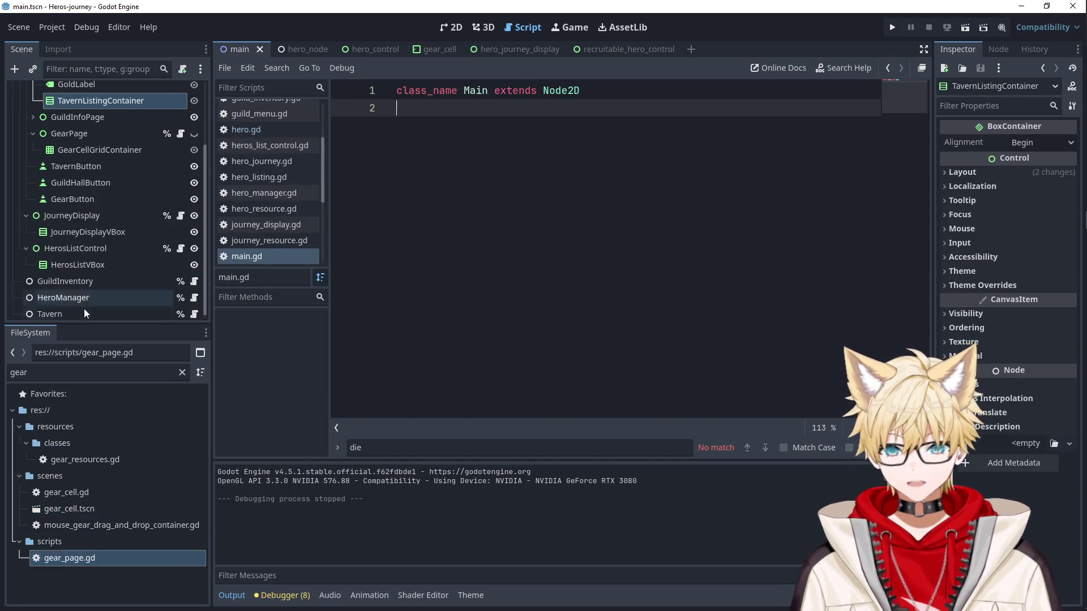
left_click(75, 375)
key("ctrl+shift+o")
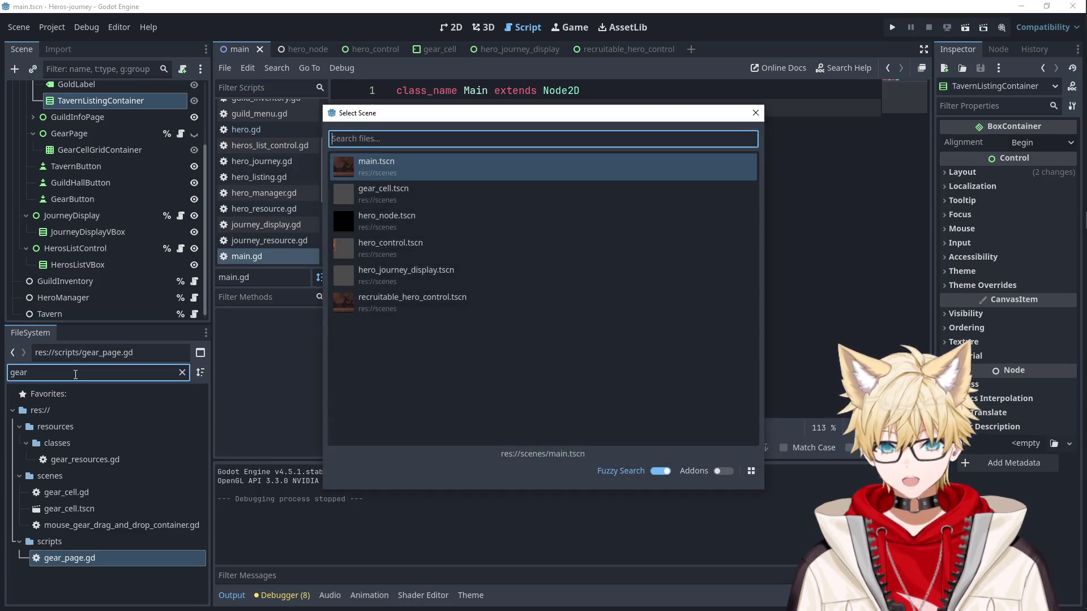
key("Escape")
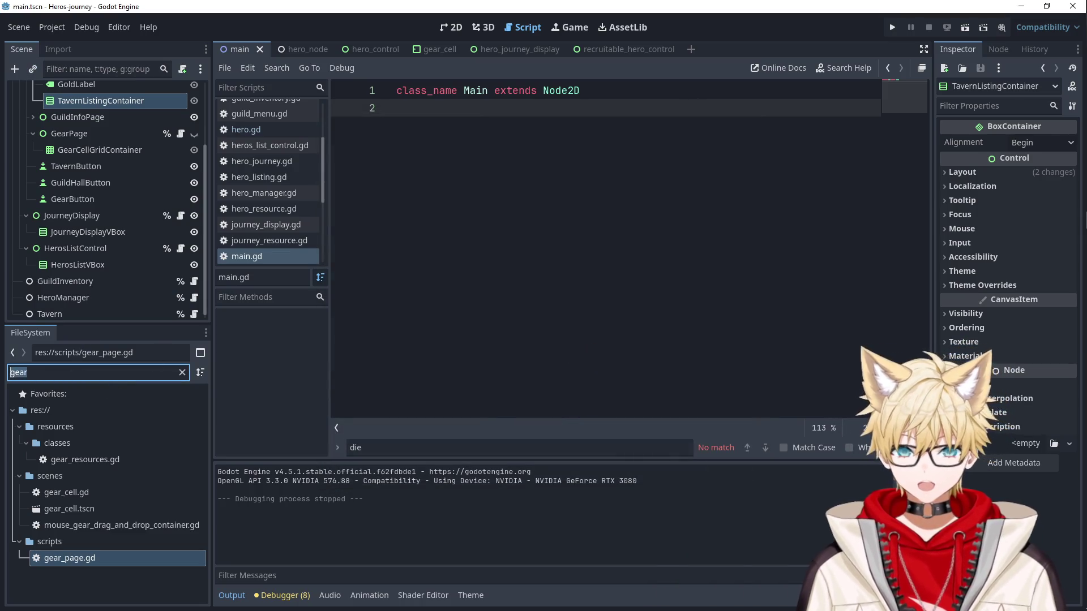
Open gear_resources.gd and review _roll_stats, its randi_range calls, and its call in _init
double_click(85, 459)
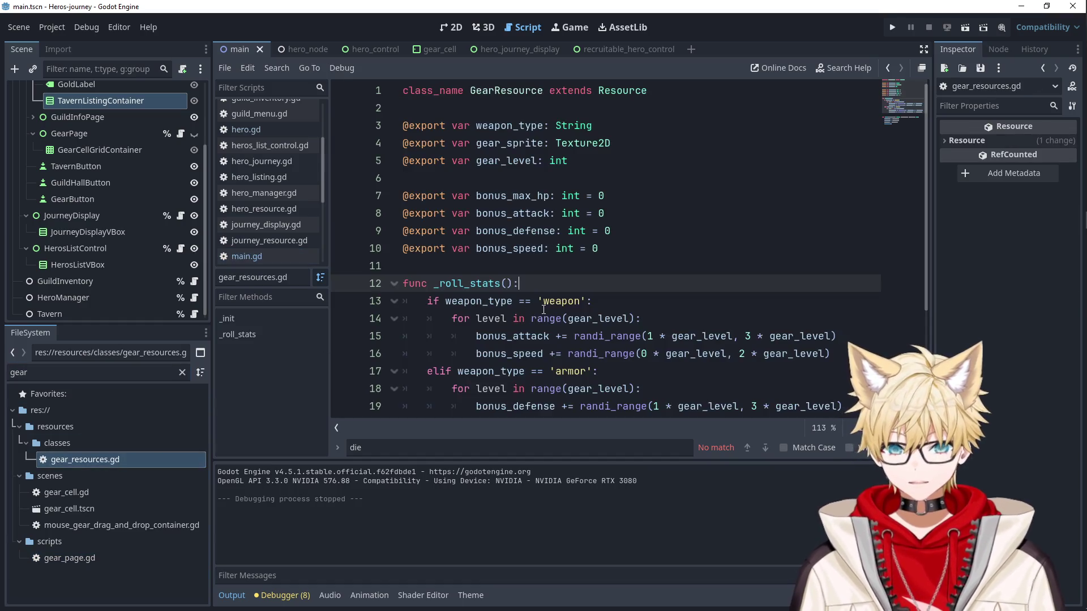
scroll(546, 305, "down", 2)
left_click(583, 230)
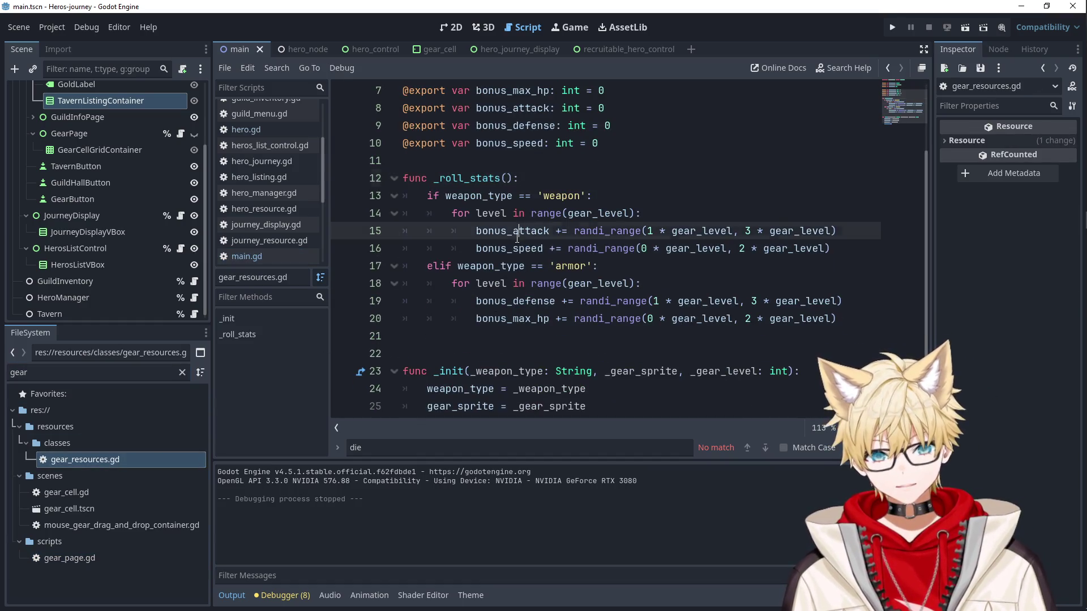
scroll(586, 232, "up", 1)
double_click(590, 281)
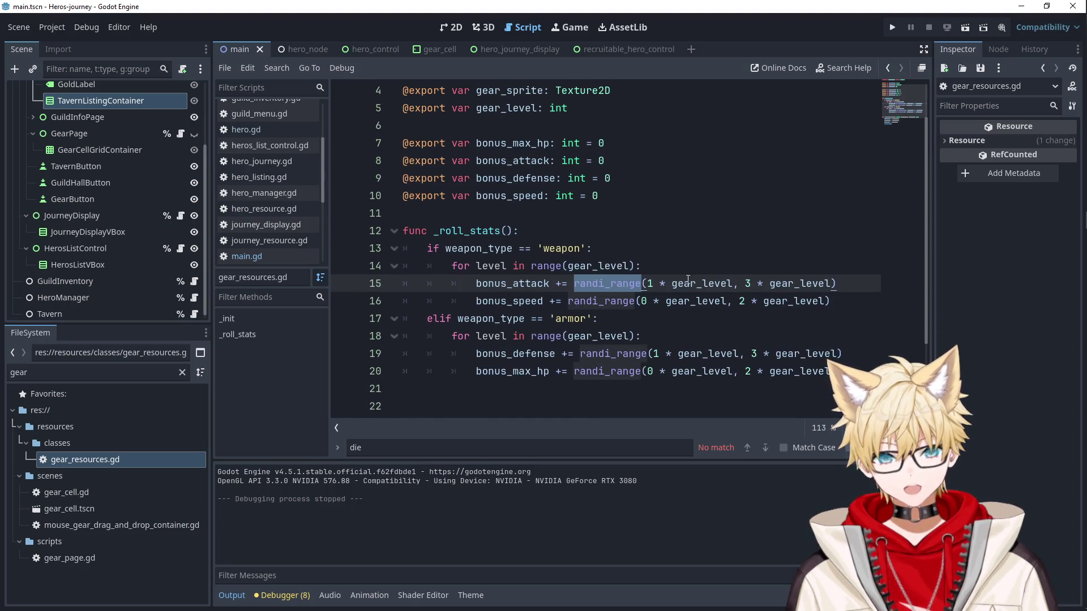
double_click(470, 231)
scroll(470, 233, "down", 2)
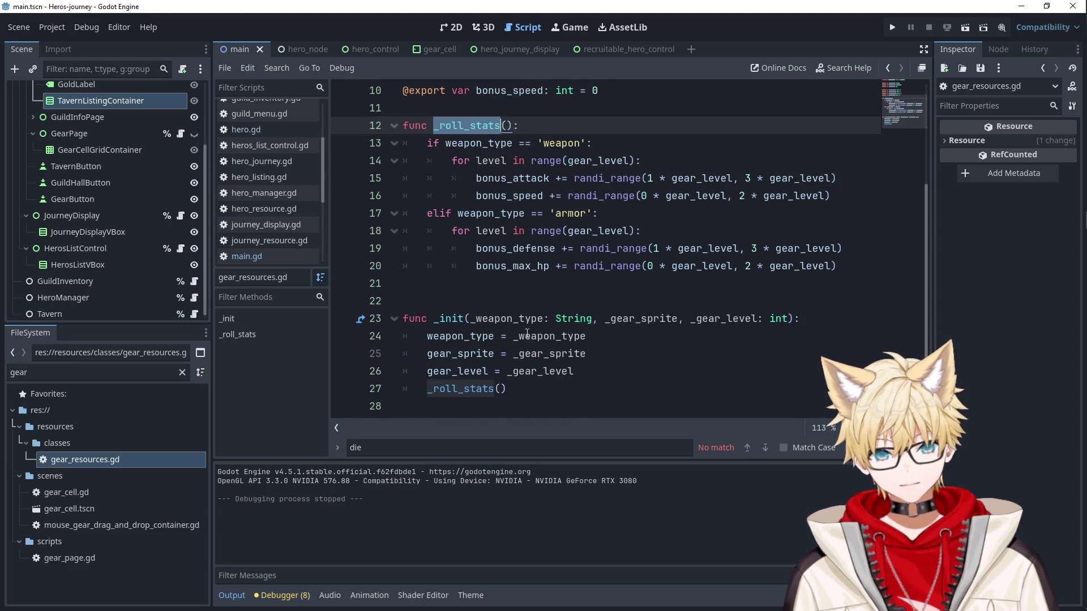
left_click(478, 389)
key("Up")
key("Up")
key("Up")
key("Down")
key("Down")
double_click(463, 389)
scroll(463, 389, "up", 1)
Check where gear_level and the _gear_level parameter of _init are used
double_click(597, 214)
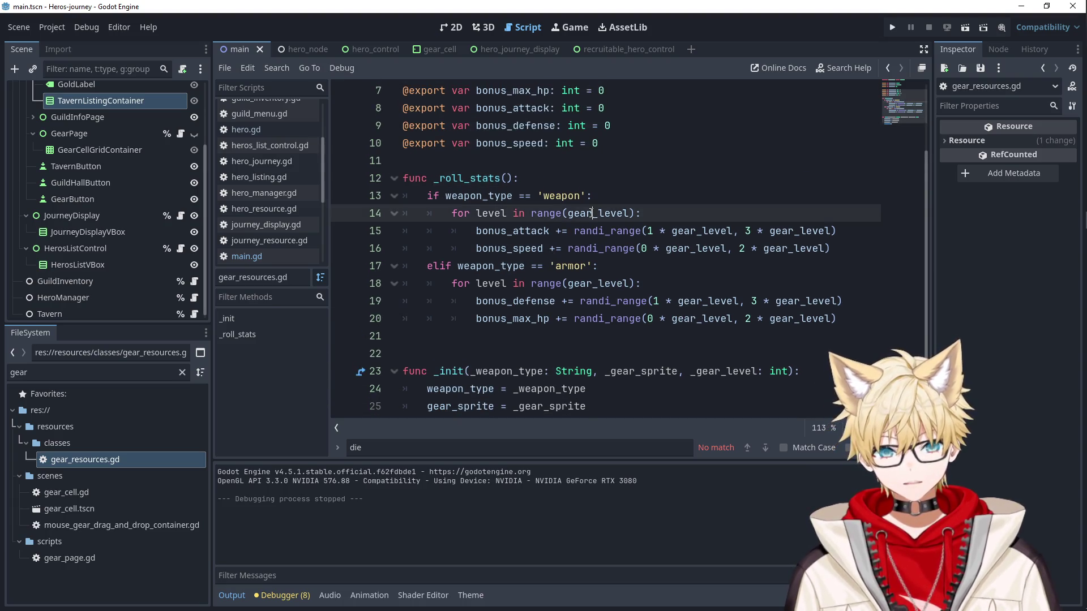
scroll(627, 314, "down", 1)
double_click(722, 318)
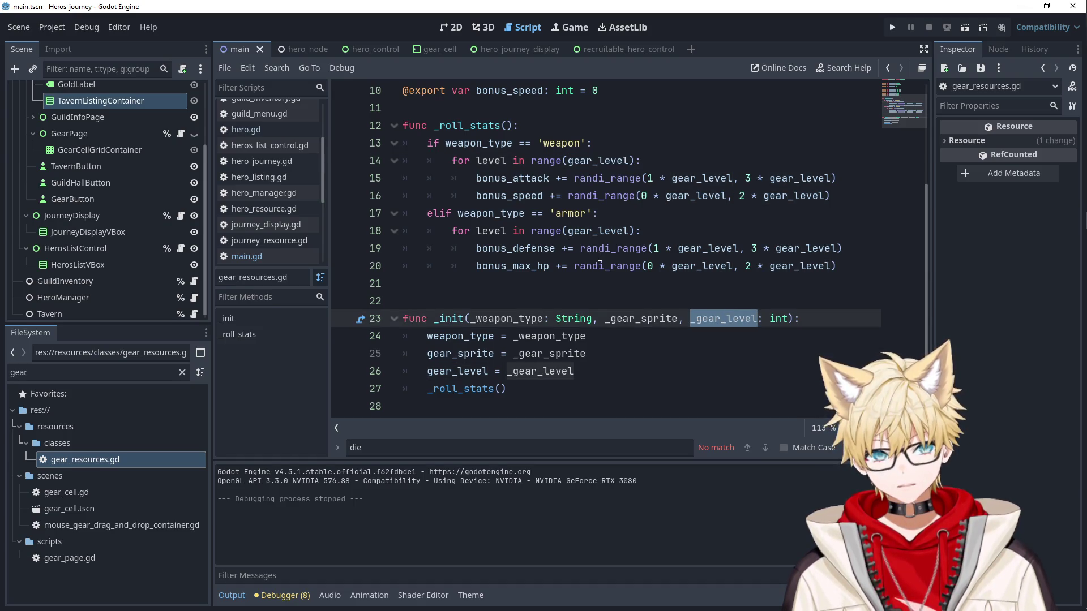
left_click(660, 368)
double_click(722, 318)
left_click_drag(623, 372, 383, 372)
left_click(671, 364)
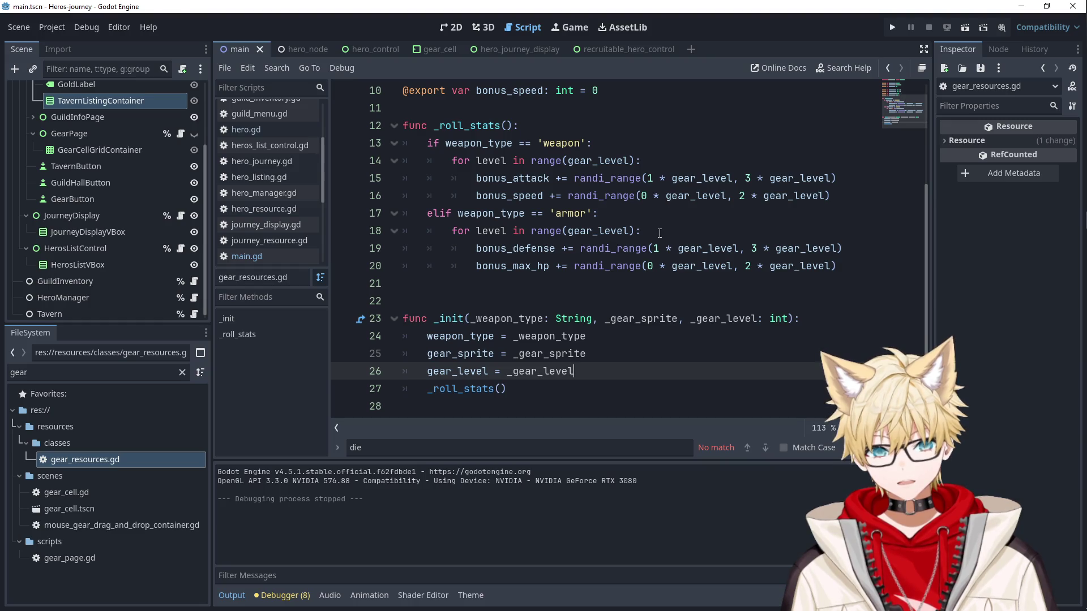
Remove the ' * gear_level' multipliers from the attack roll
left_click_drag(655, 178, 739, 179)
key("BackSpace")
key("BackSpace")
type(")")
key("Left")
key("BackSpace")
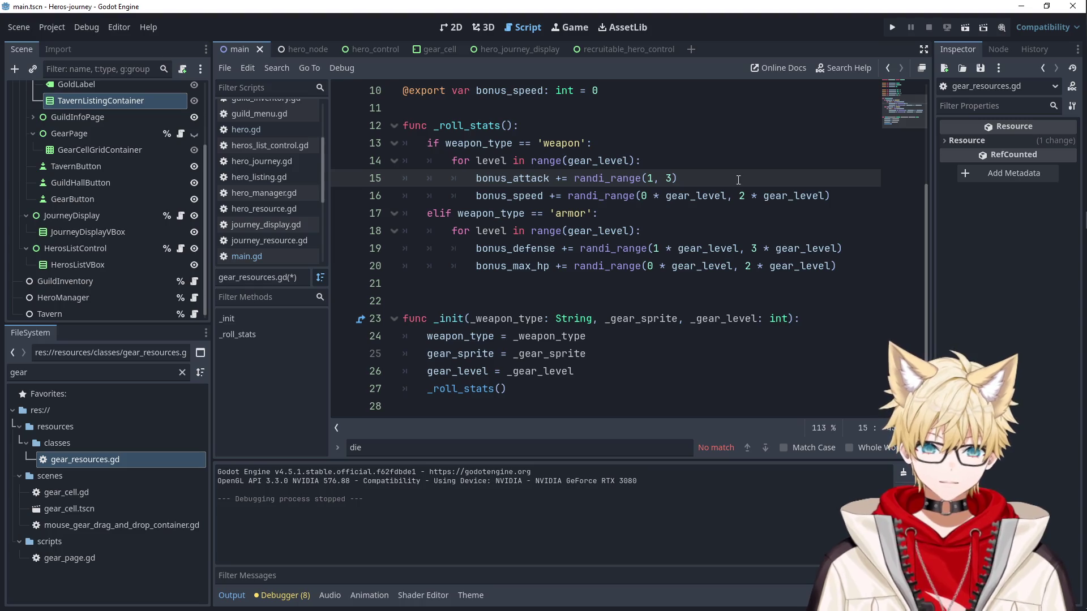
Remove the ' * gear_level' multipliers from the speed, defense and max HP rolls
left_click_drag(649, 196, 733, 196)
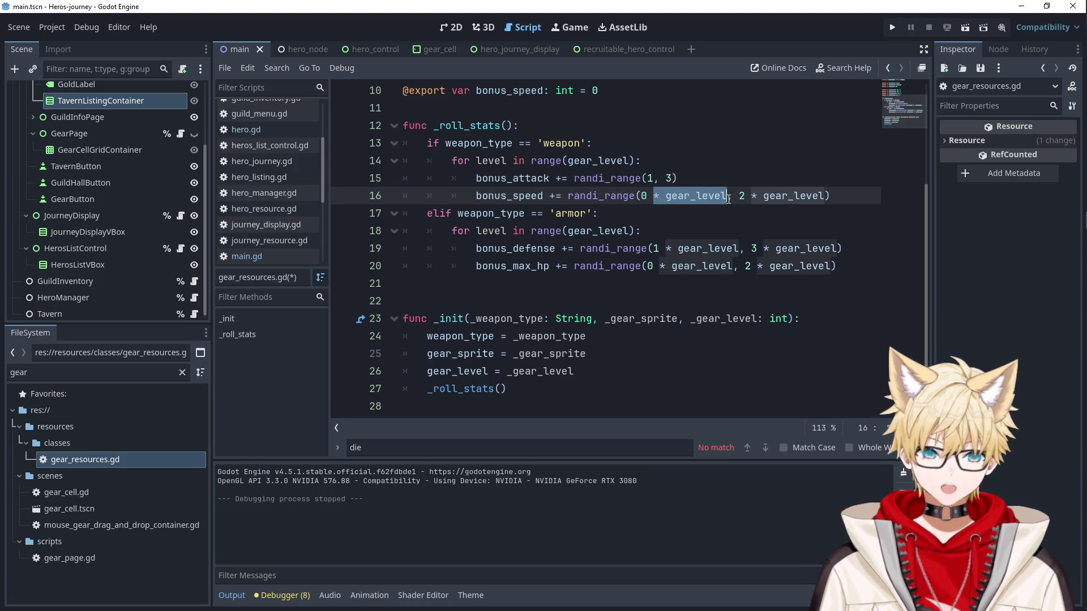
key("BackSpace")
left_click_drag(667, 196, 746, 195)
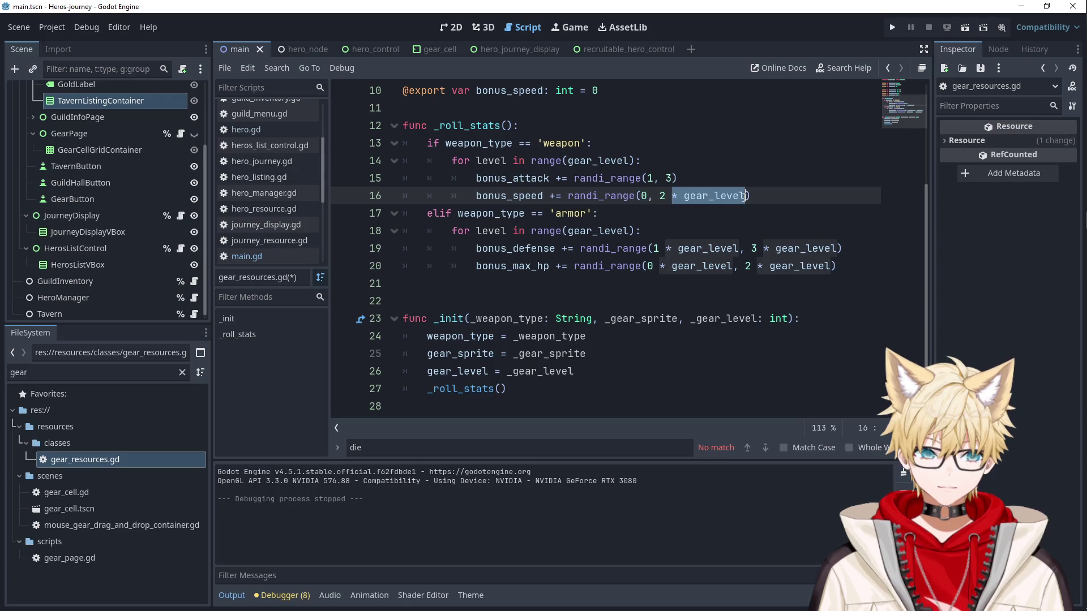
key("BackSpace")
left_click_drag(739, 248, 655, 248)
key("BackSpace")
left_click_drag(733, 267, 655, 267)
key("BackSpace")
left_click_drag(761, 248, 677, 247)
key("BackSpace")
left_click_drag(751, 267, 671, 267)
key("BackSpace")
Save gear_resources.gd and bring up the task notes
left_click(742, 231)
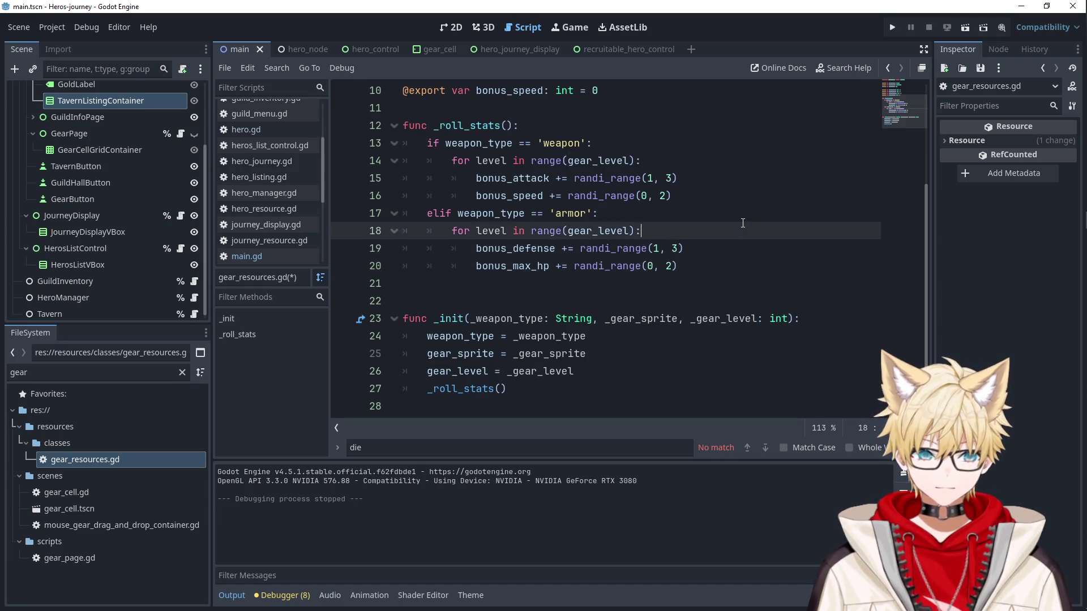
left_click(715, 199)
key("ctrl+s")
scroll(702, 189, "up", 3)
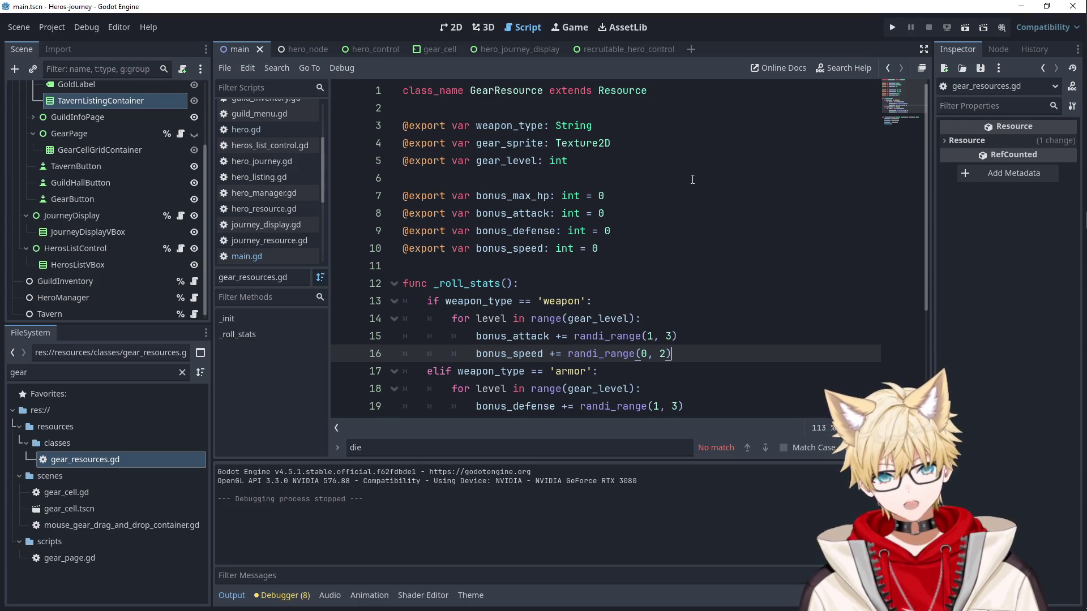
left_click(1080, 221)
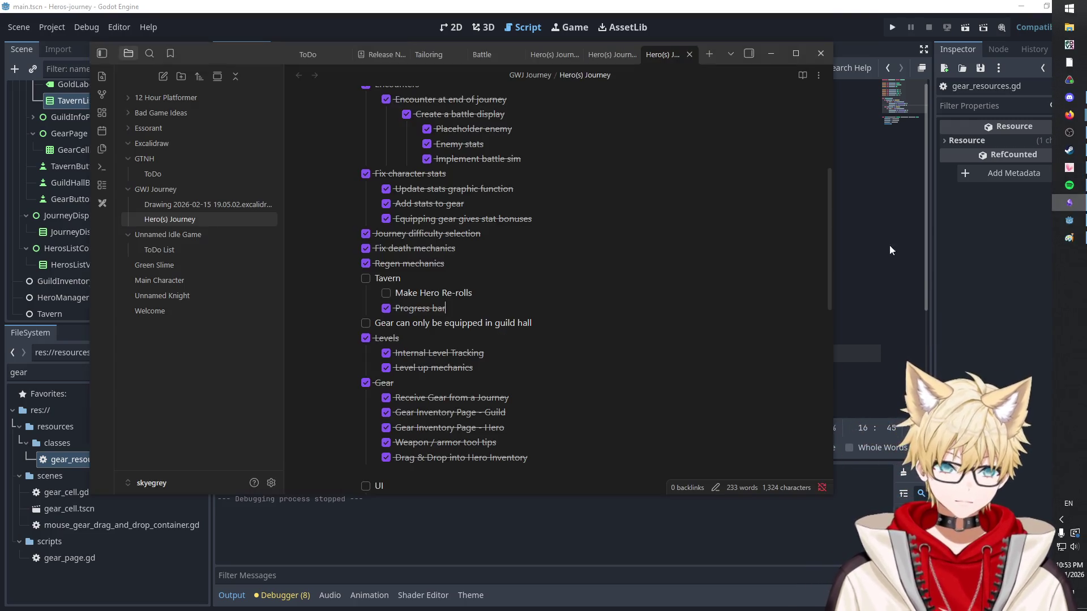
Tick Make Hero Re-rolls in the Hero(s) Journey notes, hide the notes, and switch Godot to 2D
left_click(389, 293)
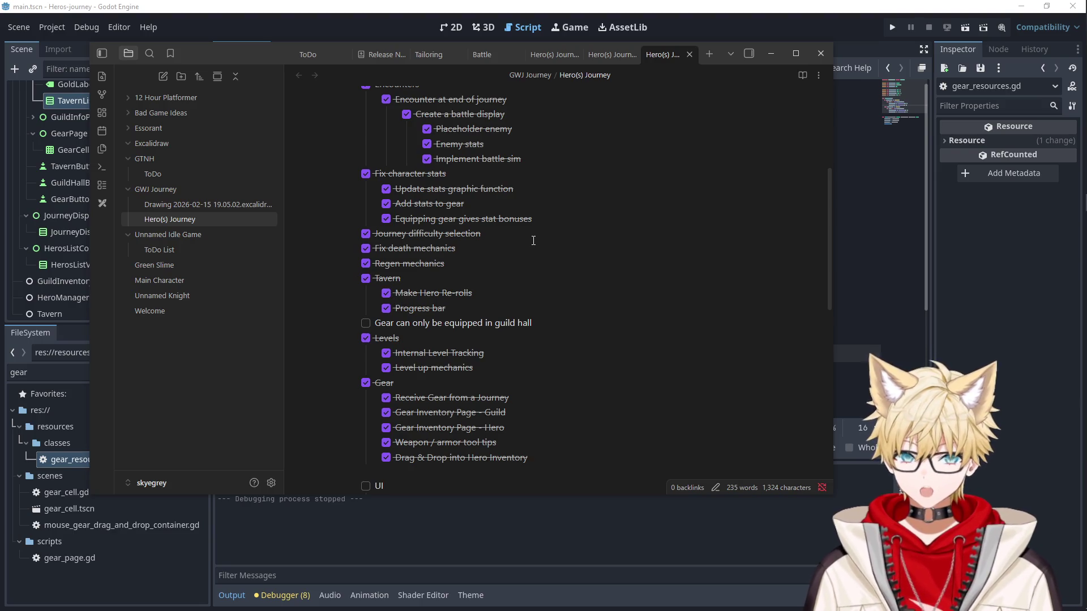
left_click(767, 51)
left_click(456, 29)
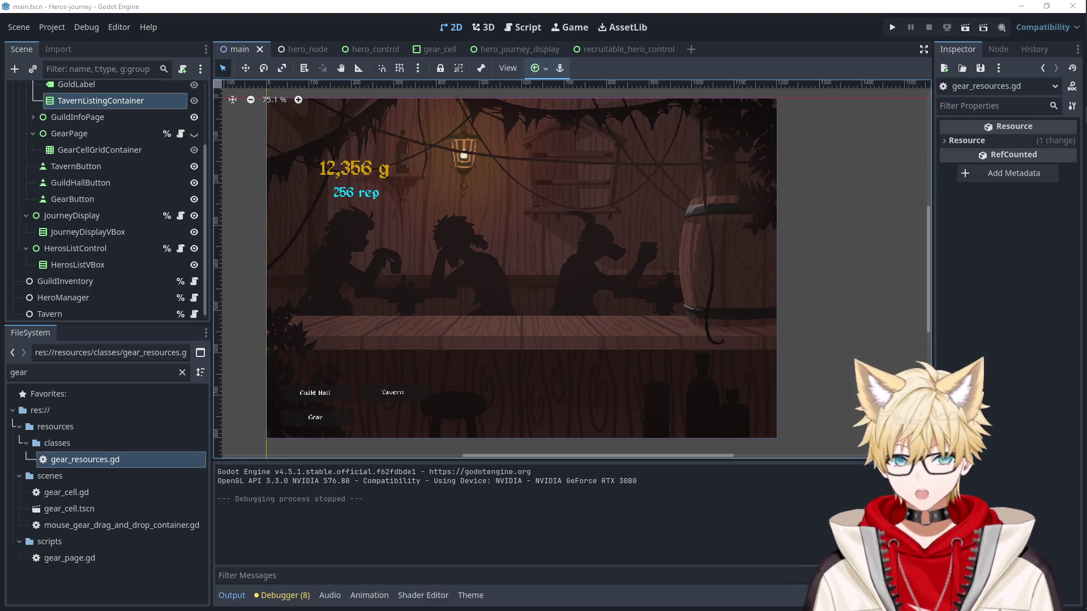
mouse_move(1064, 195)
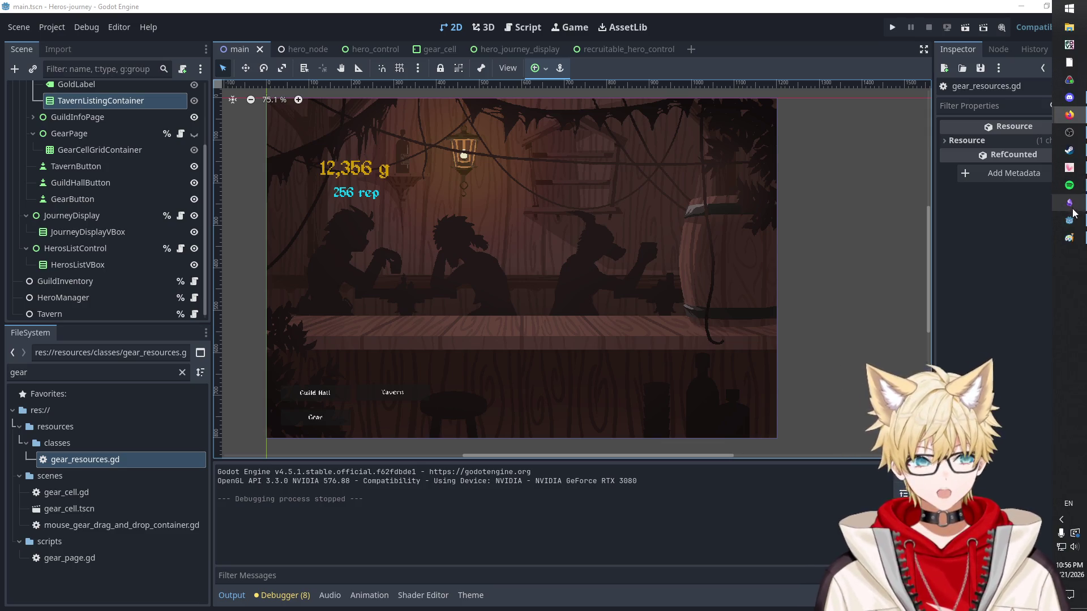
left_click(1069, 204)
scroll(525, 282, "down", 1)
scroll(525, 281, "down", 5)
scroll(525, 281, "up", 3)
left_click_drag(532, 266, 331, 261)
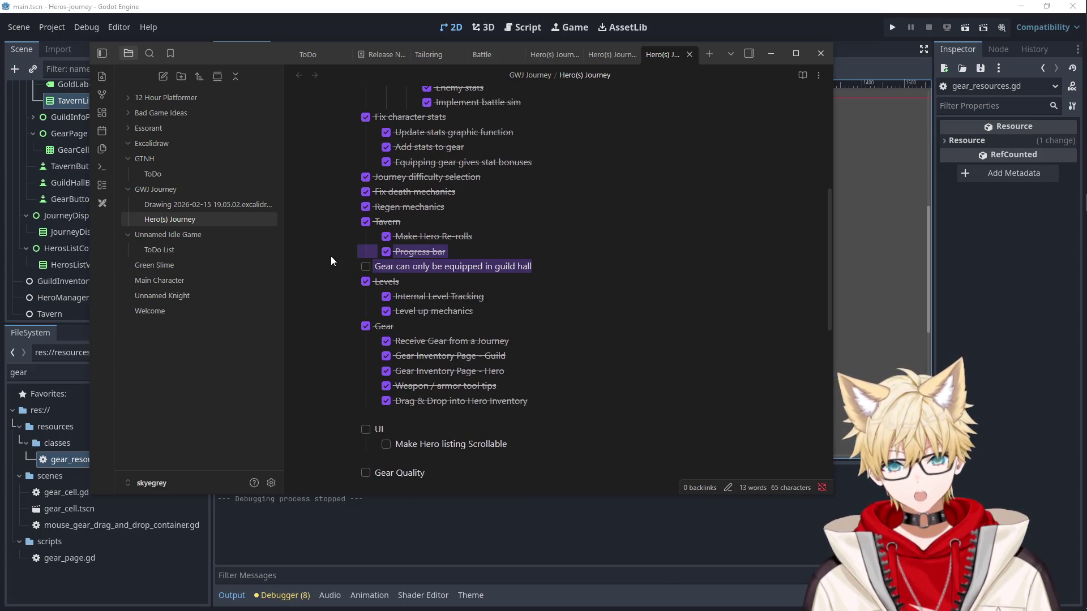
left_click(771, 53)
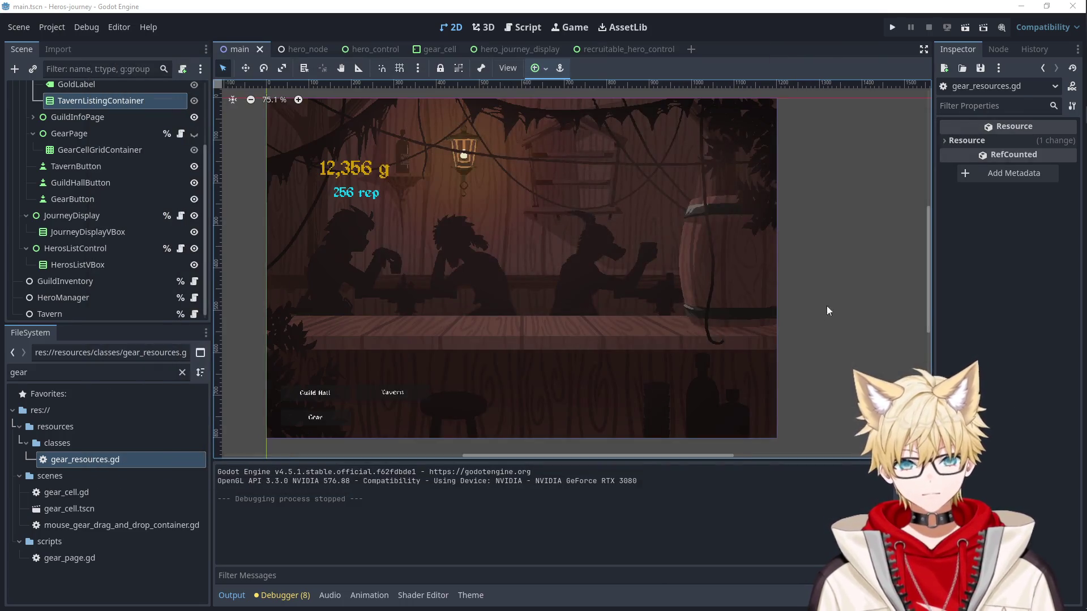
double_click(75, 508)
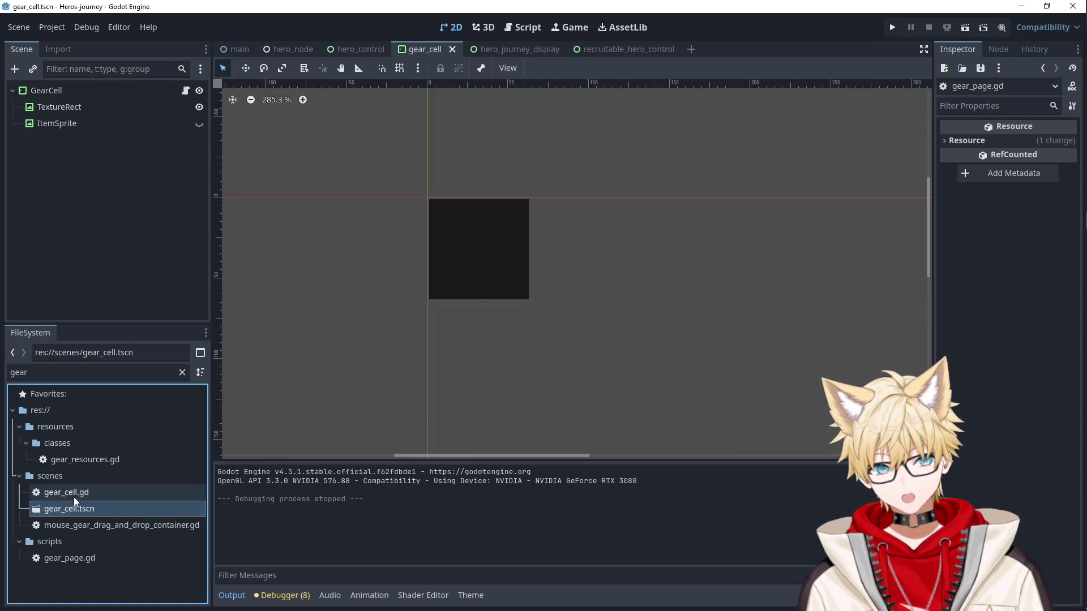
Open gear_cell.gd and inspect the GearCell type check in _drop_data
double_click(73, 493)
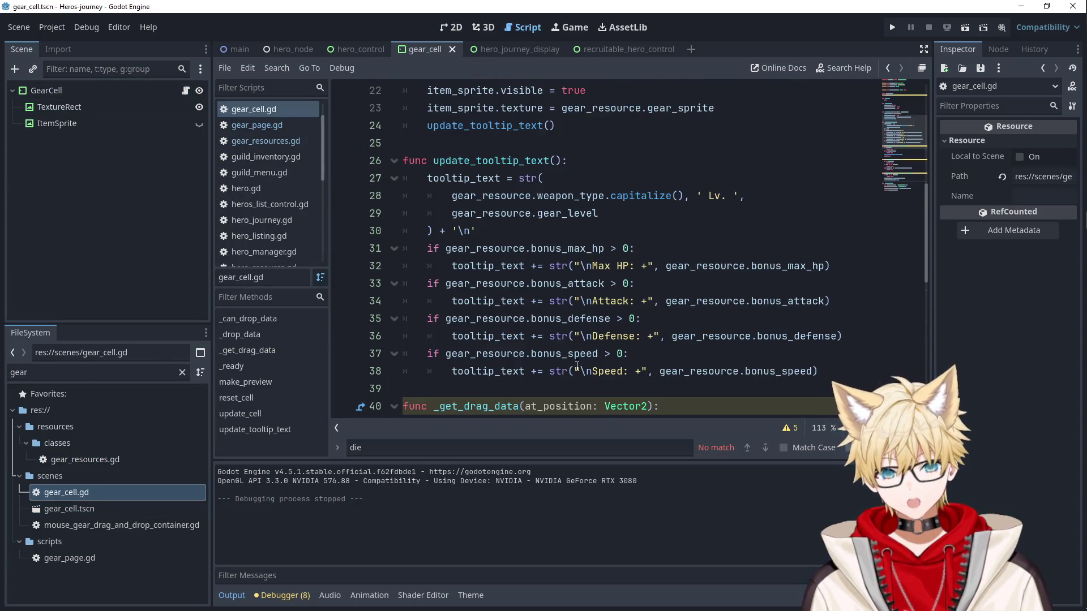
scroll(577, 367, "down", 9)
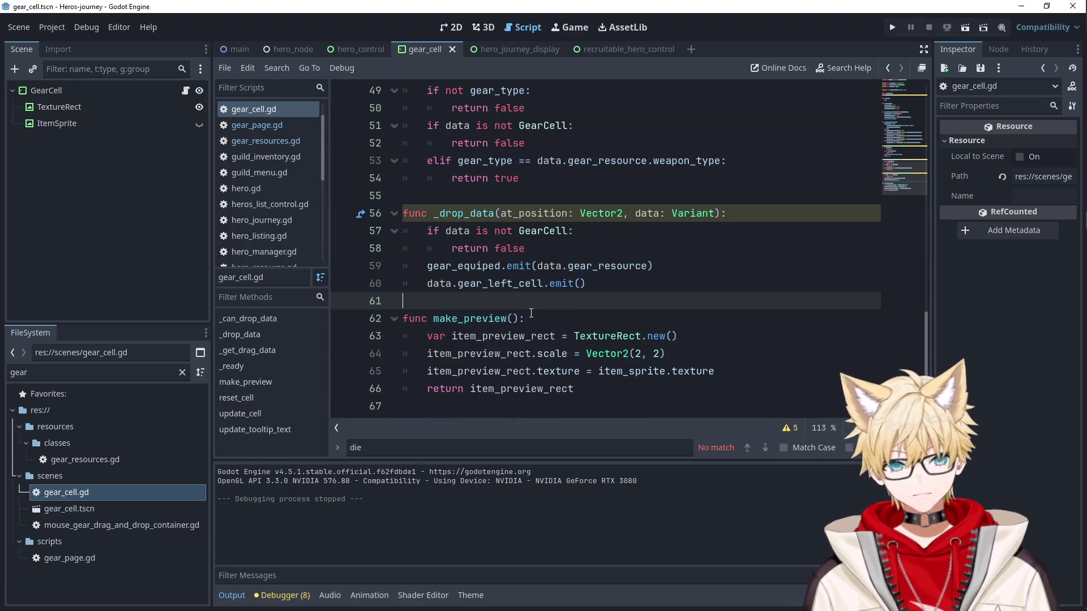
double_click(482, 211)
left_click(463, 231)
double_click(538, 231)
double_click(457, 231)
left_click(457, 248)
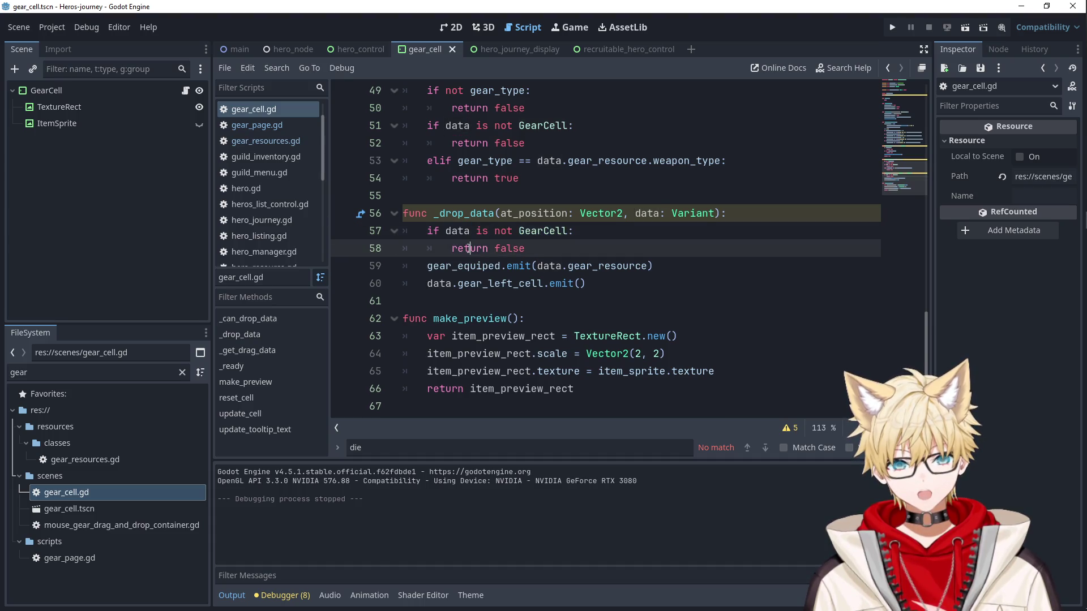
left_click(470, 267)
scroll(518, 261, "up", 3)
In _can_drop_data, start a new line after the GearCell check's return false
double_click(476, 231)
left_click(461, 283)
double_click(457, 283)
left_click(555, 283)
left_click(564, 301)
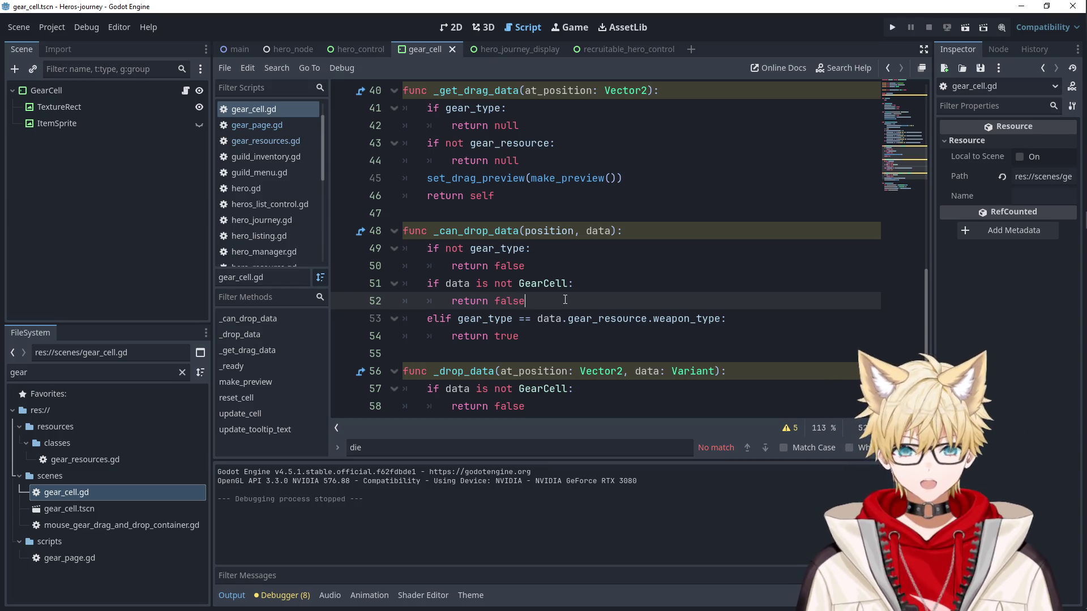
key("Return")
Add 'if not hero_resource_reference: return false' to the drop check in gear_cell.gd
type("if ")
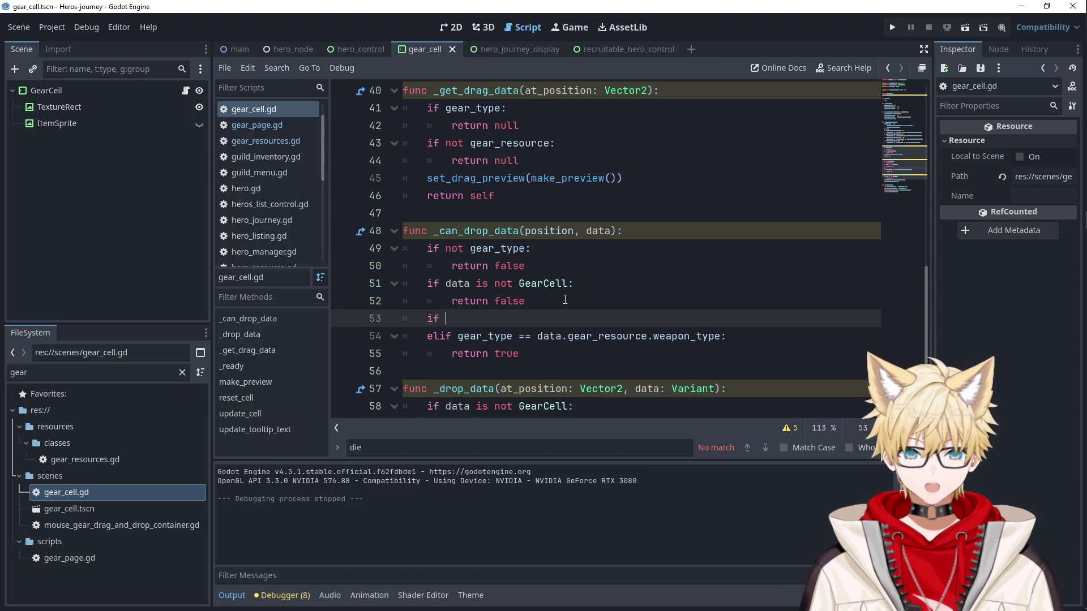
type("hero_r")
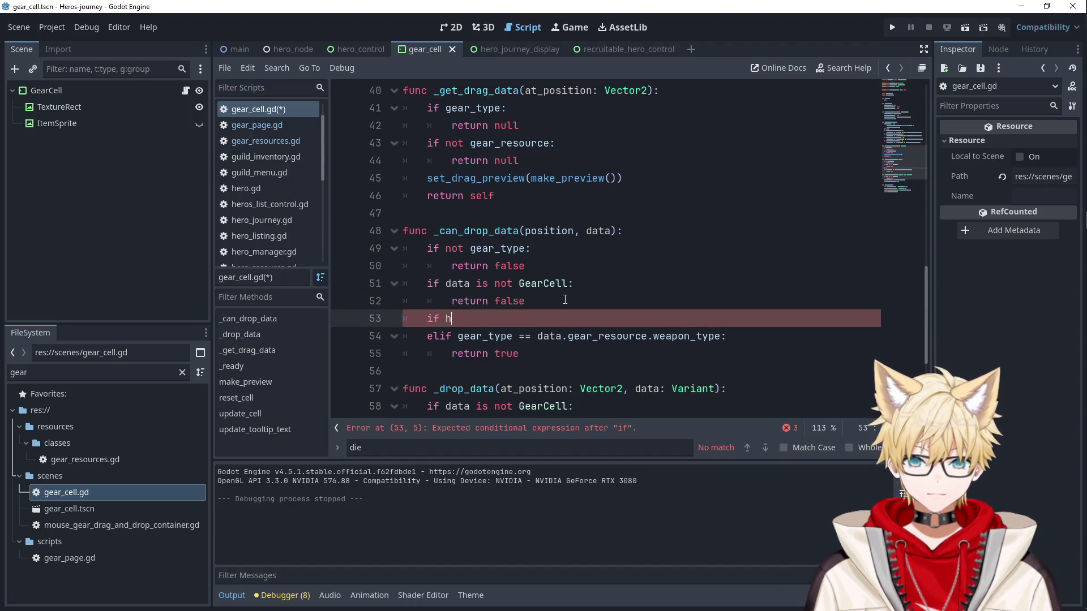
key("BackSpace")
key("BackSpace")
key("BackSpace")
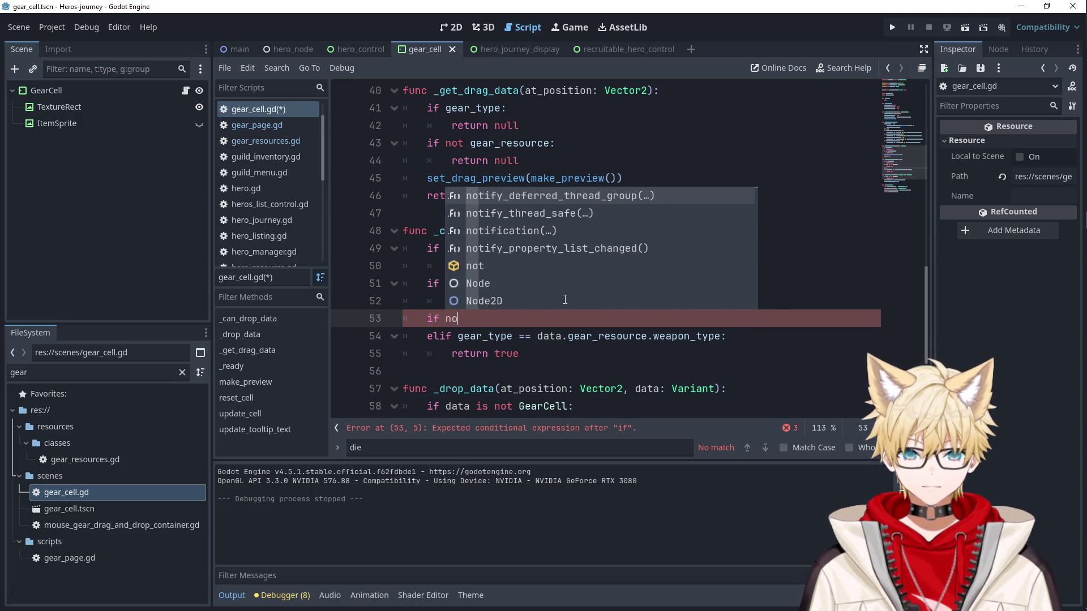
type("not hero_resource_refe")
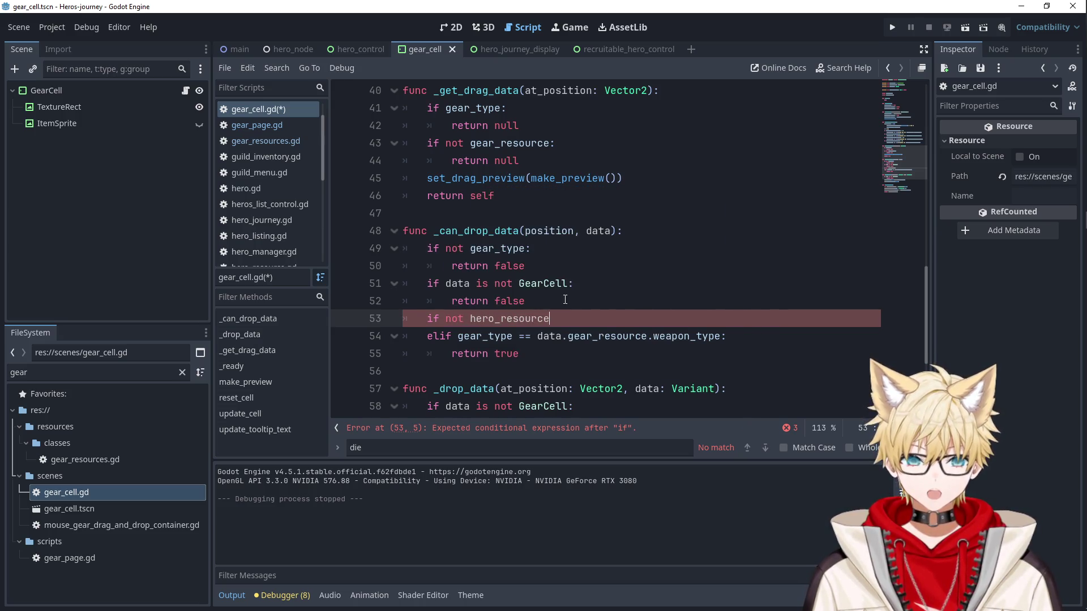
type("rence:")
key("Return")
type("return false")
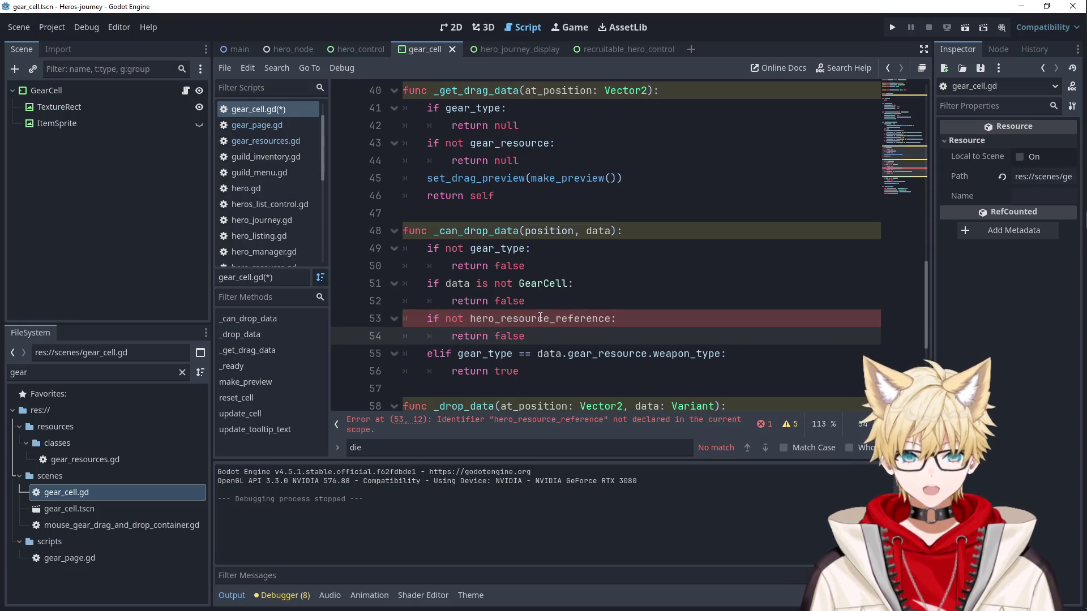
double_click(541, 318)
key("ctrl+c")
left_click_drag(928, 300, 926, 104)
left_click(613, 161)
key("Return")
type("@onready var")
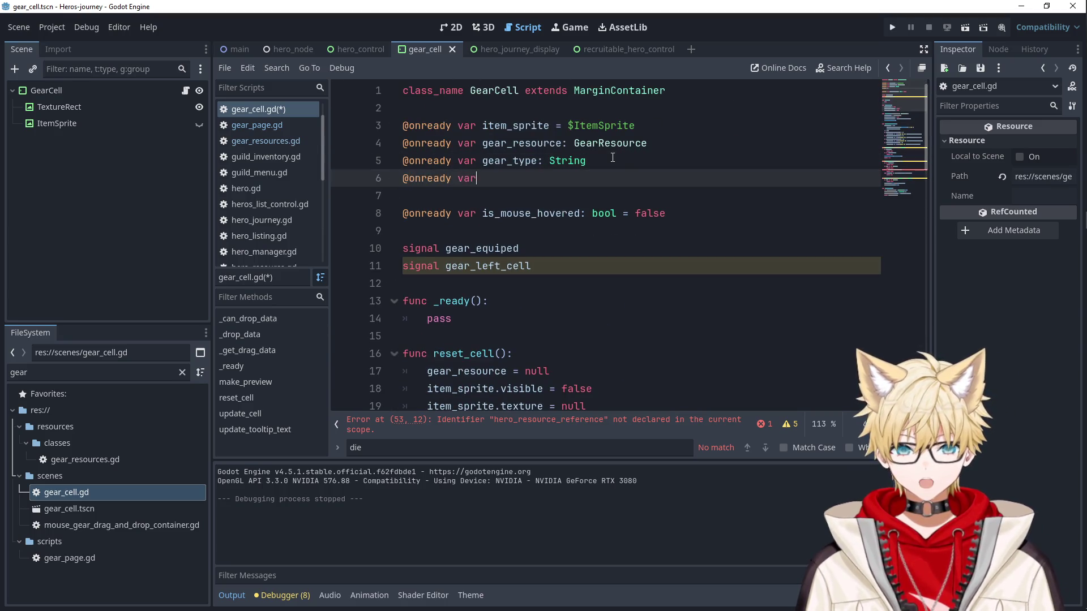
key("ctrl+v")
type(": HeroRes")
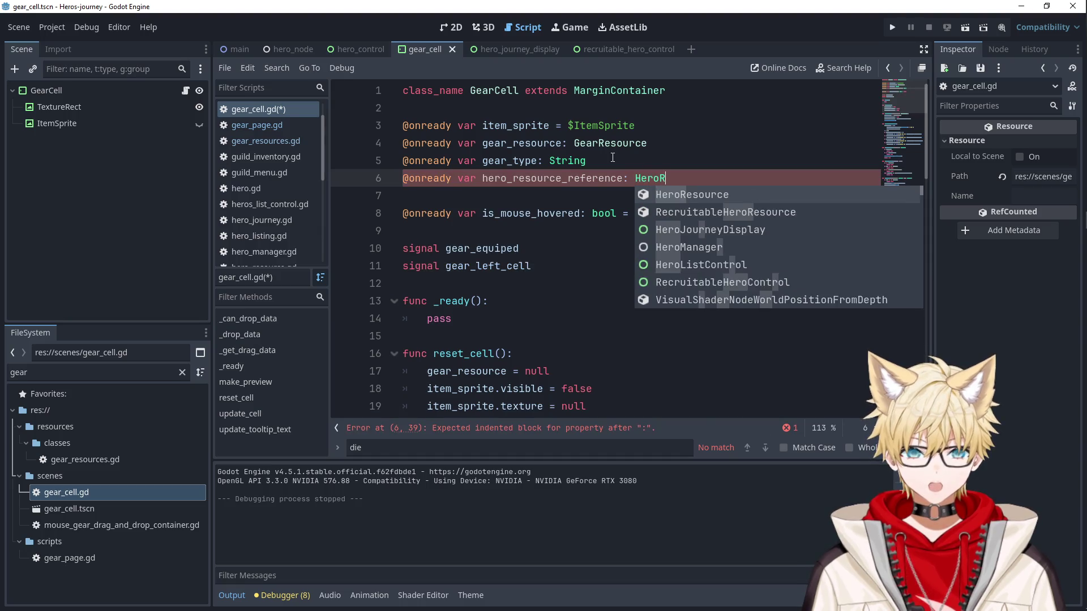
key("Return")
Rename hero_resource_reference to hero_resource in the declaration and the drop check
left_click_drag(629, 179, 562, 180)
key("BackSpace")
double_click(563, 180)
key("ctrl+c")
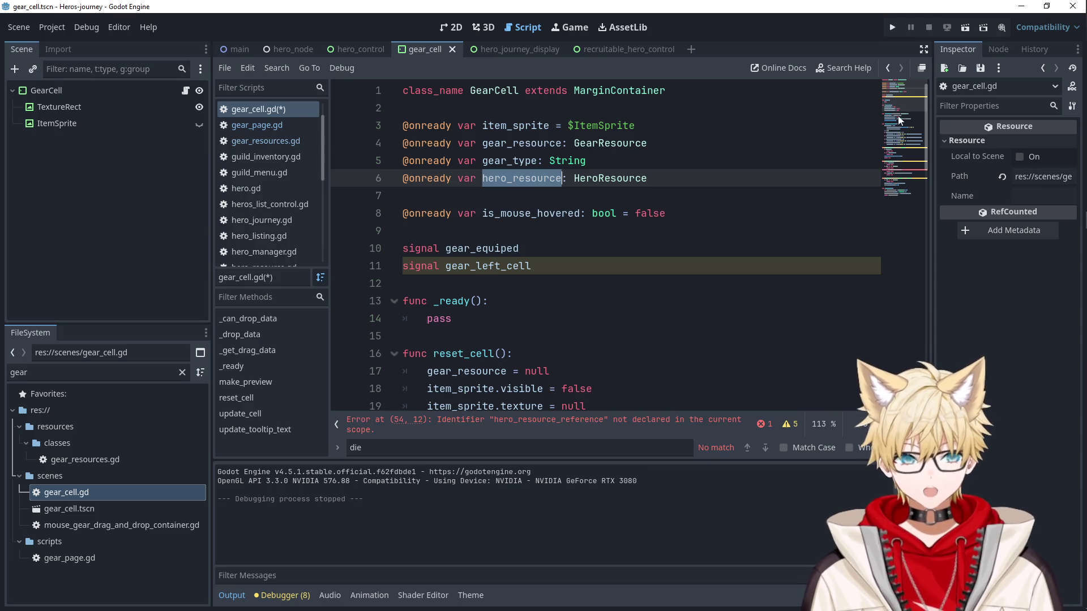
scroll(917, 234, "down", 7)
scroll(918, 234, "down", 10)
double_click(537, 107)
key("ctrl+v")
scroll(570, 165, "up", 2)
scroll(570, 165, "up", 1)
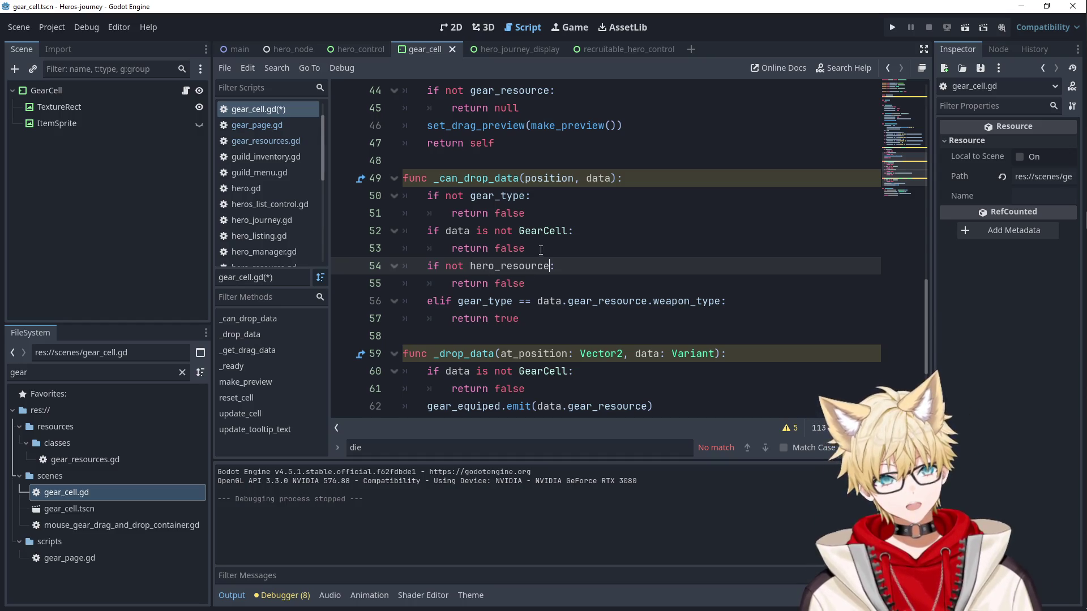
Move the 'if data is not GearCell' check to the top of _can_drop_data, dedented
left_click_drag(525, 249, 403, 230)
key("ctrl+x")
left_click(647, 176)
key("Return")
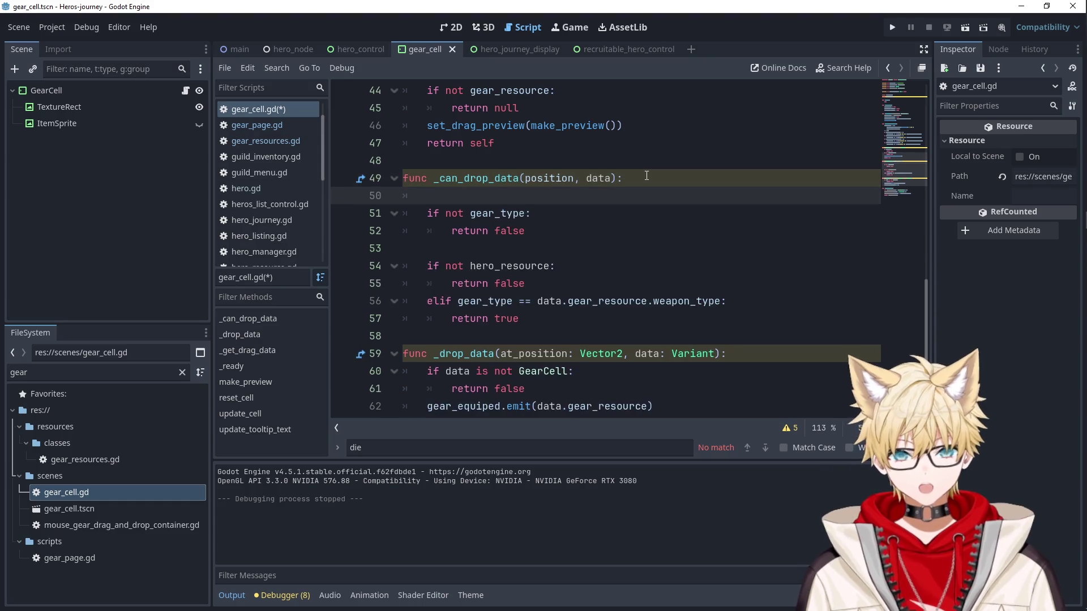
key("ctrl+v")
left_click_drag(502, 211, 430, 196)
key("shift+Tab")
left_click(487, 266)
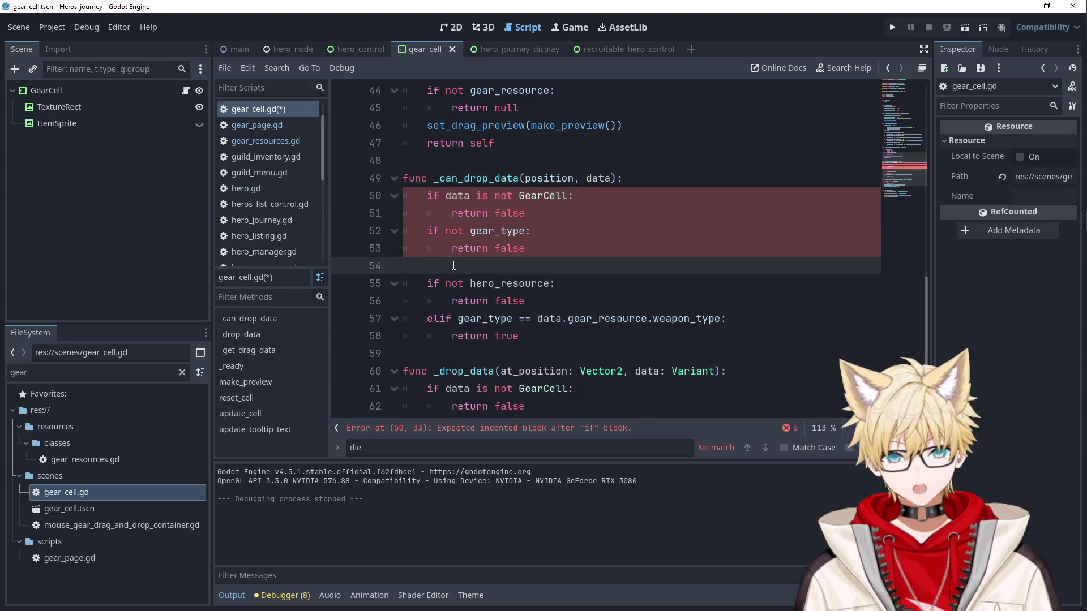
key("BackSpace")
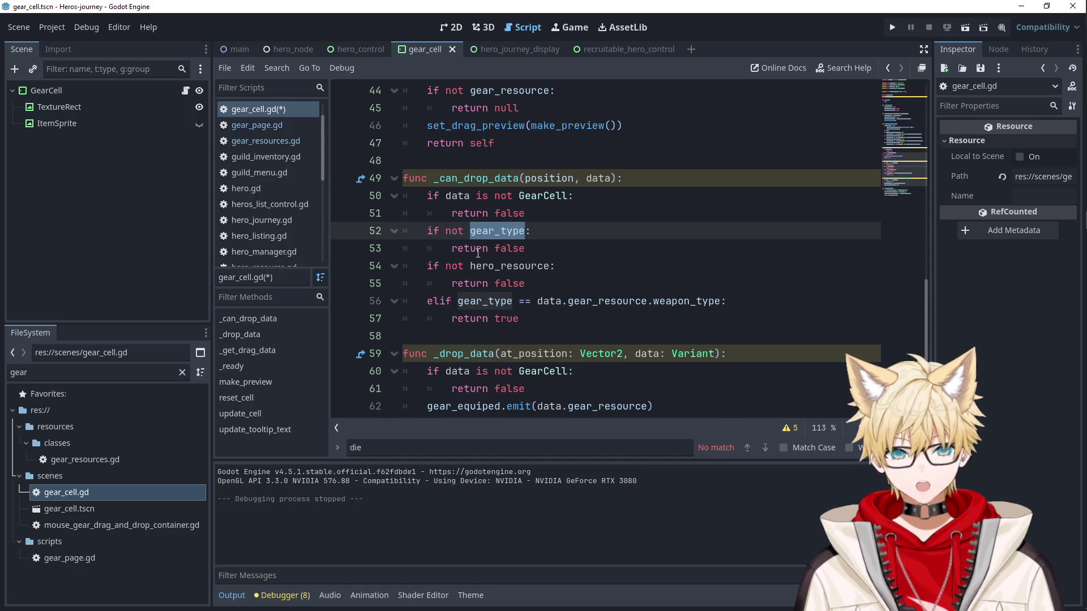
Replace hero_resource with hero_node in the hero check condition
double_click(516, 248)
double_click(491, 266)
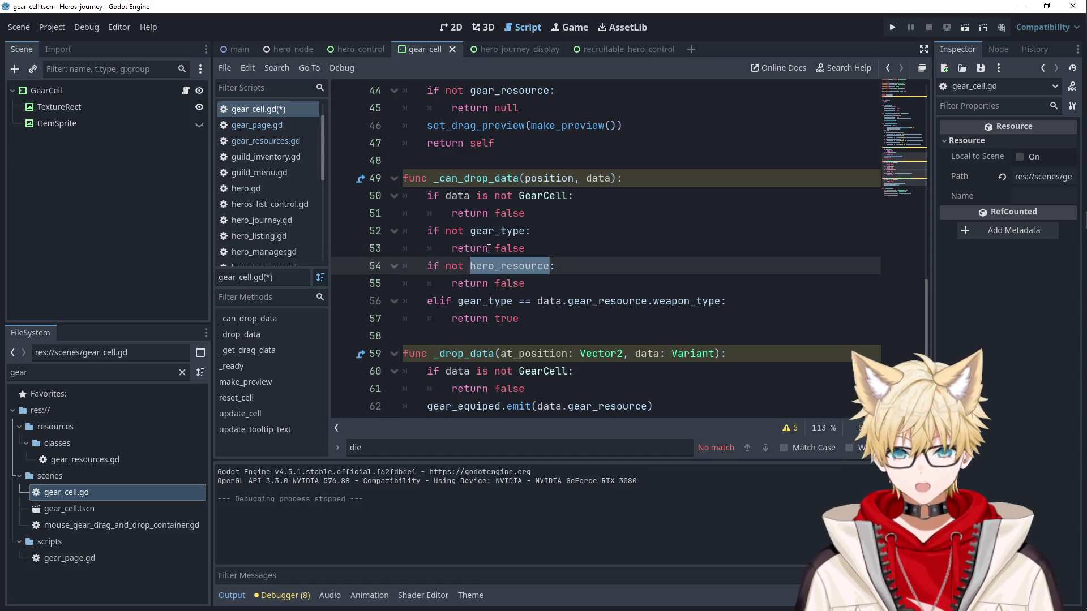
double_click(511, 284)
double_click(518, 266)
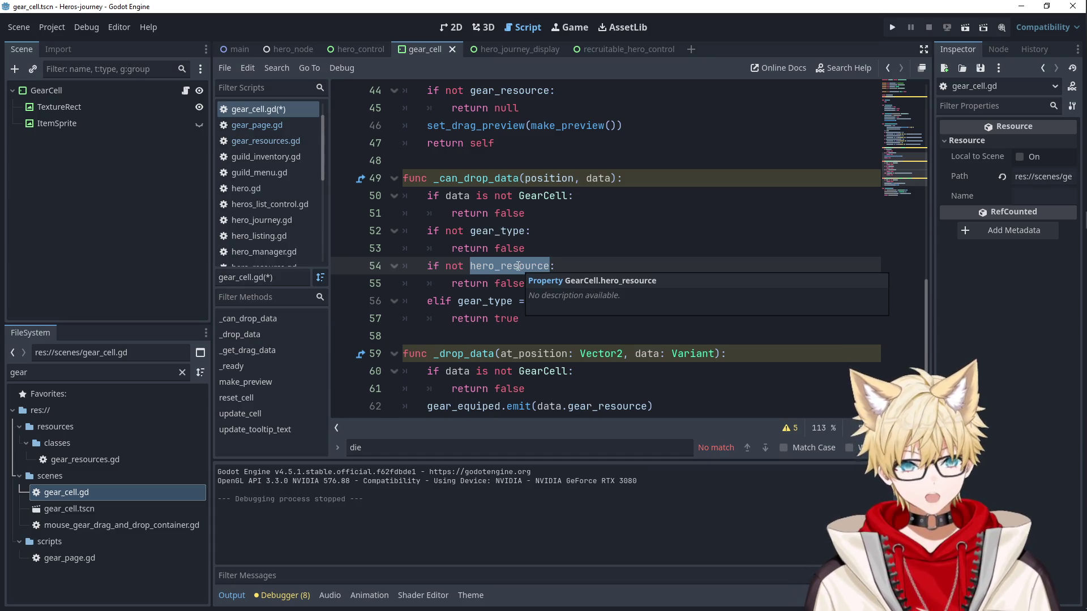
type("hero+")
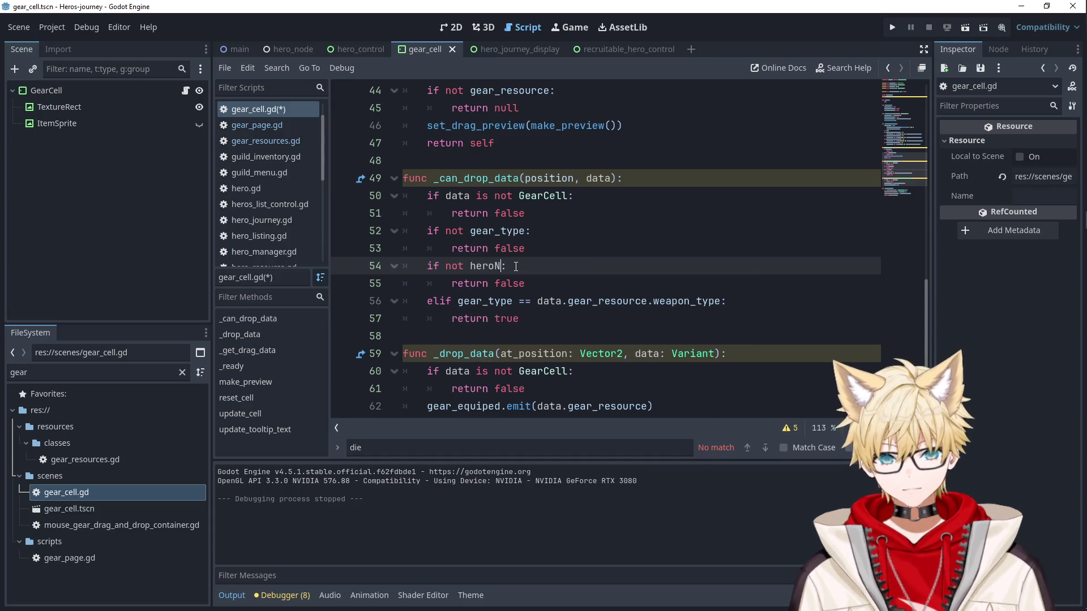
key("BackSpace")
type("_node")
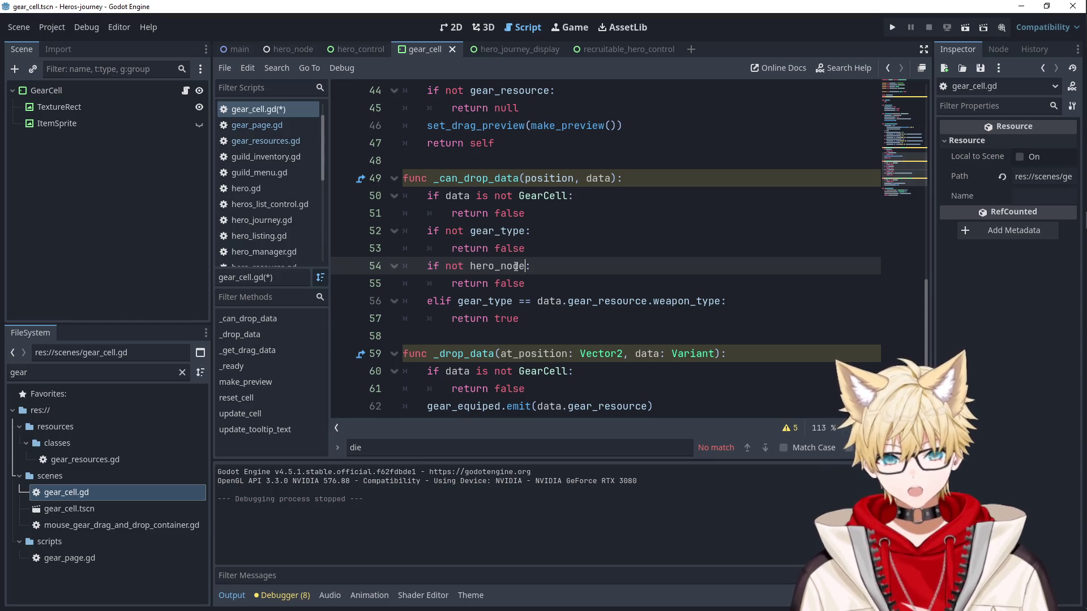
scroll(535, 175, "up", 15)
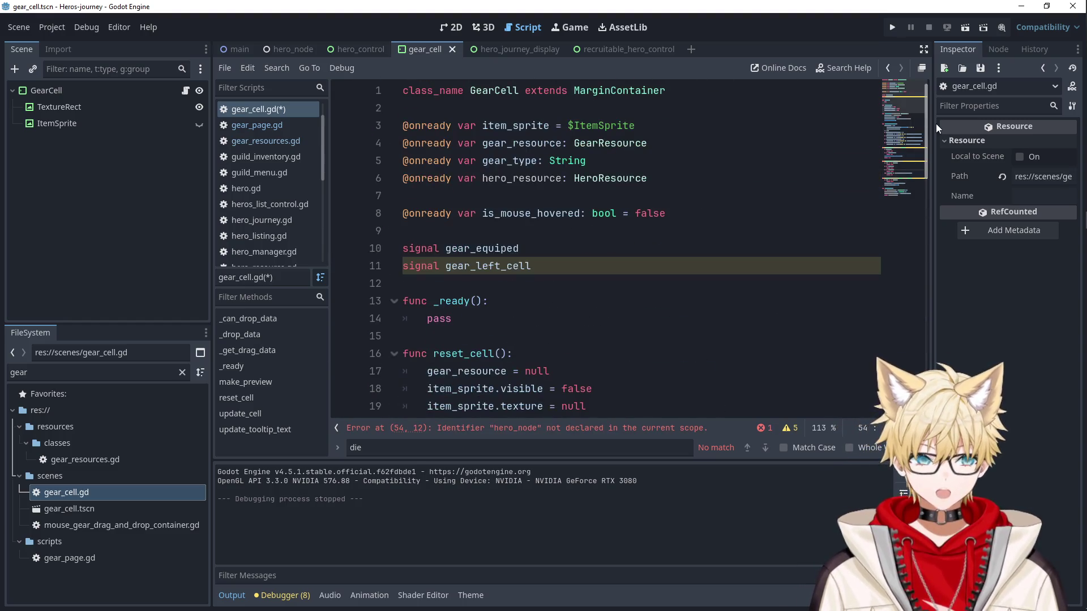
Change the line 6 declaration to 'hero_node: HeroNode'
double_click(535, 175)
type("hero_node")
double_click(600, 179)
type("HeroNo")
key("Return")
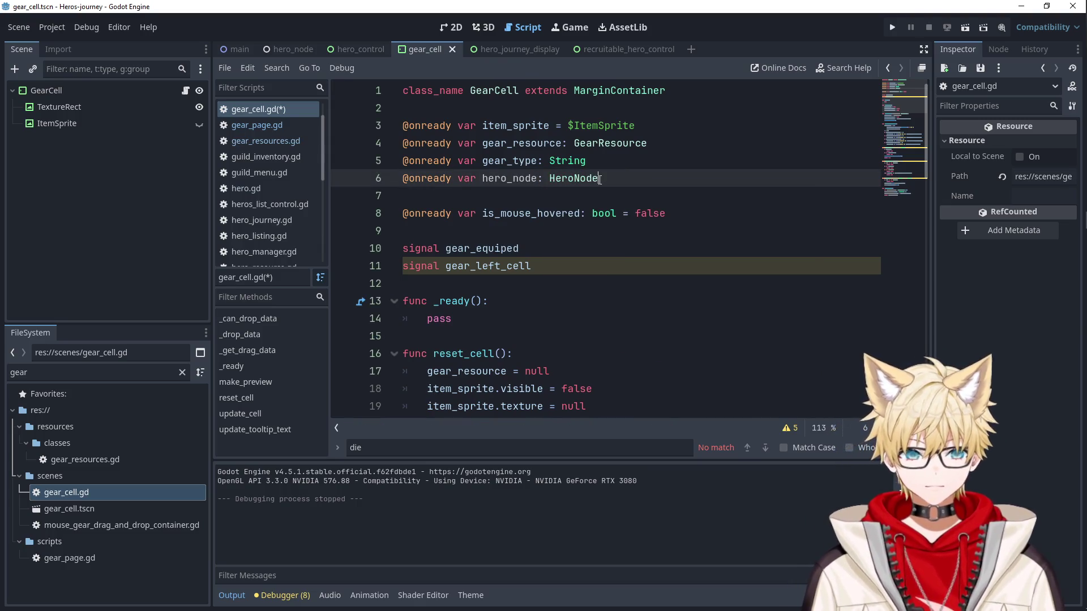
double_click(519, 179)
left_click_drag(924, 132, 924, 362)
scroll(545, 242, "up", 2)
Start a new condition testing hero_node.is_on_journey or hero_node.is_returning
left_click(544, 243)
key("Return")
type("if h")
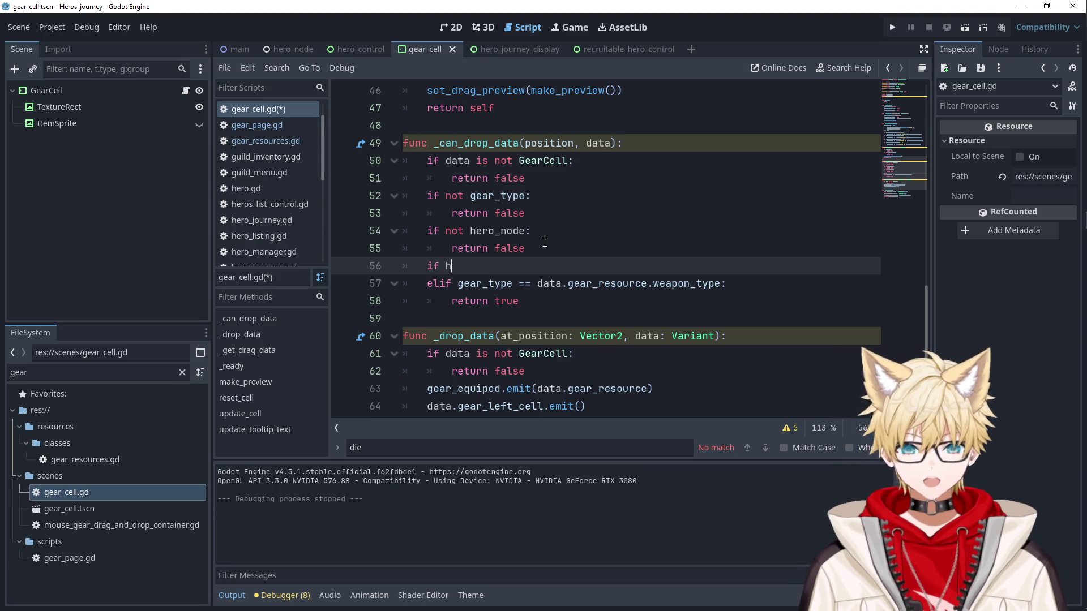
key("Return")
type(".is")
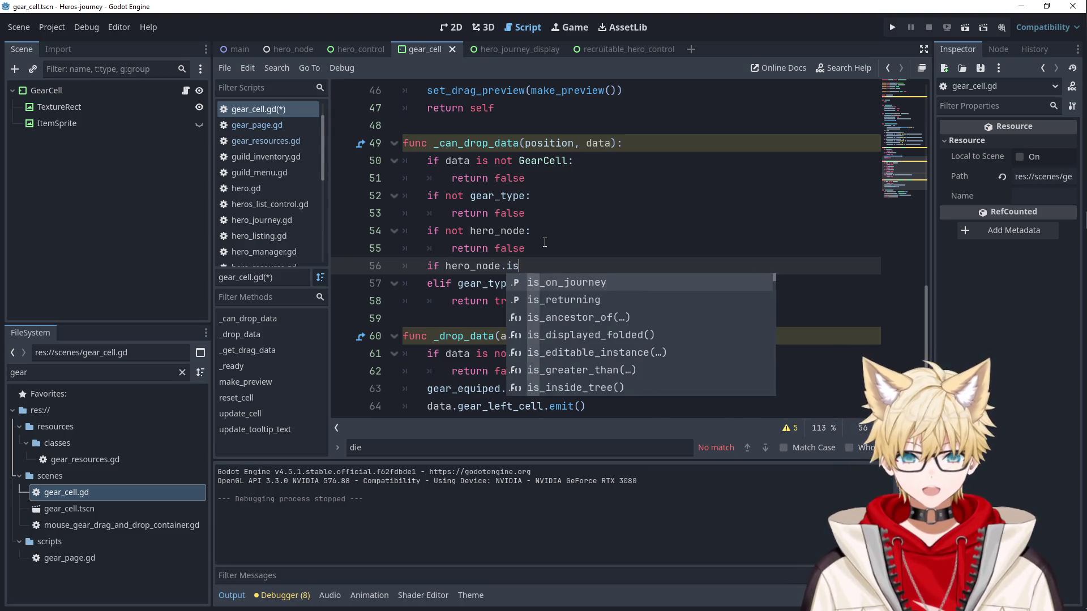
key("Return")
type("or ")
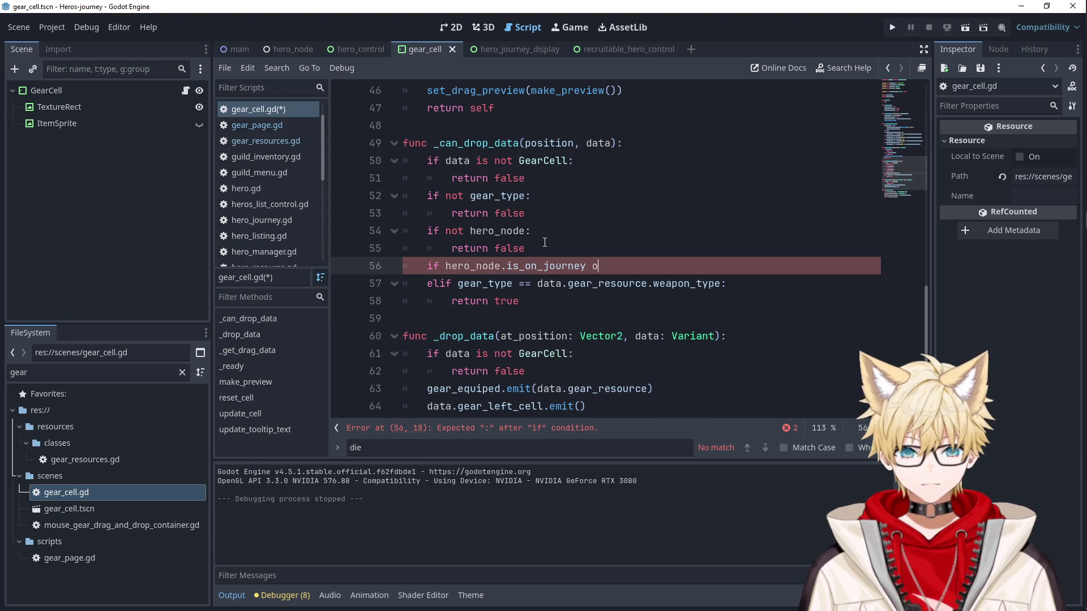
type("hero")
key("Return")
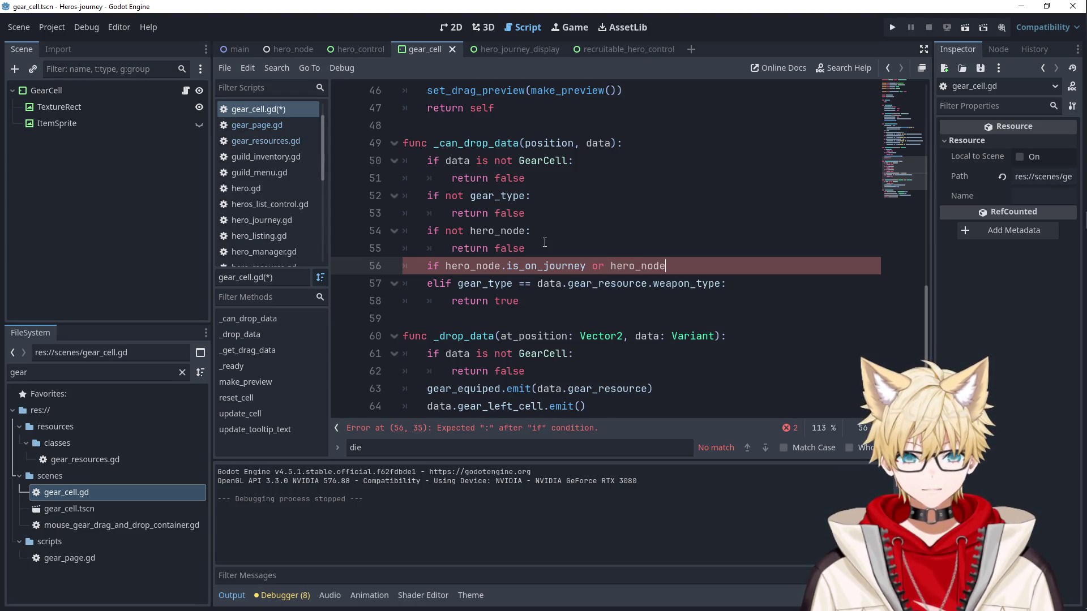
type(".is")
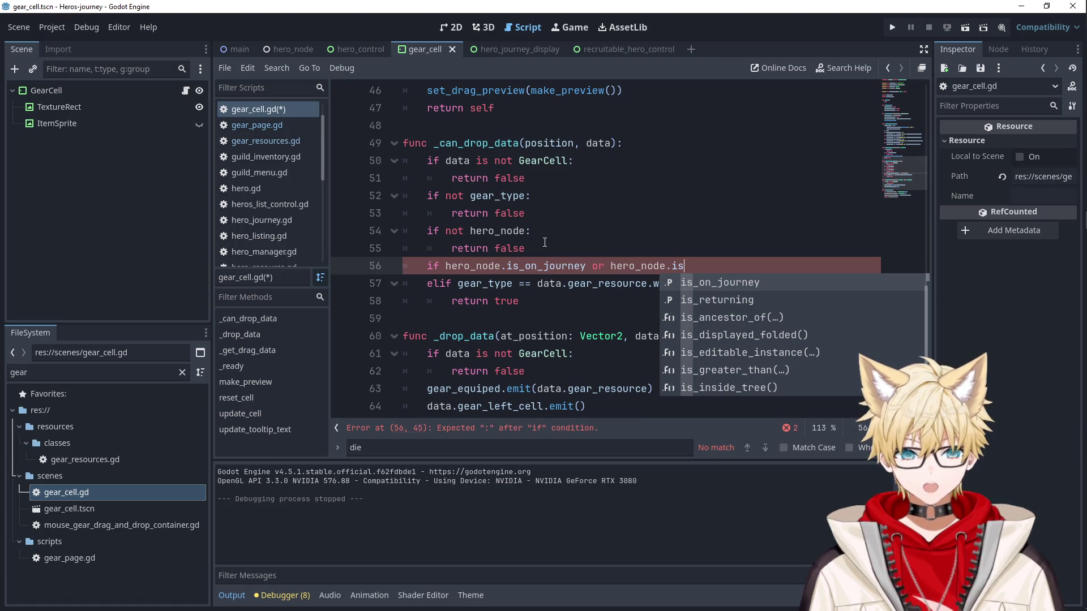
key("Down")
key("Return")
Add 'or hero_node.in_battle' to the condition with a 'return false' body
type("or hero")
key("Return")
type(".is")
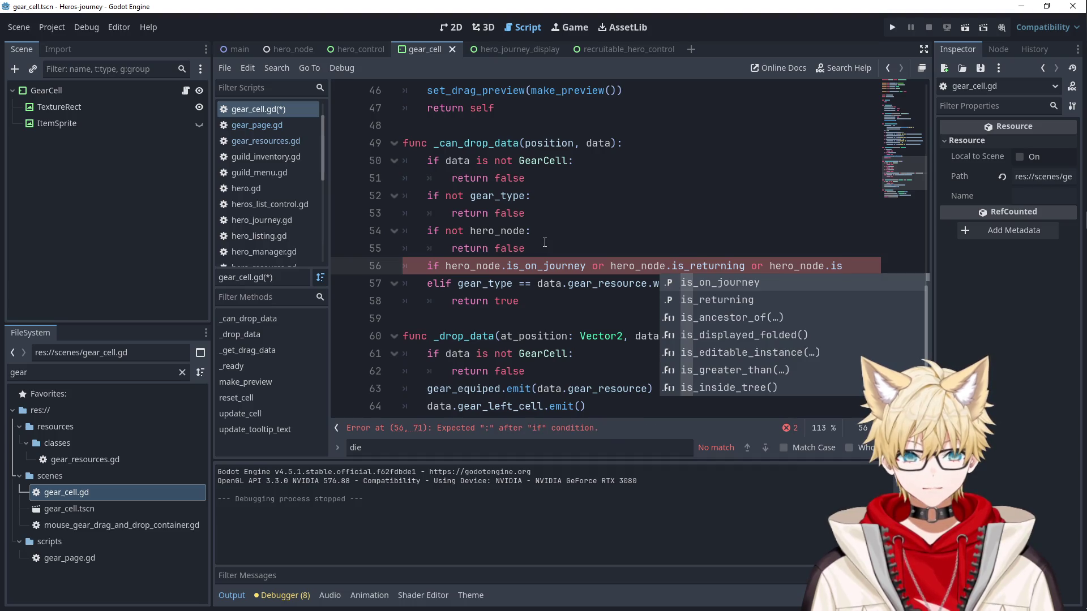
key("BackSpace")
type("n")
key("Return")
type(":")
key("Return")
type("return false")
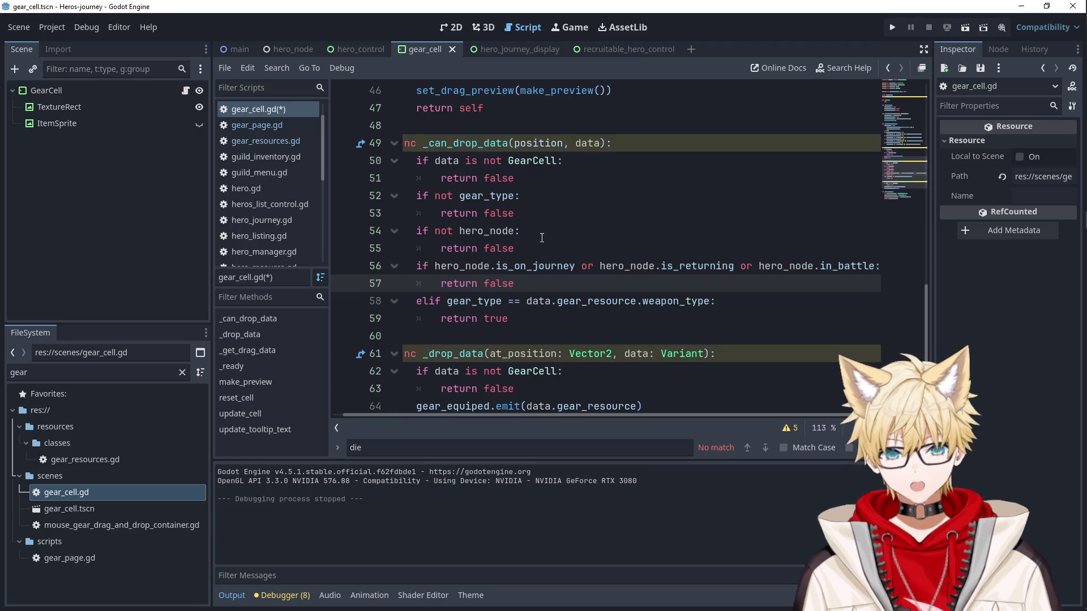
left_click(531, 327)
left_click(598, 286)
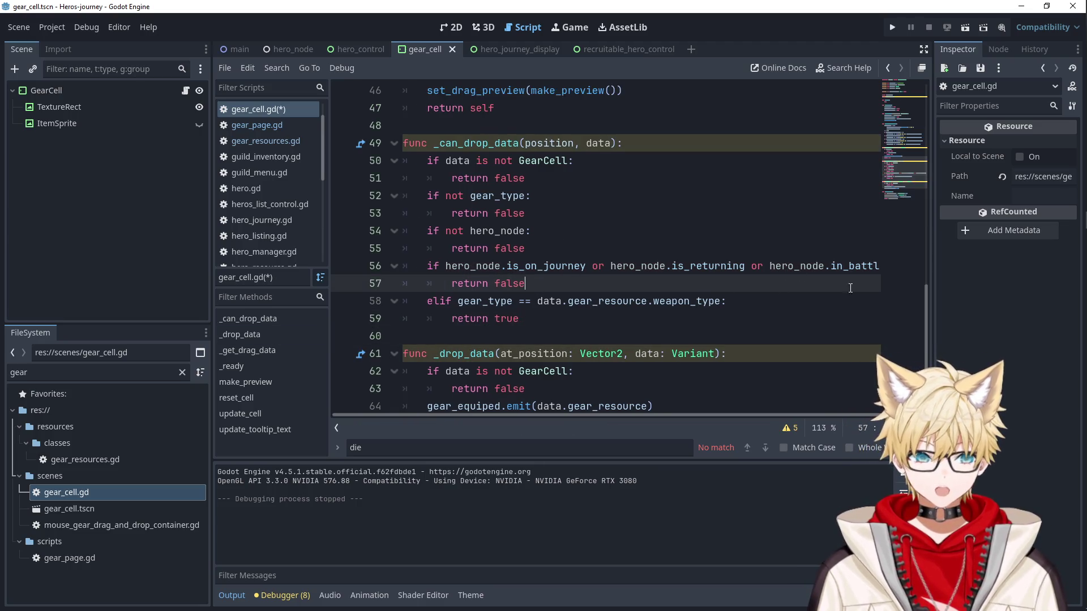
left_click(643, 250)
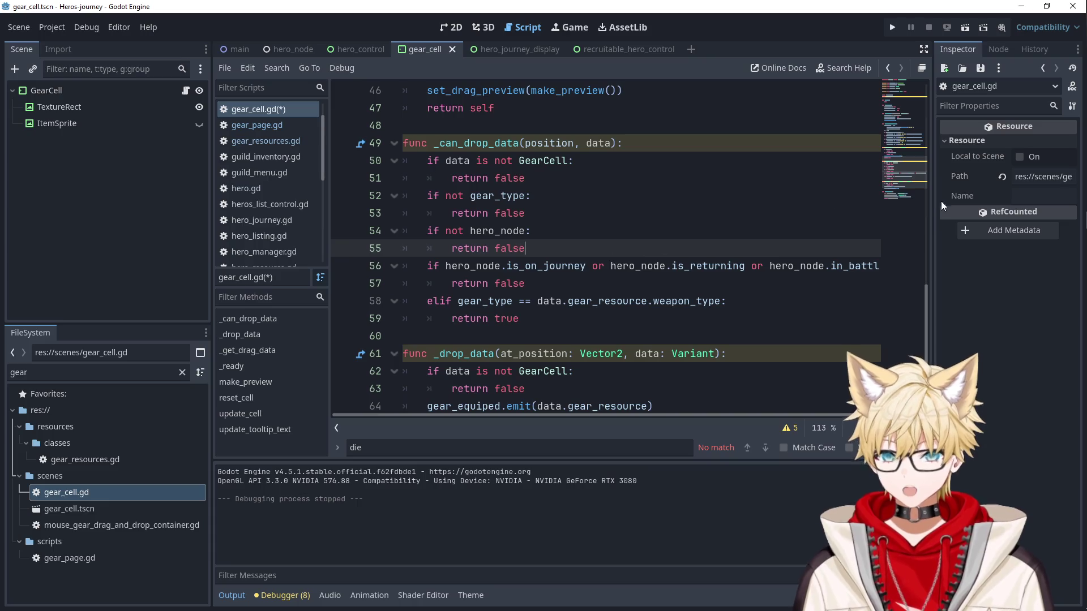
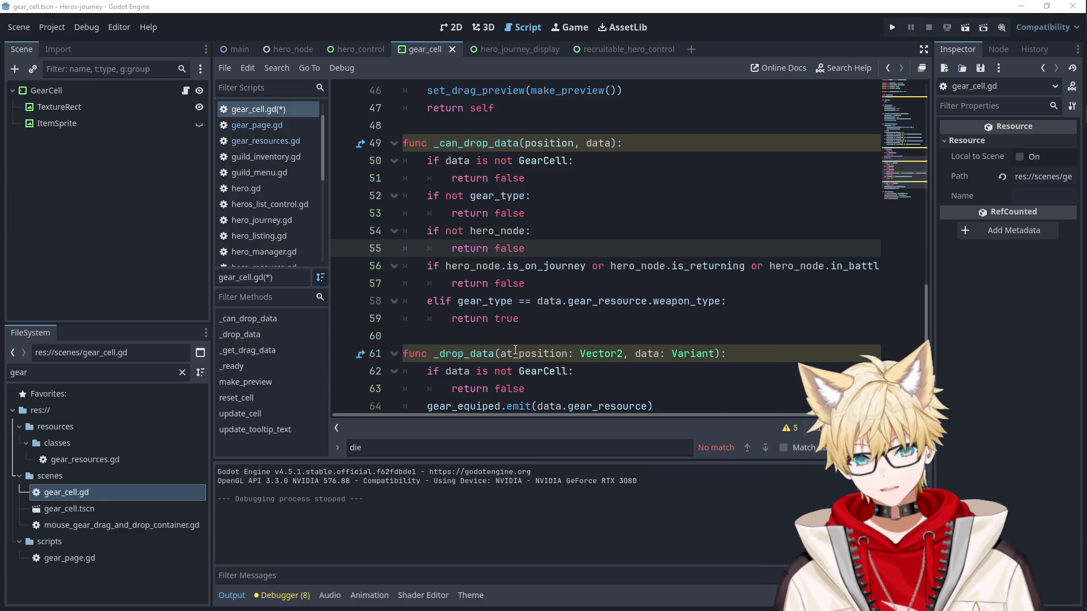
Bring up hero_listing.gd from the hero_control scene tab and scroll through it
left_click(495, 335)
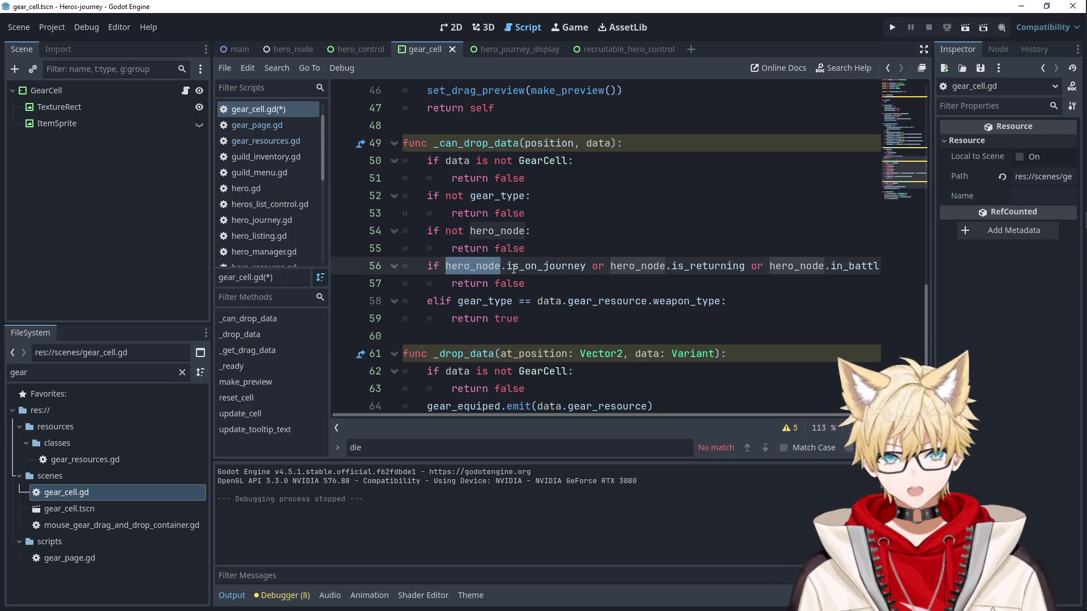
left_click(525, 250)
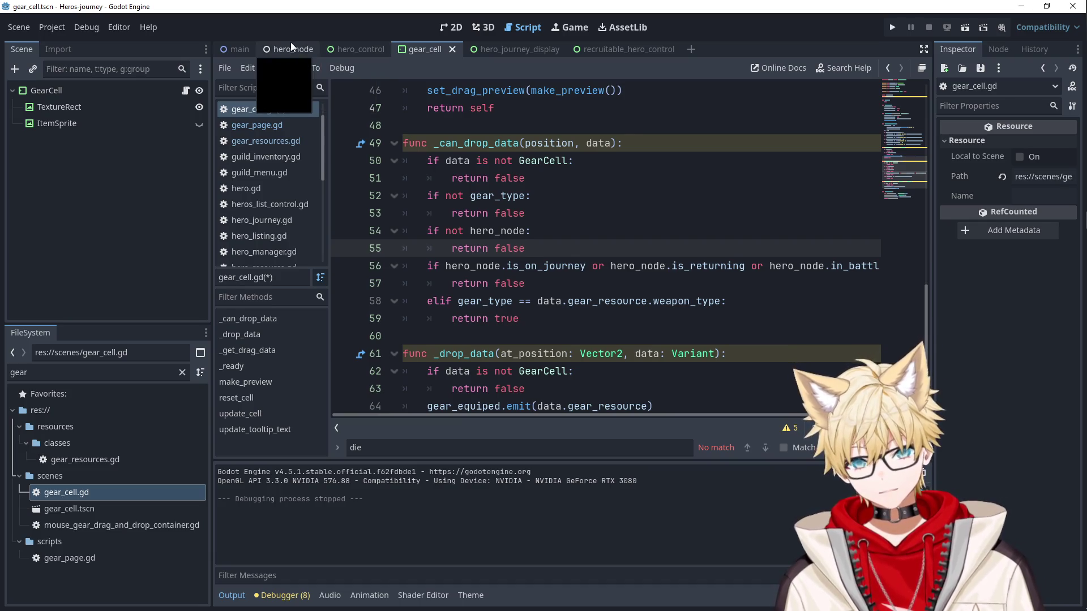
left_click(292, 45)
left_click(353, 48)
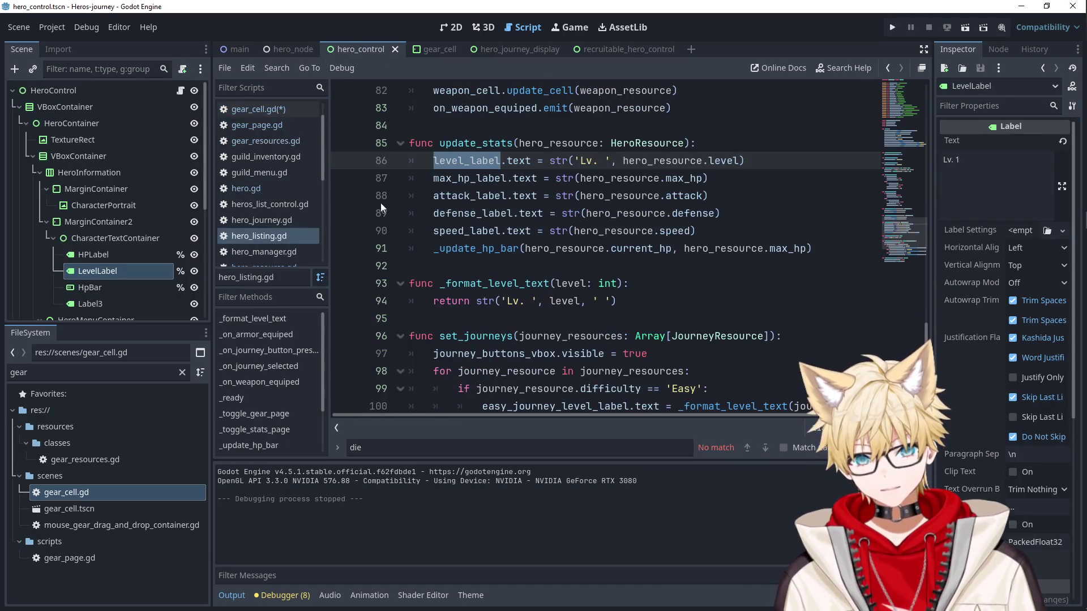
scroll(154, 273, "down", 5)
scroll(146, 276, "up", 4)
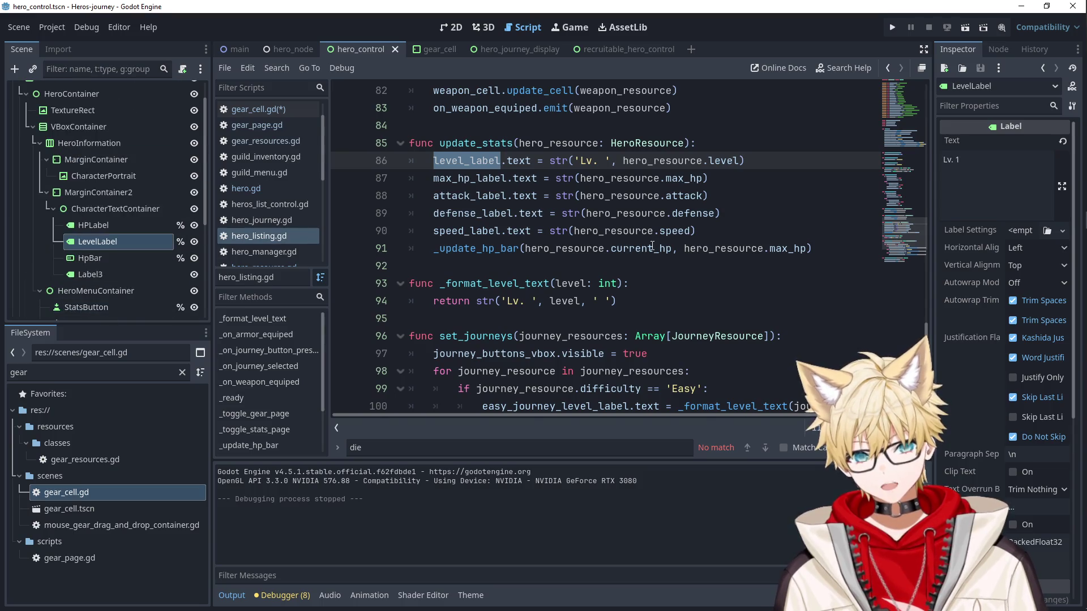
scroll(648, 247, "up", 20)
scroll(653, 243, "down", 7)
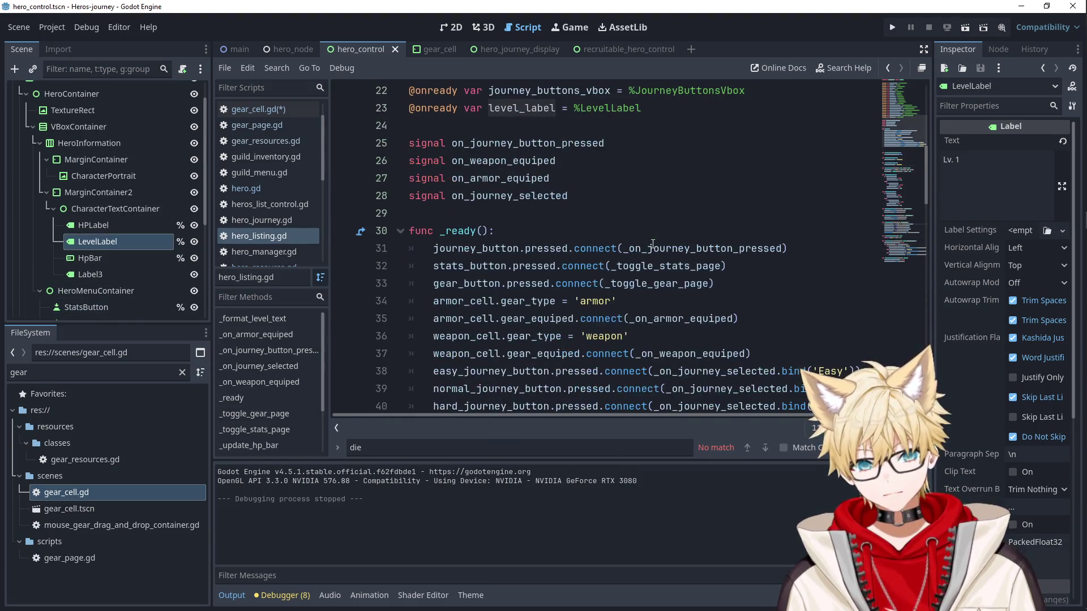
scroll(622, 246, "down", 1)
Delete the extra blank line at line 43, after the _ready function
double_click(473, 248)
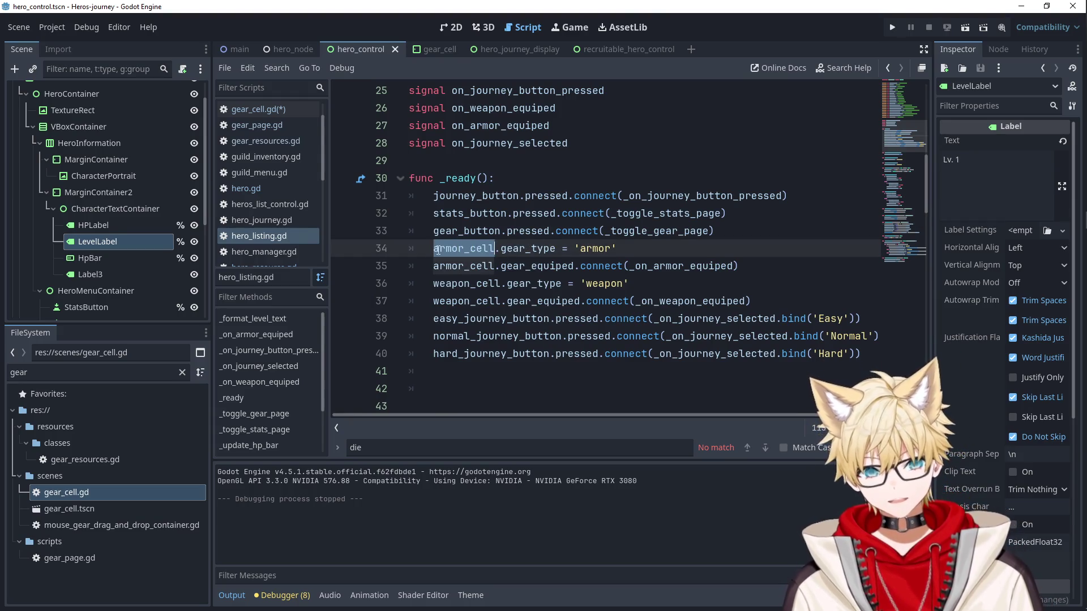
double_click(505, 249)
double_click(537, 266)
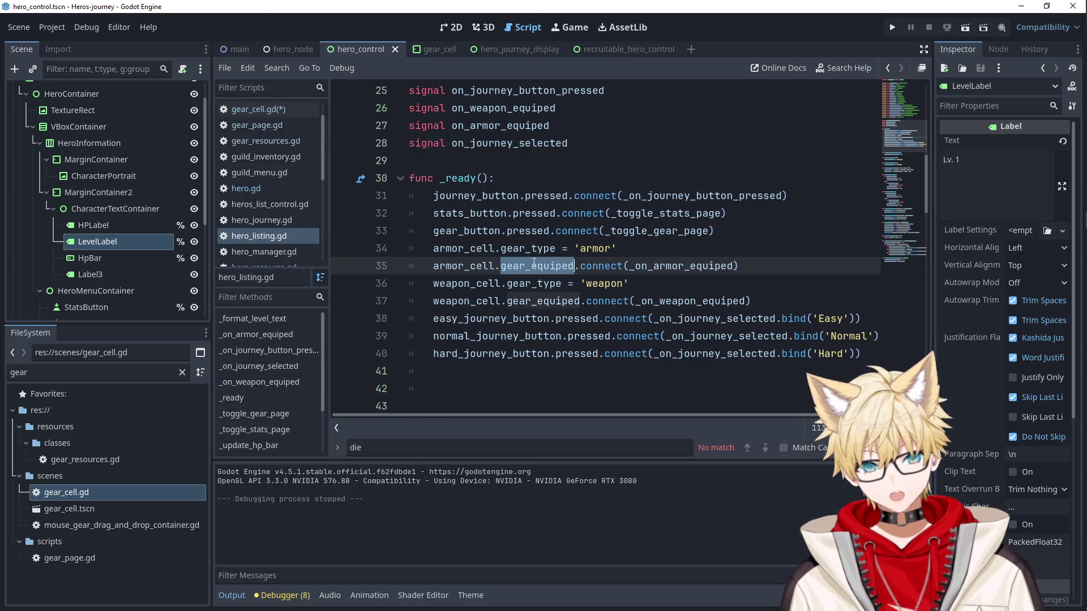
scroll(543, 319, "down", 2)
left_click(488, 295)
key("BackSpace")
key("BackSpace")
key("BackSpace")
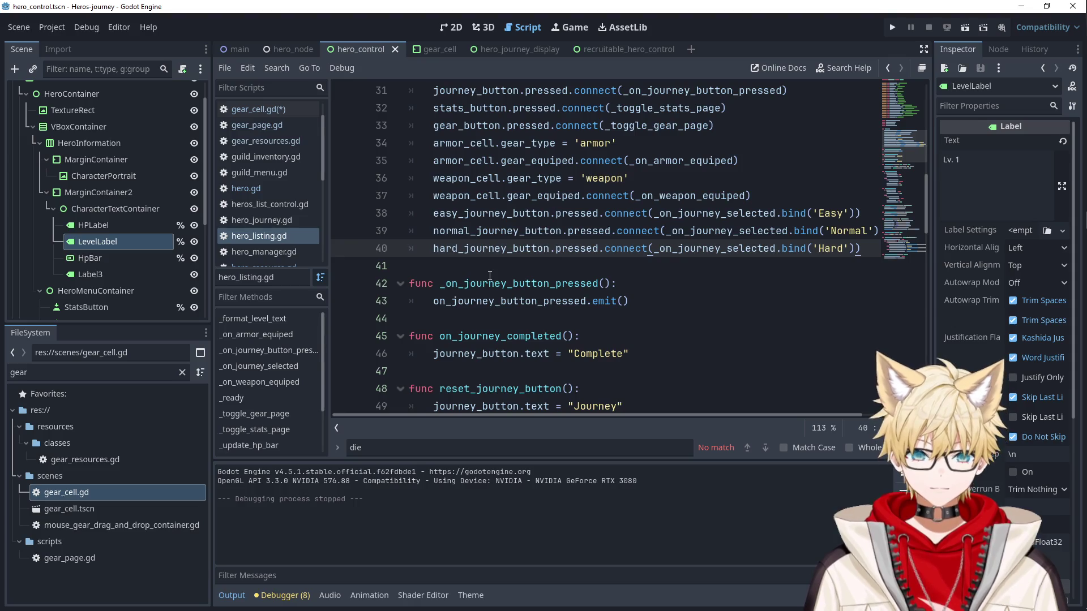
scroll(490, 276, "down", 5)
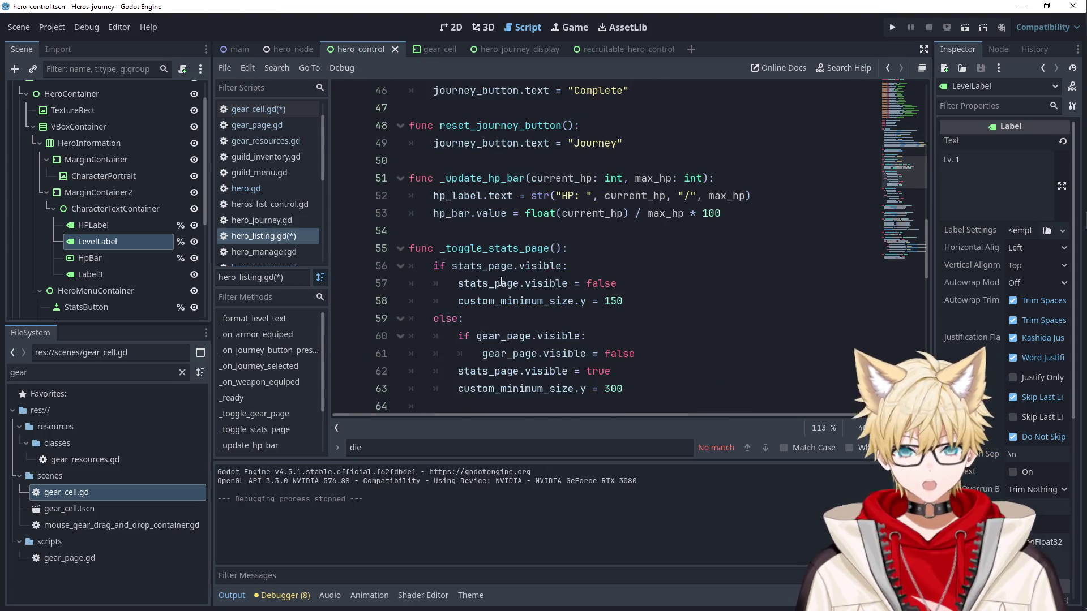
scroll(502, 281, "down", 8)
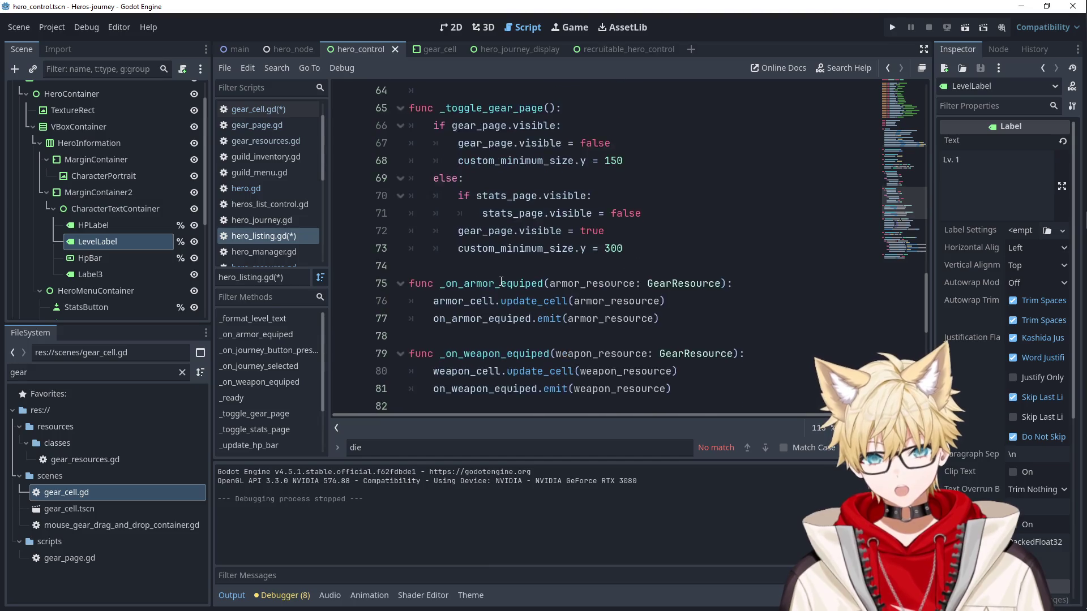
scroll(501, 281, "down", 7)
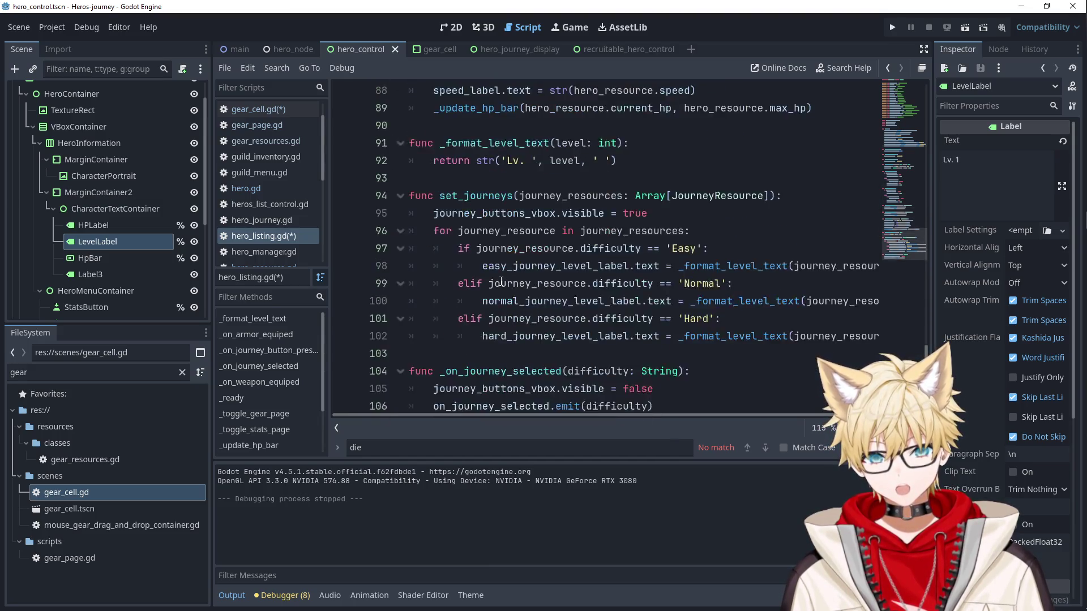
scroll(501, 281, "up", 20)
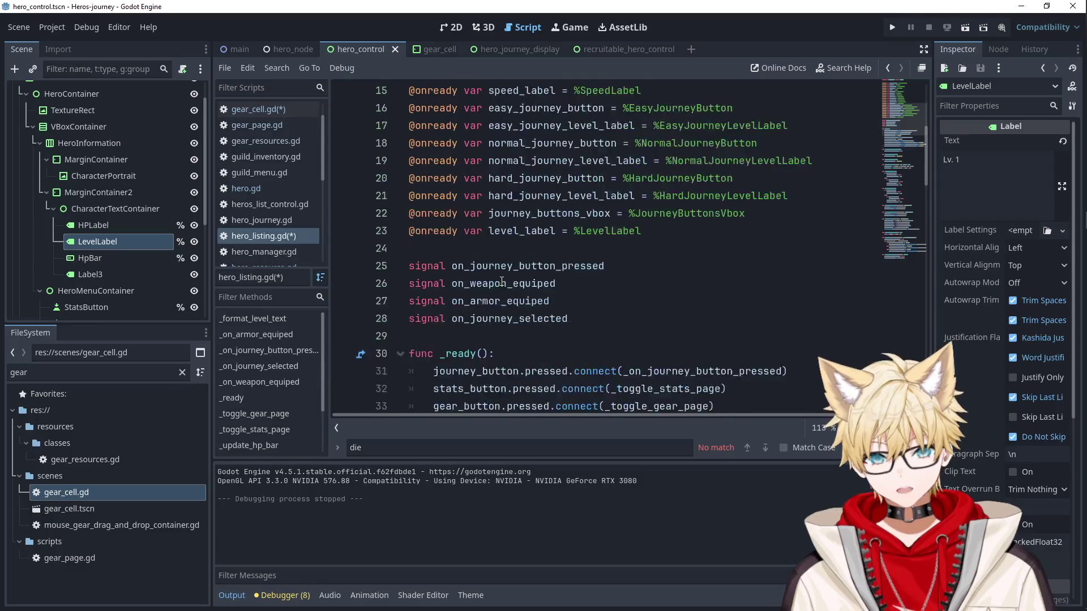
scroll(502, 281, "down", 7)
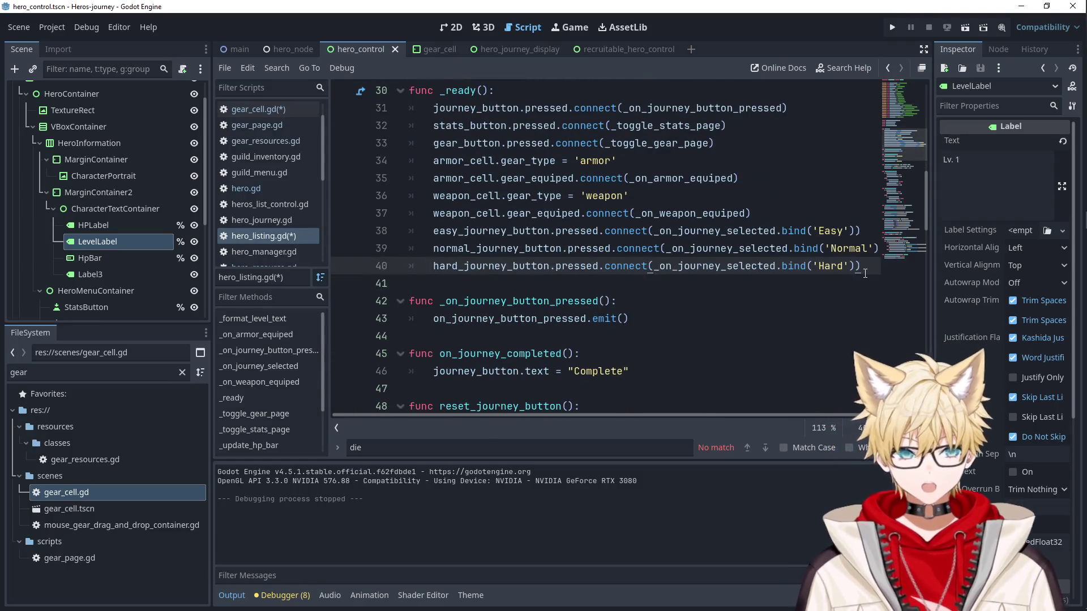
Add the header func set_gear_cell_hero_node(hero_node: HeroNode): below _ready
key("Return")
key("Return")
type("func ")
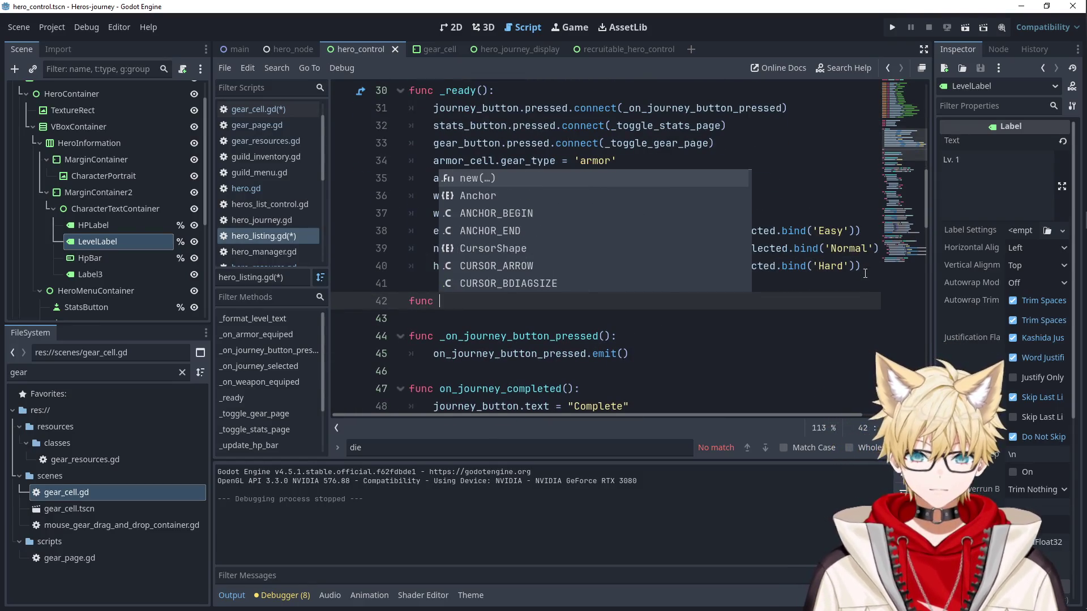
type("set_gear_c")
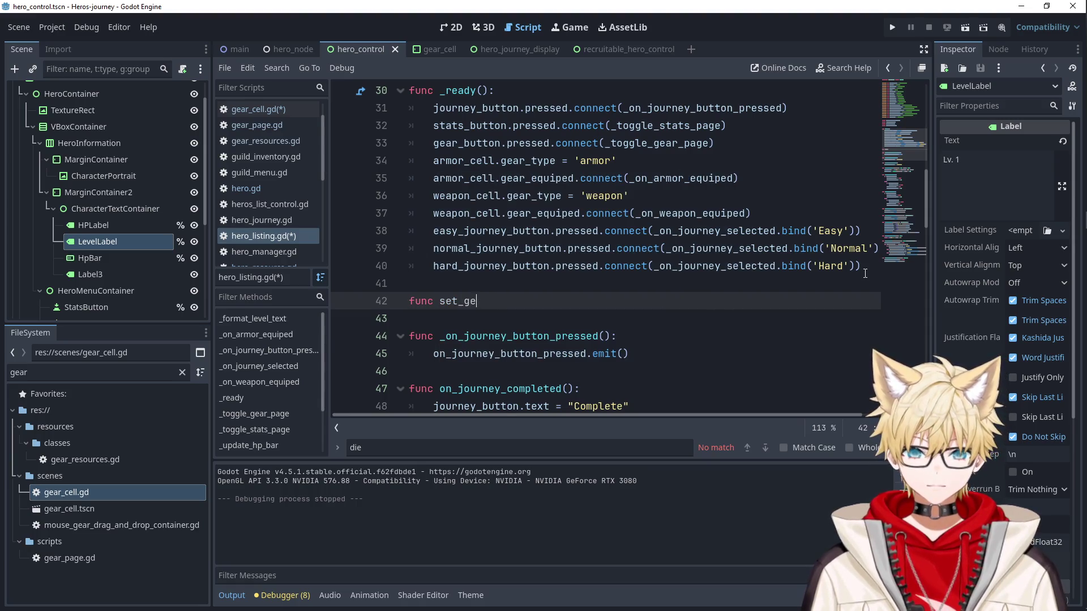
type("ell_hero_node(he")
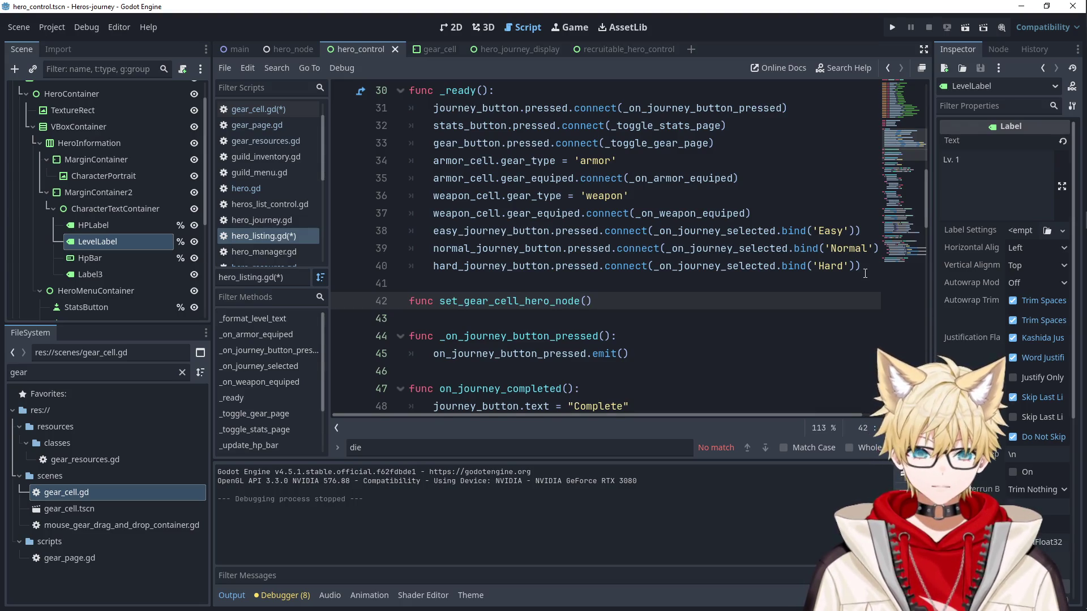
type("ro_node: Hero")
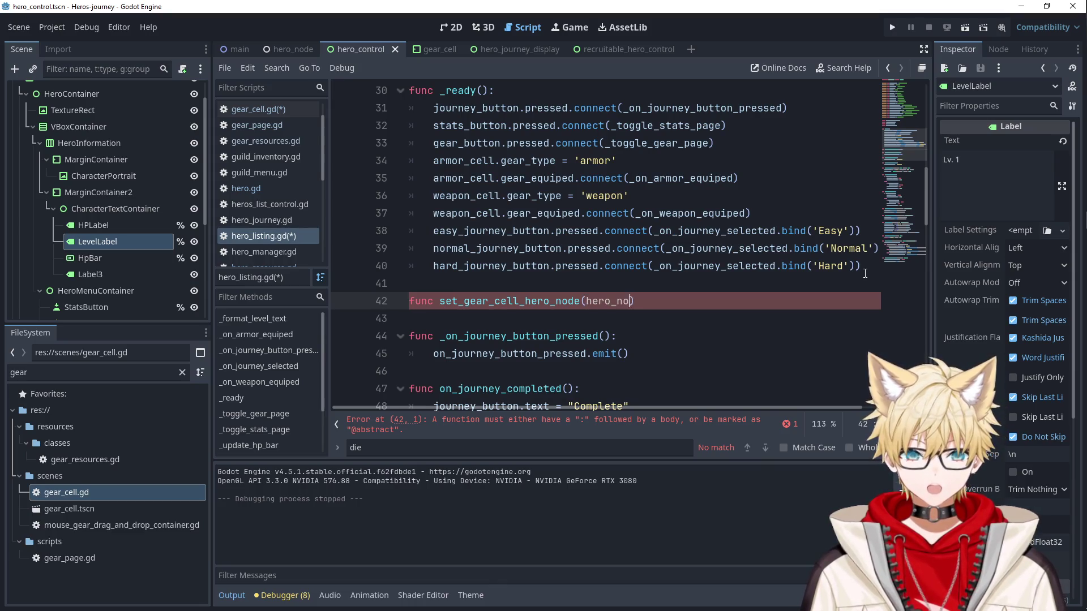
key("Down")
key("Down")
key("Down")
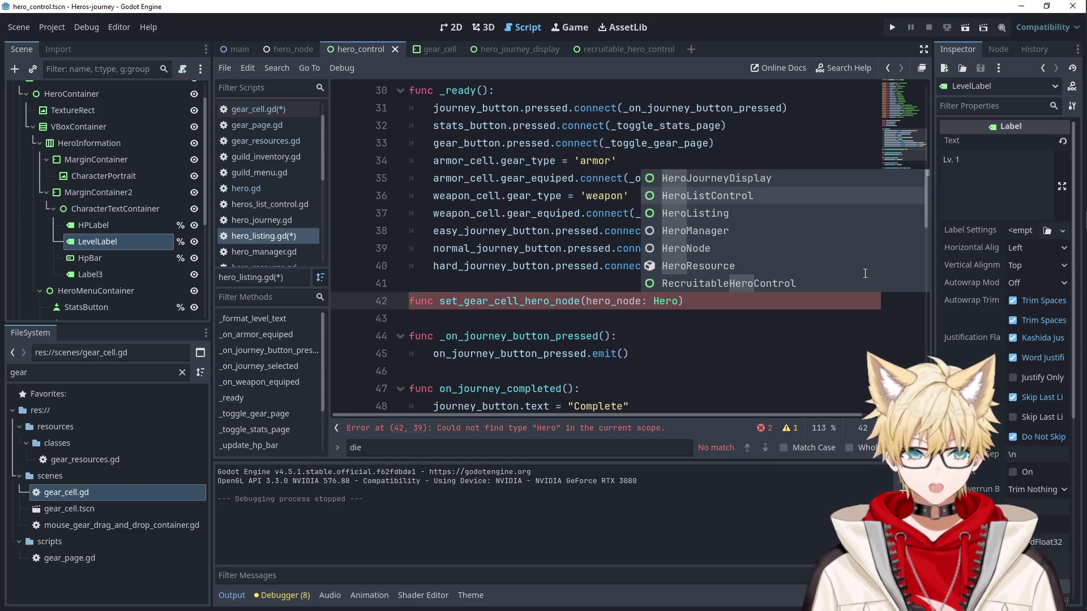
key("Return")
key("End")
type(":")
In the function body, set weapon_cell.hero_node and armor_cell.hero_node to hero_node
key("Return")
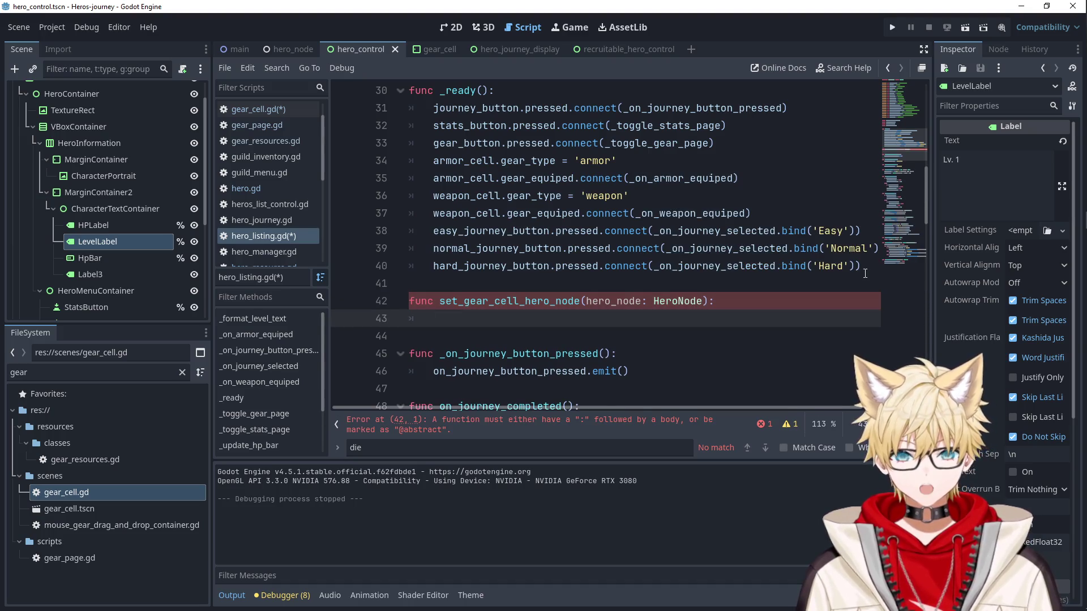
key("Return")
type(".hero")
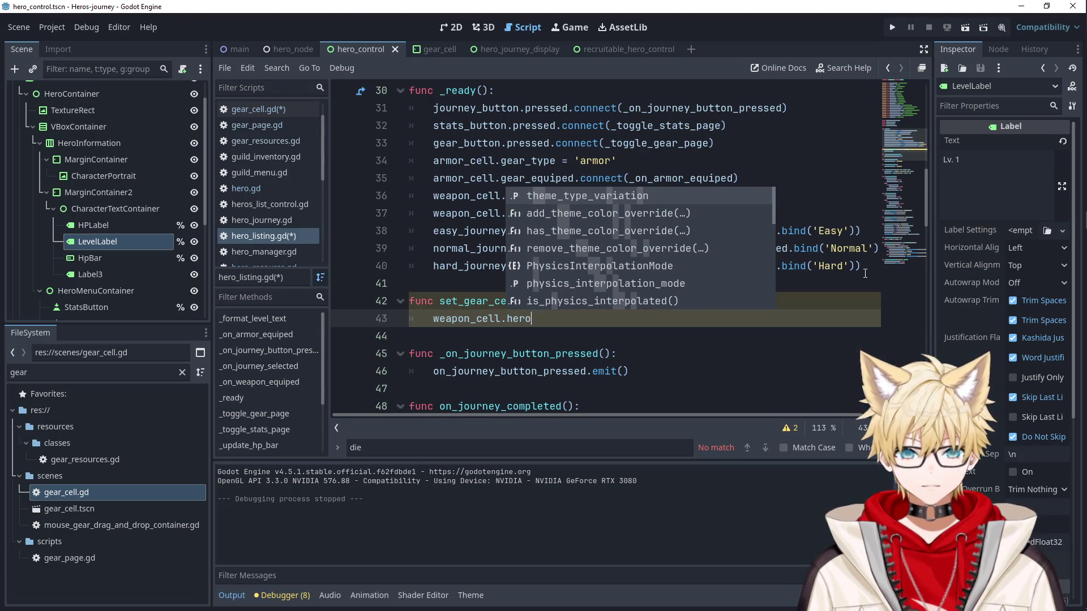
type("_node = ")
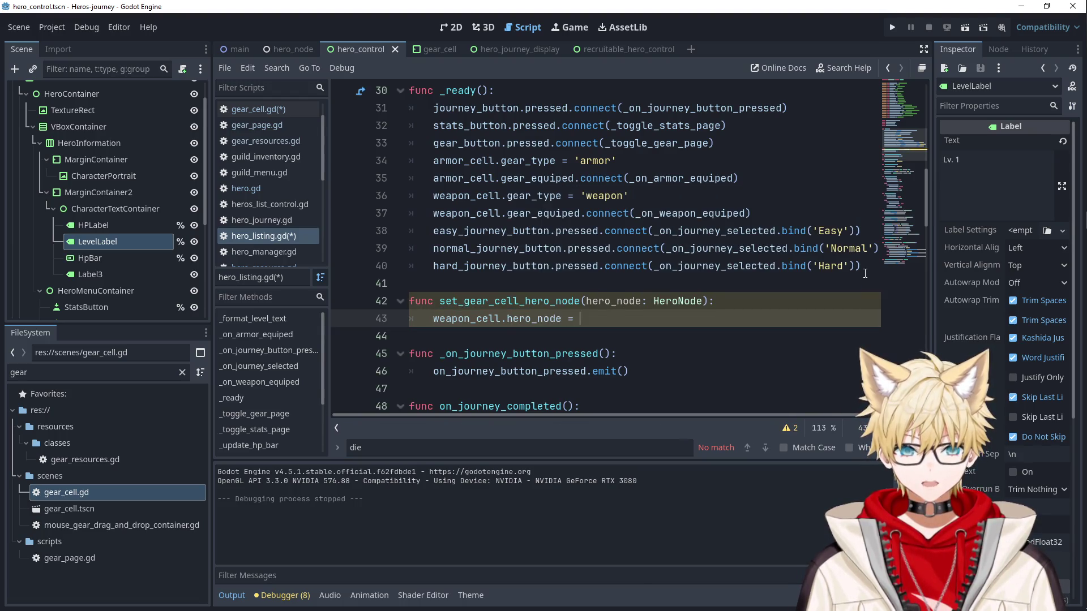
type("hero")
key("Return")
key("Return")
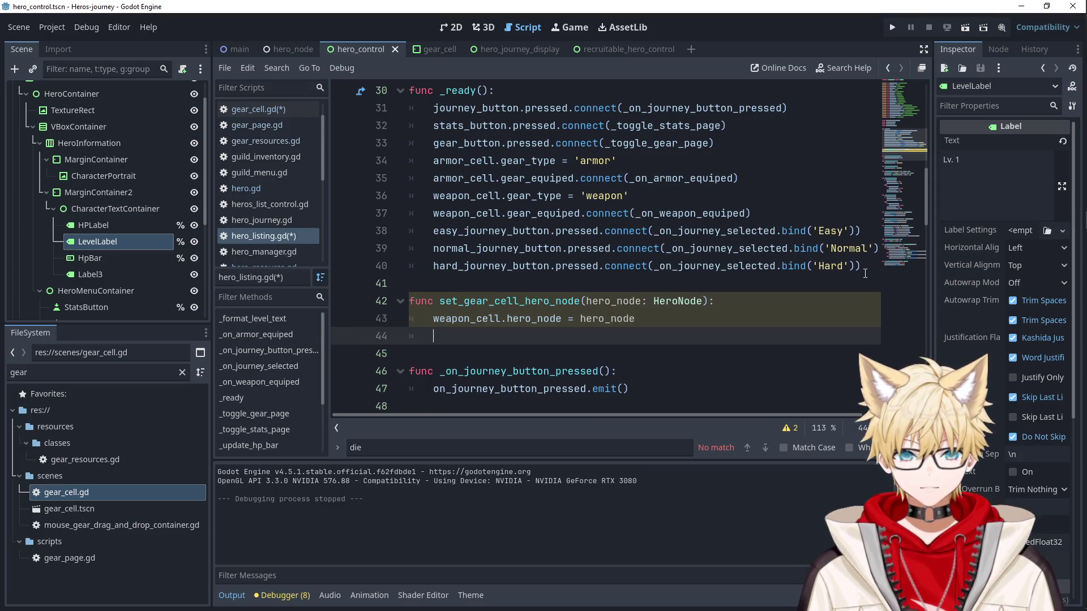
type("rmor")
key("Return")
type(".hero_node = hero_node")
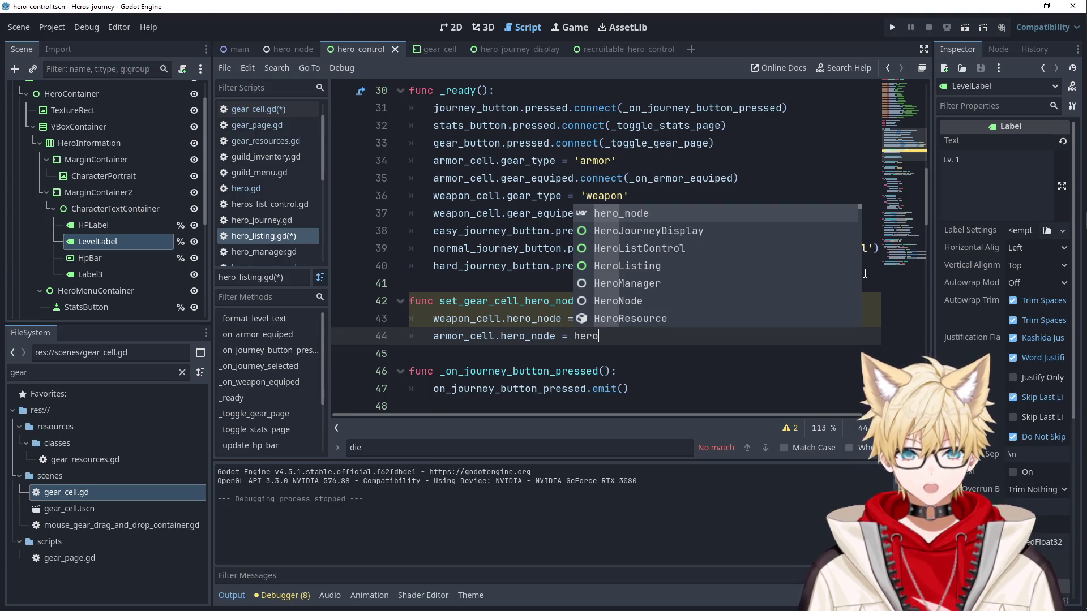
left_click(487, 300)
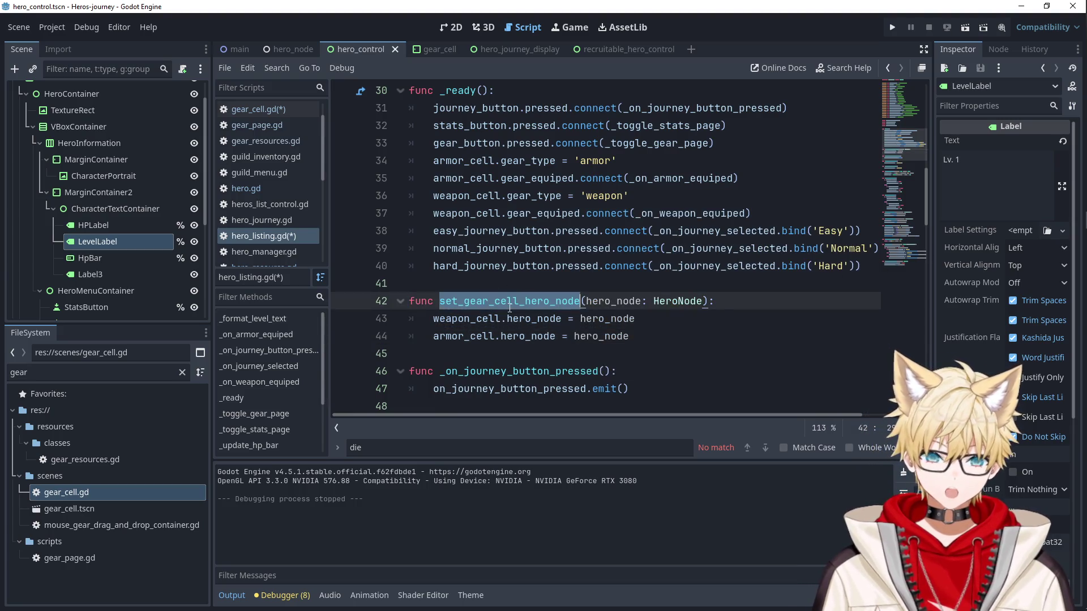
scroll(487, 300, "up", 10)
scroll(113, 226, "up", 2)
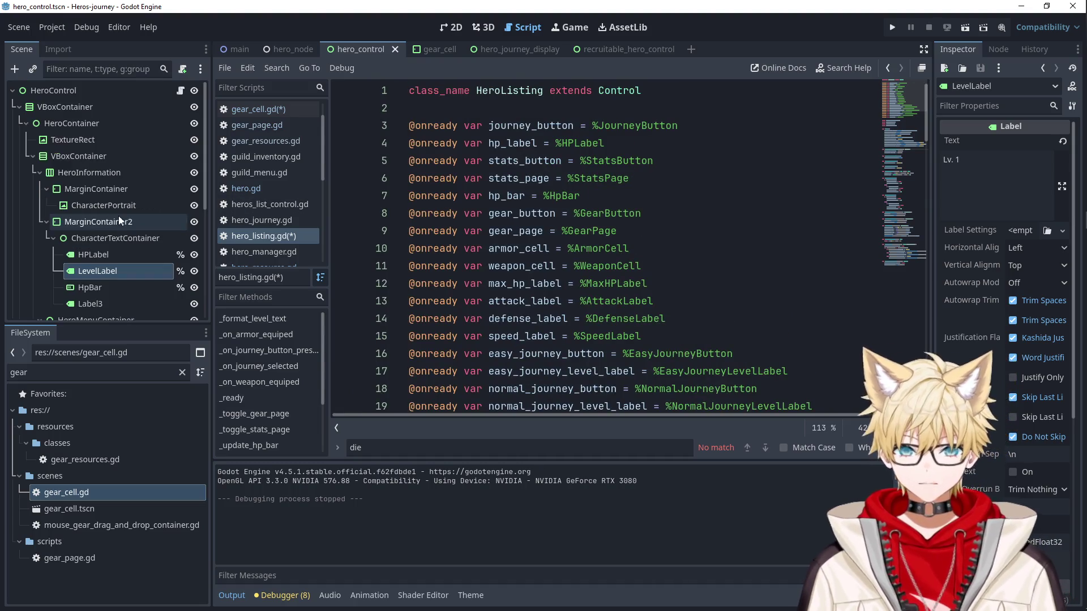
Start a hero_listing.set_hero_node call on a new line in hero.gd's _ready
left_click(289, 49)
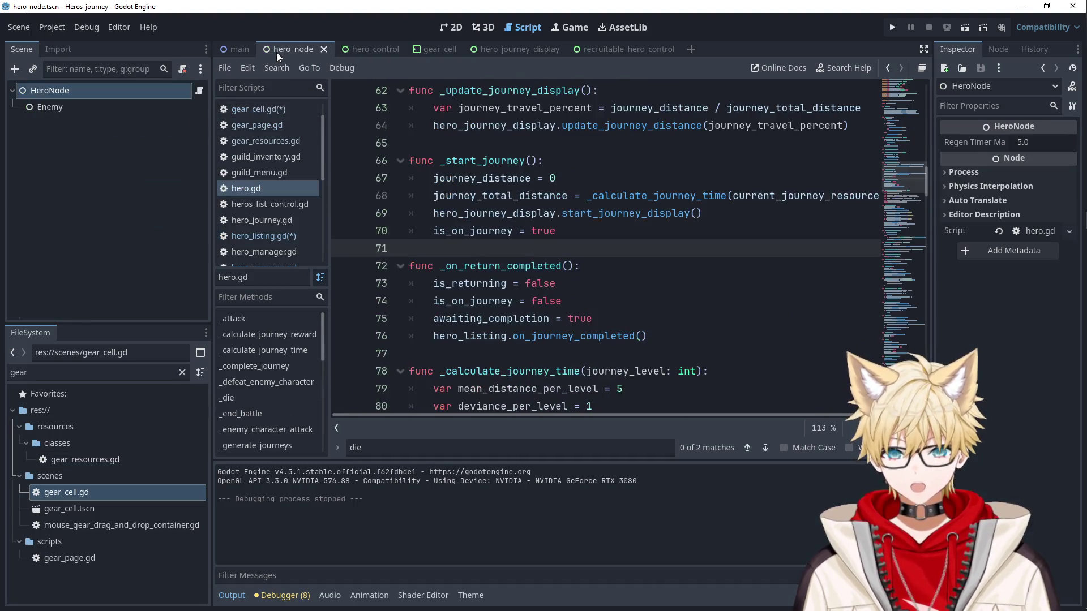
scroll(525, 258, "up", 15)
scroll(525, 259, "down", 5)
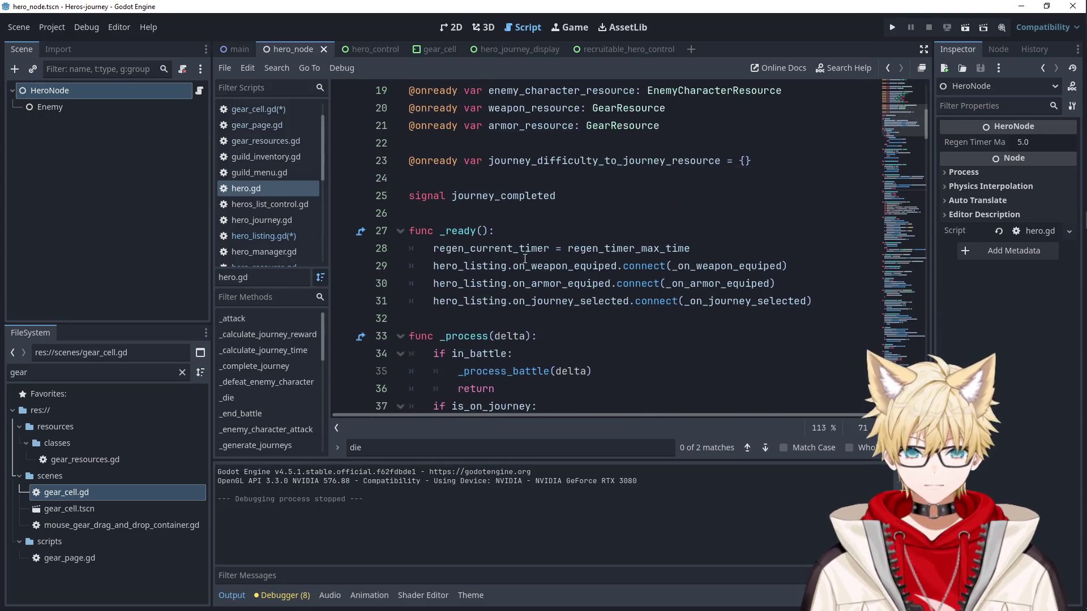
left_click(505, 266)
double_click(480, 283)
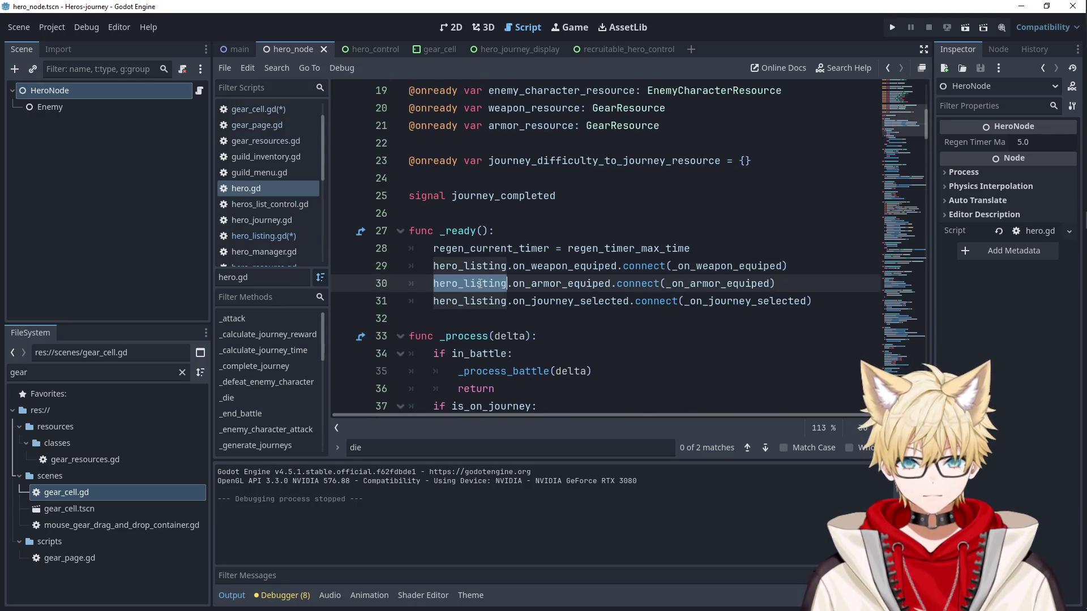
left_click(825, 305)
key("Return")
type("set_gear_cell_hero_node")
key("ctrl+BackSpace")
key("ctrl+BackSpace")
type("sint")
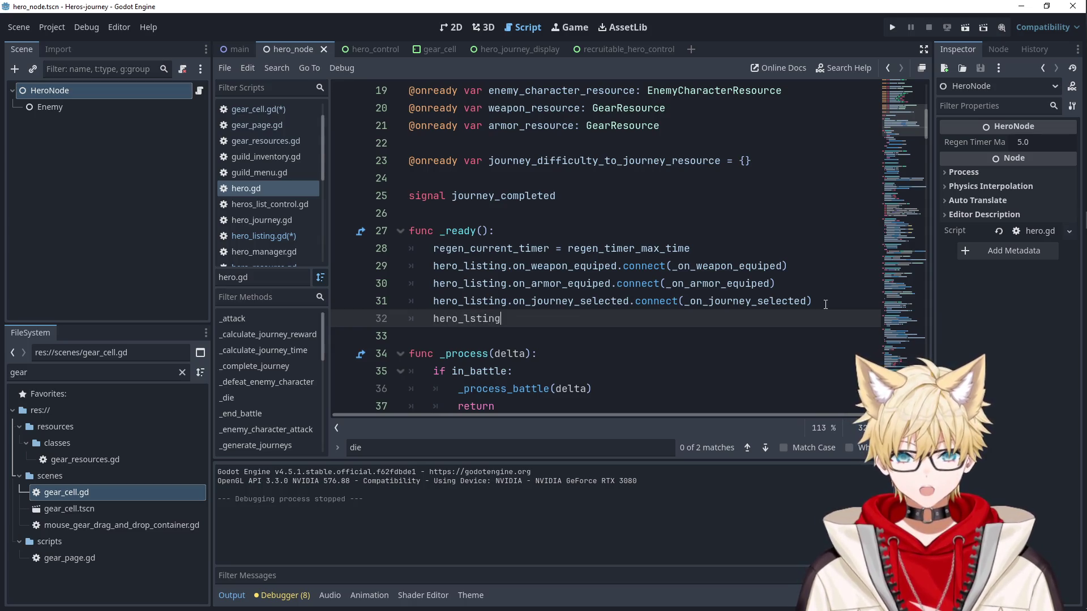
type("isting.set_h")
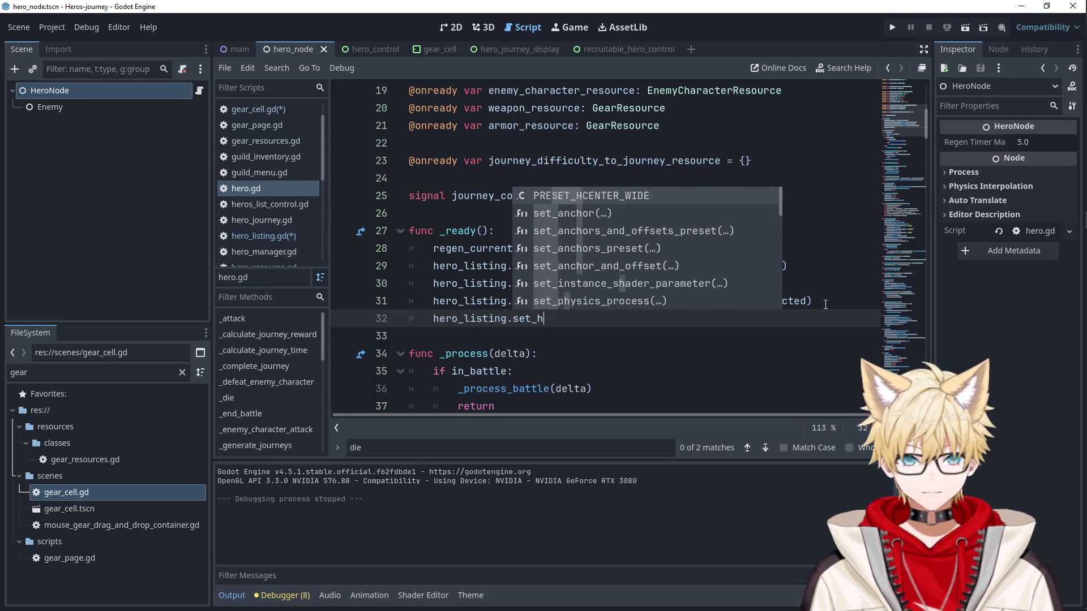
type("ero_node")
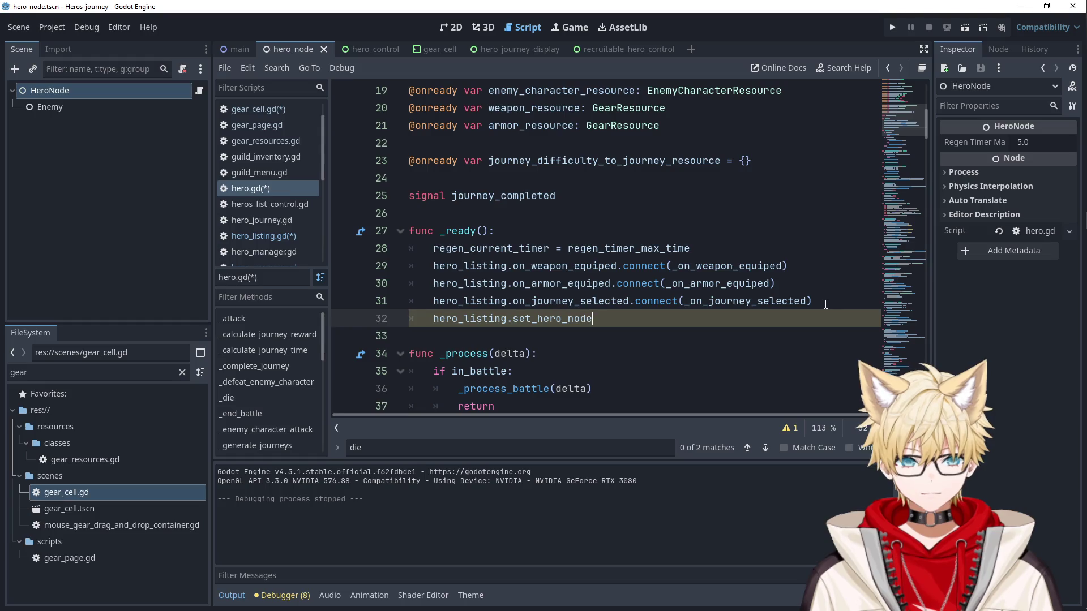
Rename set_gear_cell_hero_node to set_hero_node in hero_listing.gd
left_click(470, 318, "ctrl")
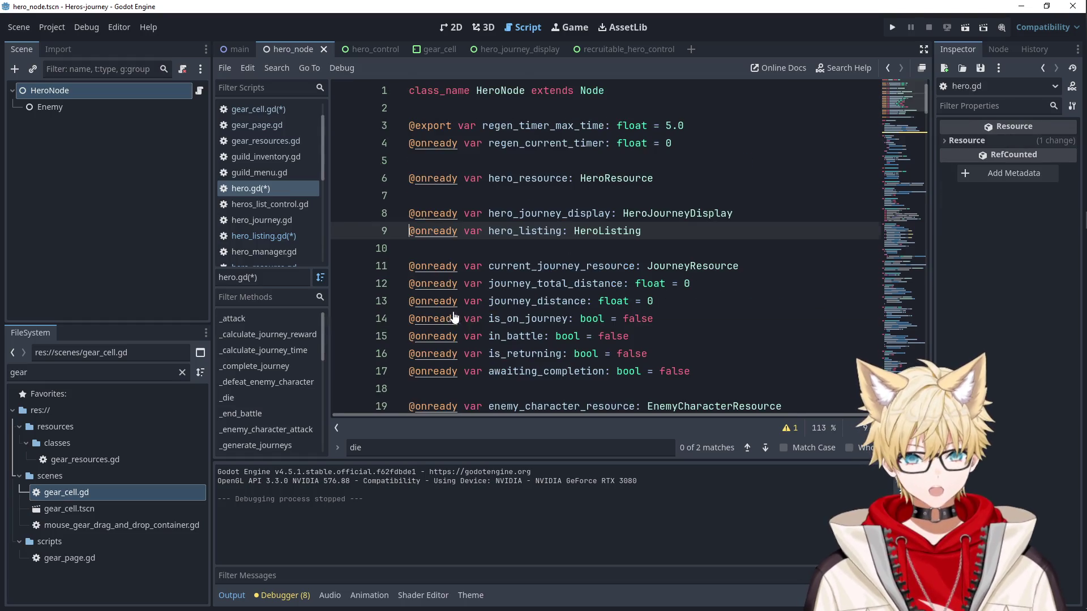
left_click(589, 232, "ctrl")
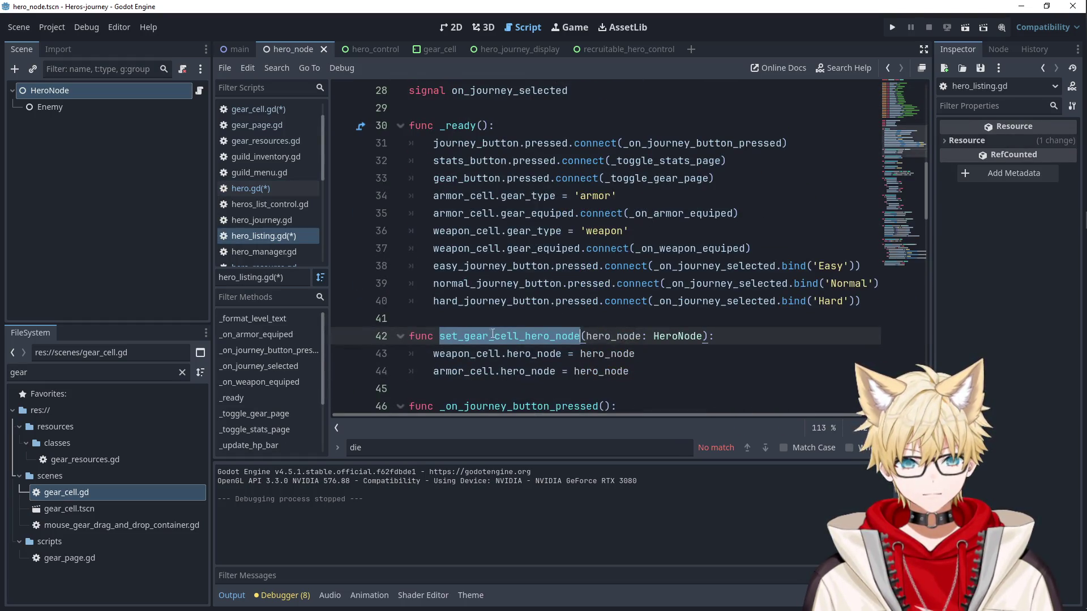
left_click(486, 336)
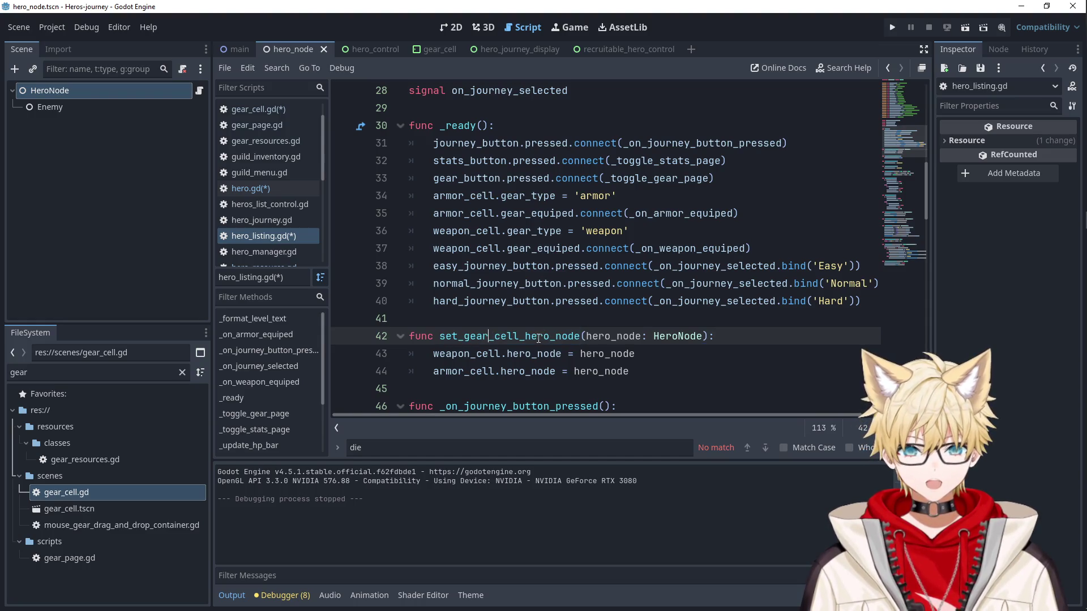
left_click_drag(581, 337, 464, 340)
type("hero_n")
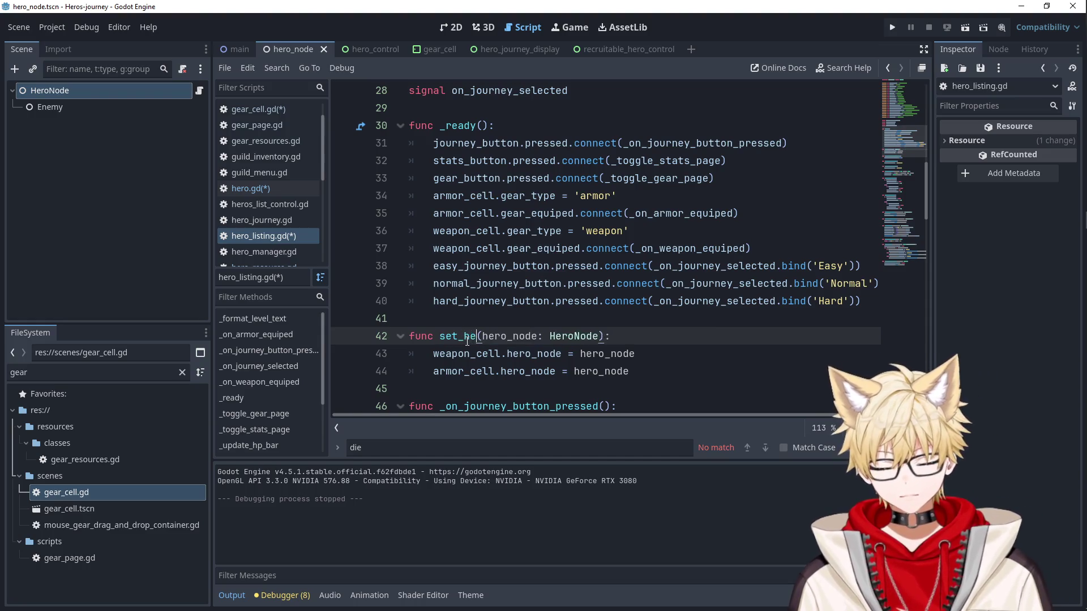
type("ode")
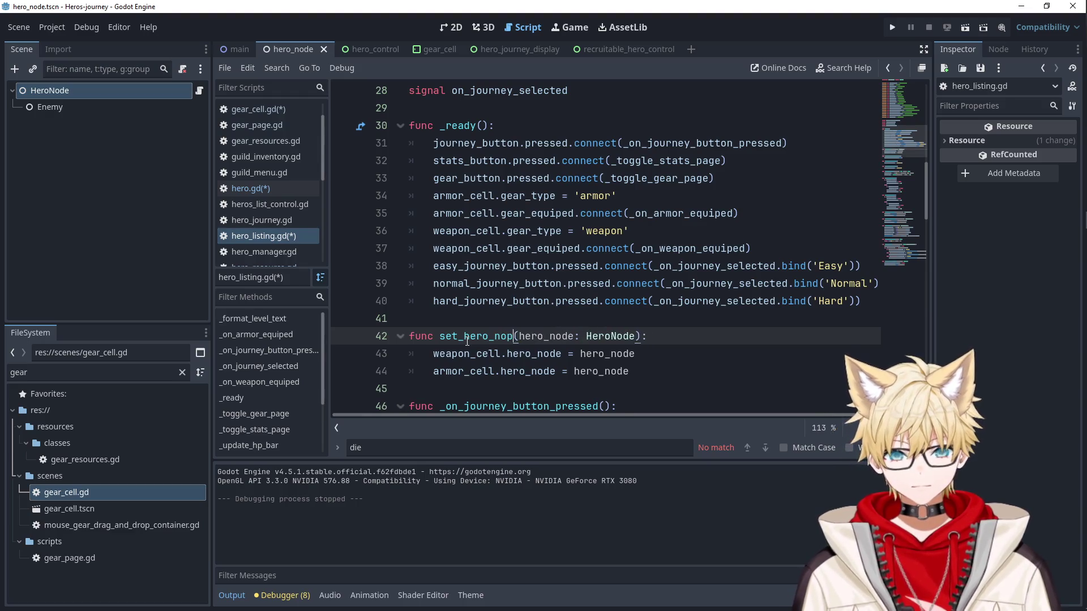
double_click(470, 336)
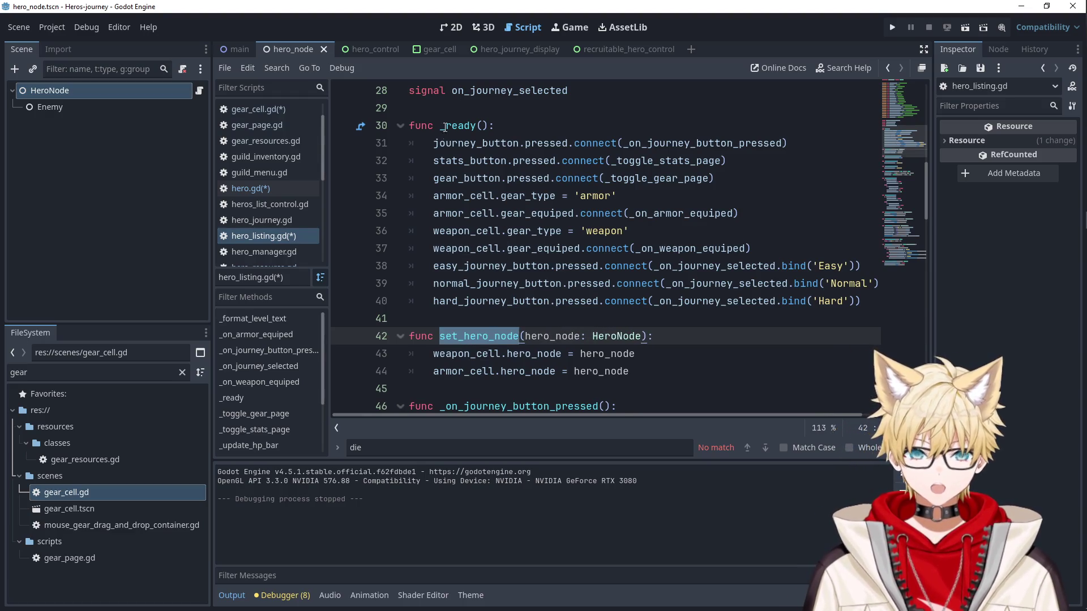
Finish the call as hero_listing.set_hero_node(self) in hero.gd and run the game
left_click(890, 70)
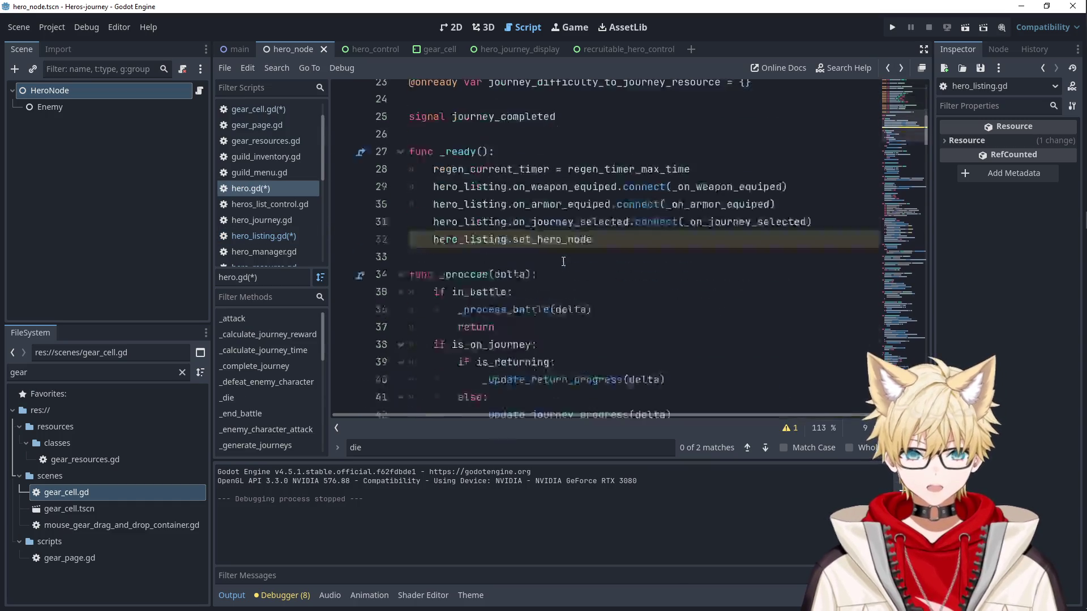
left_click(626, 210)
type("(self")
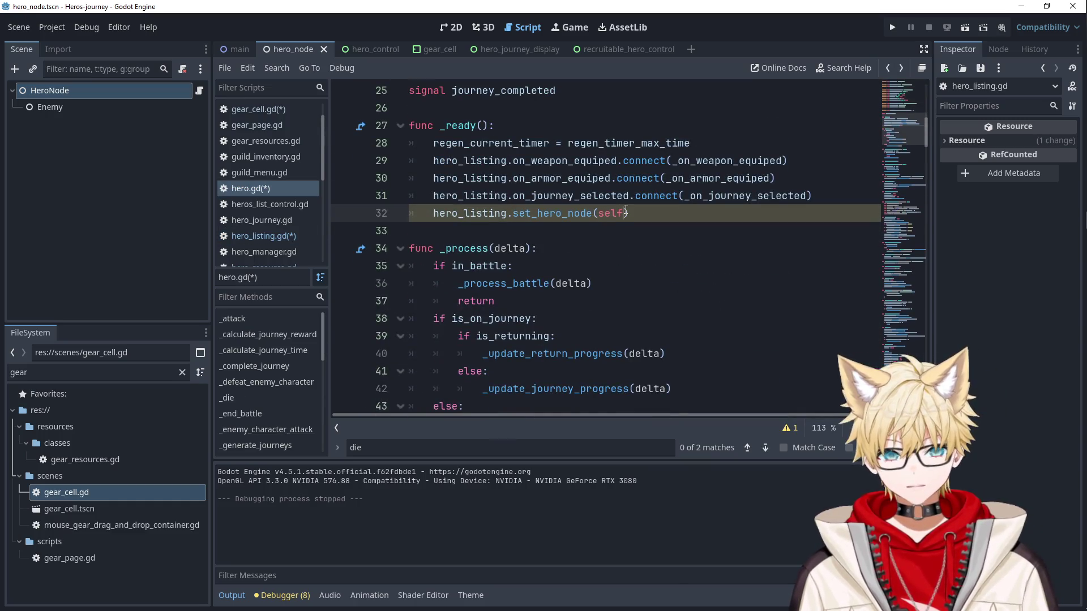
left_click(629, 248)
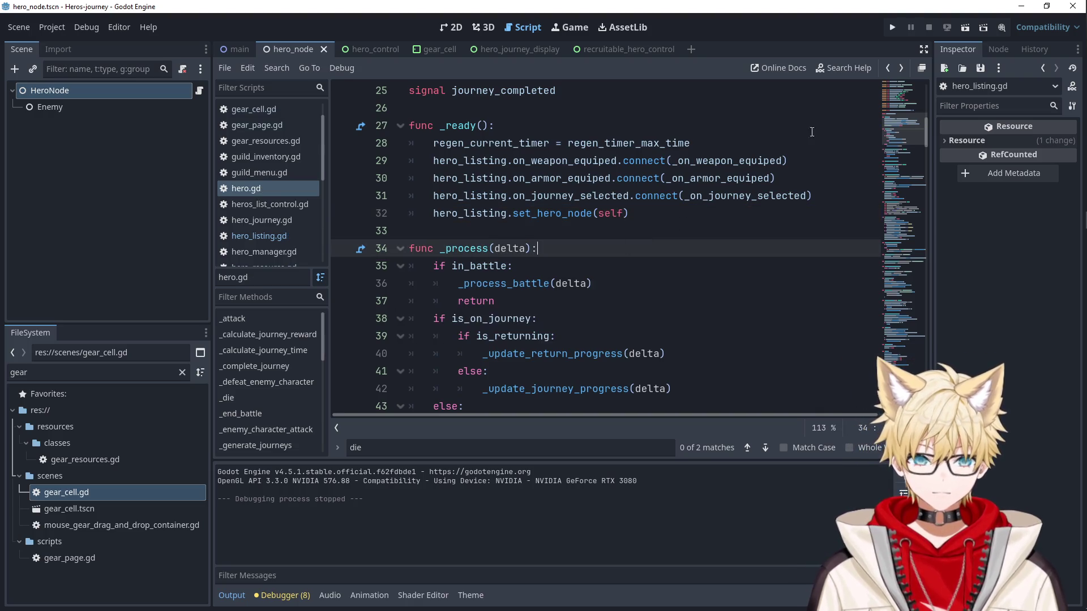
left_click(890, 28)
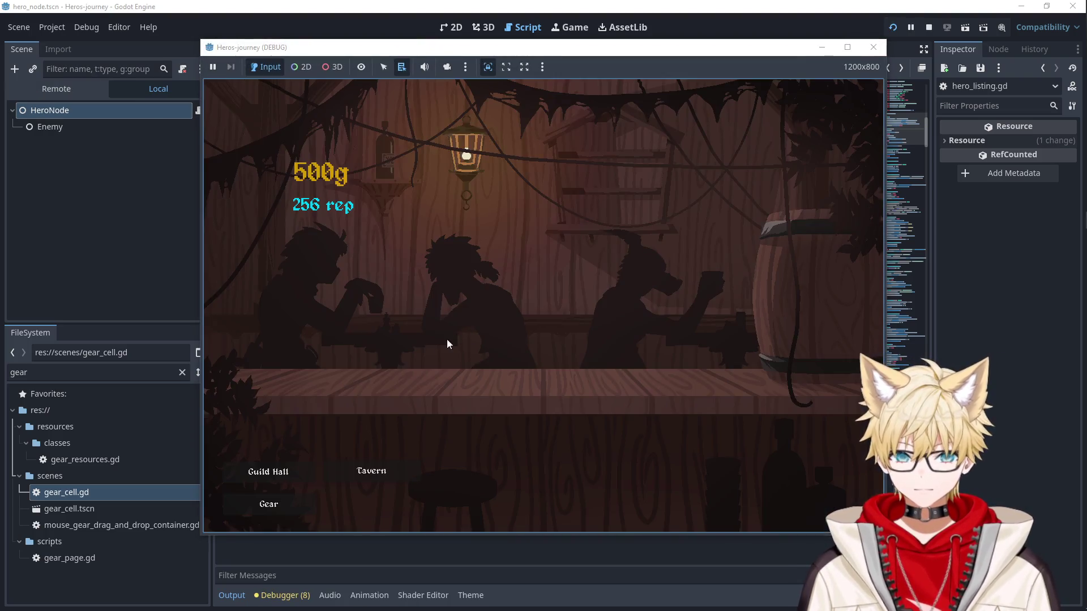
Recruit Reina from the tavern and equip the A armor item in her Armor slot
left_click(286, 503)
left_click(360, 473)
left_click(390, 195)
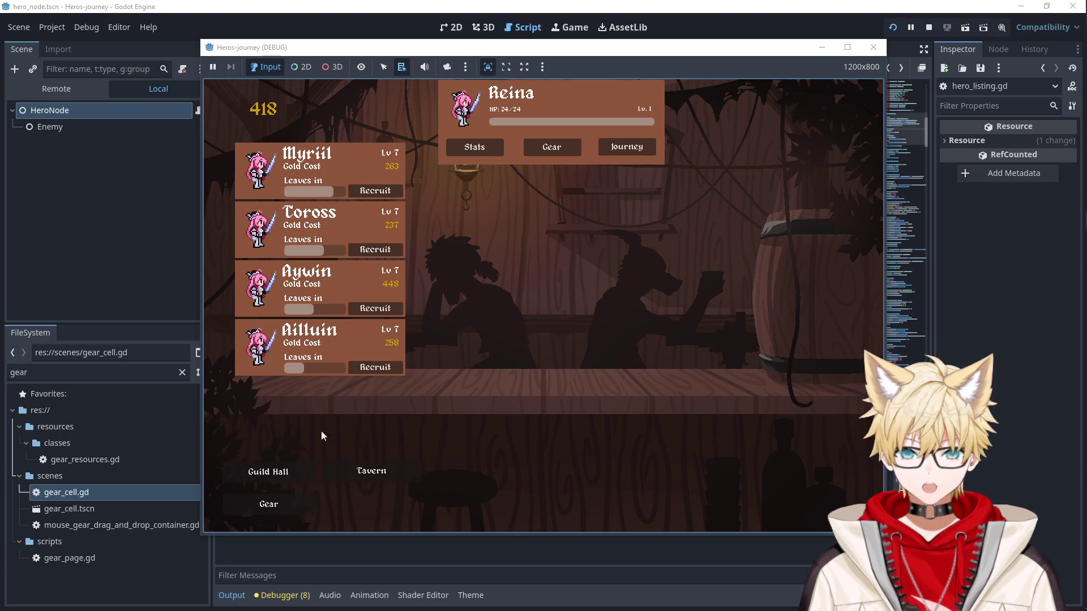
left_click(284, 500)
left_click(549, 148)
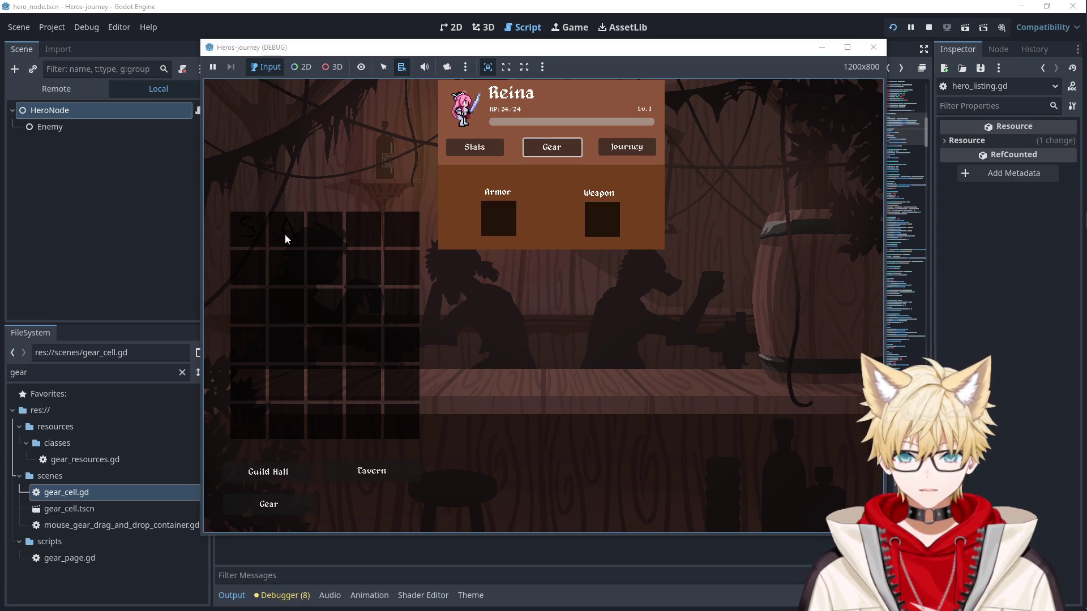
left_click_drag(475, 207, 495, 215)
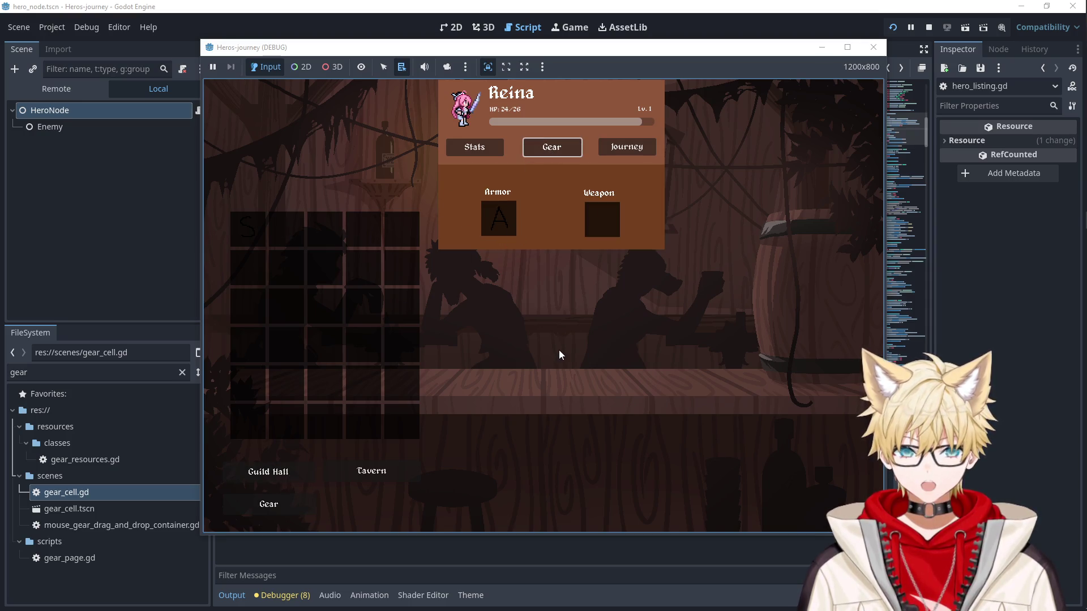
Send Reina on an Easy journey, try equipping the S weapon, then stop the game
left_click(610, 148)
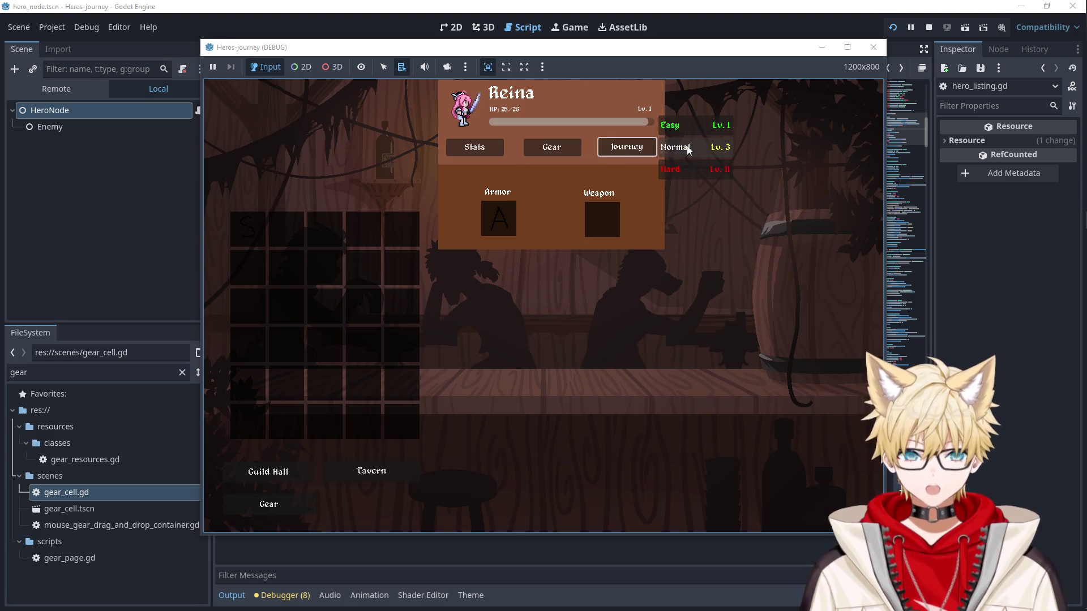
left_click(691, 128)
left_click_drag(271, 220, 603, 219)
left_click_drag(251, 233, 587, 221)
left_click_drag(269, 236, 619, 233)
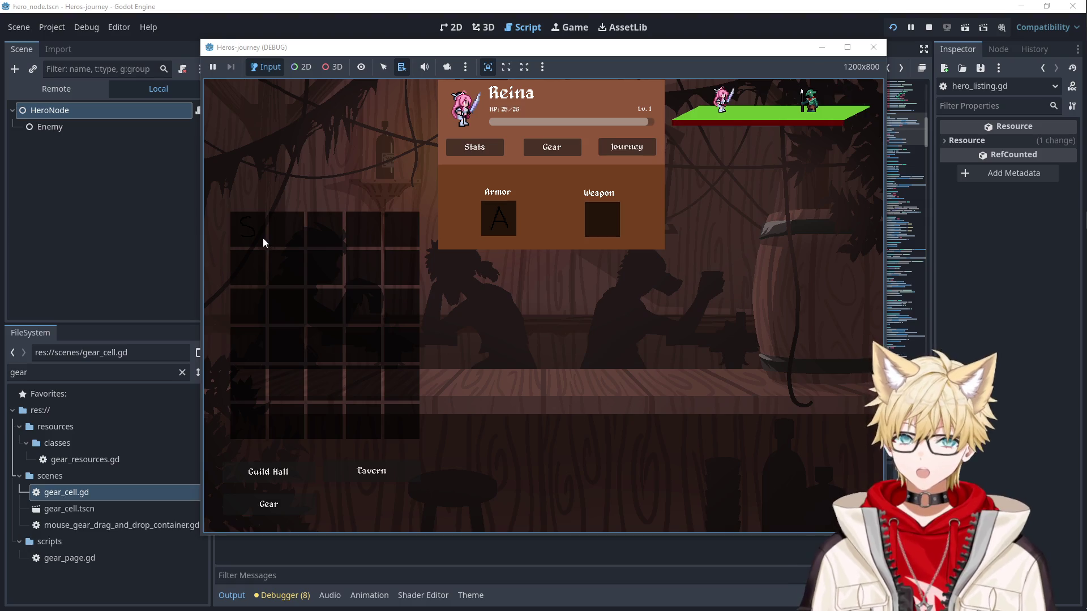
mouse_move(260, 235)
left_mouse_down()
mouse_move(592, 223)
mouse_move(417, 237)
mouse_move(326, 228)
mouse_move(600, 219)
mouse_move(752, 260)
left_mouse_up()
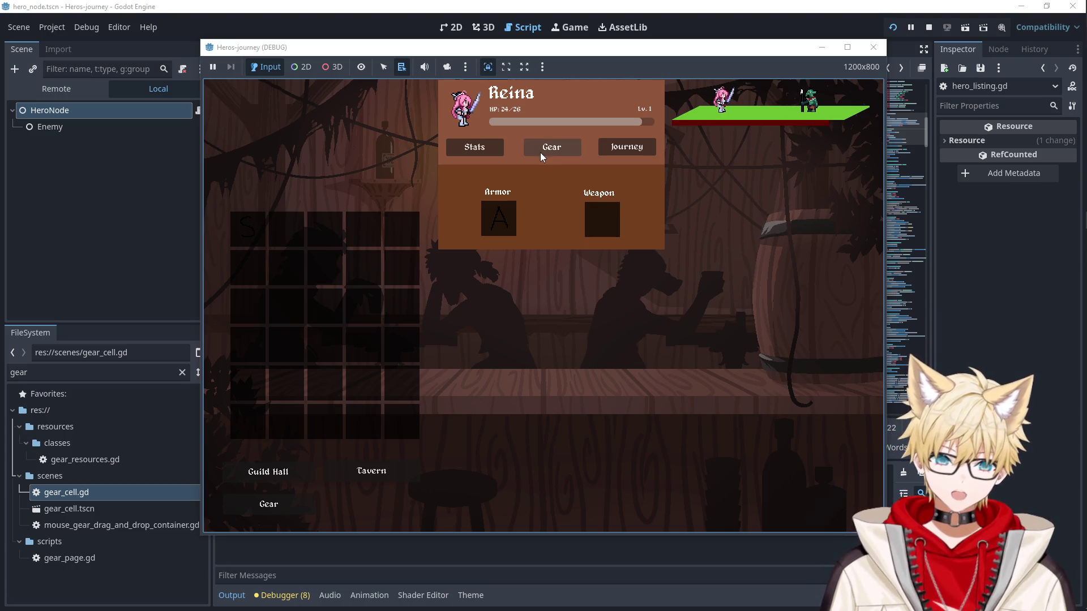
left_click(485, 144)
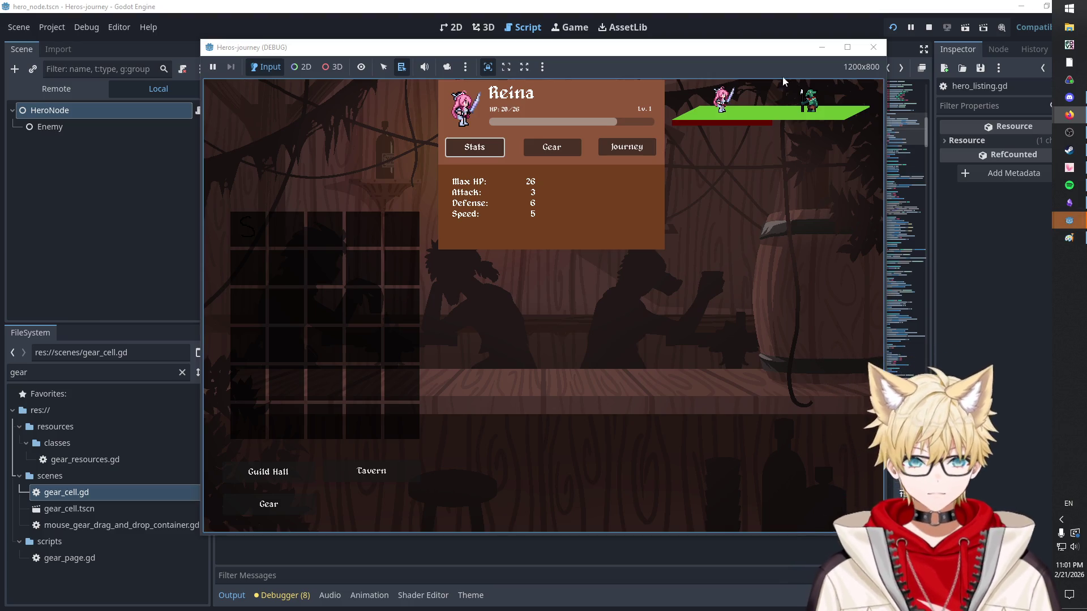
left_click(552, 147)
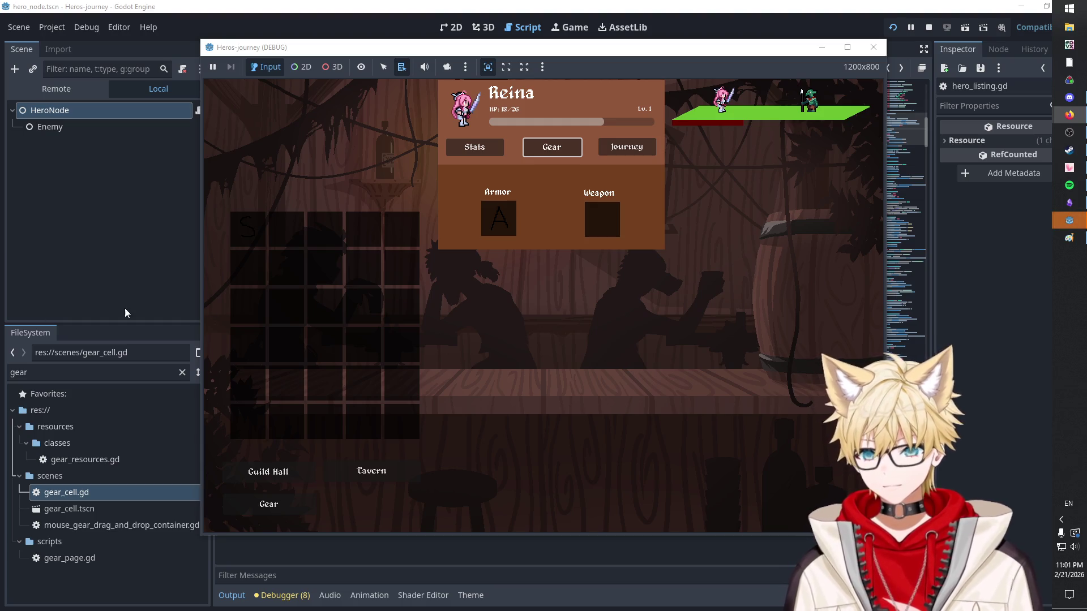
mouse_move(241, 248)
left_mouse_down()
mouse_move(577, 218)
mouse_move(271, 219)
mouse_move(599, 213)
mouse_move(268, 236)
mouse_move(620, 221)
mouse_move(628, 243)
left_mouse_up()
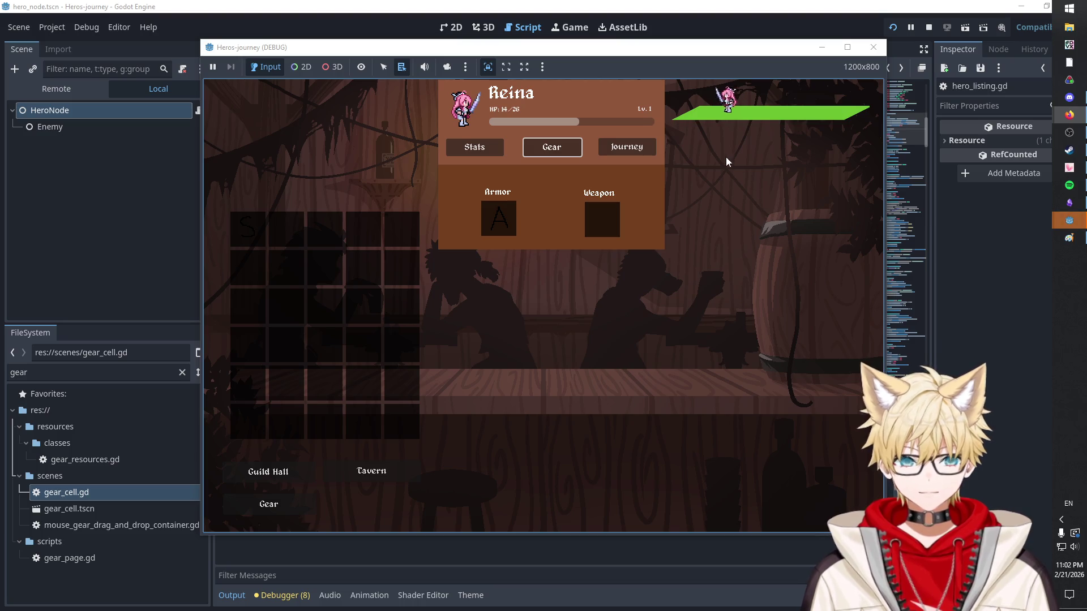
left_click_drag(249, 229, 617, 222)
left_click(873, 47)
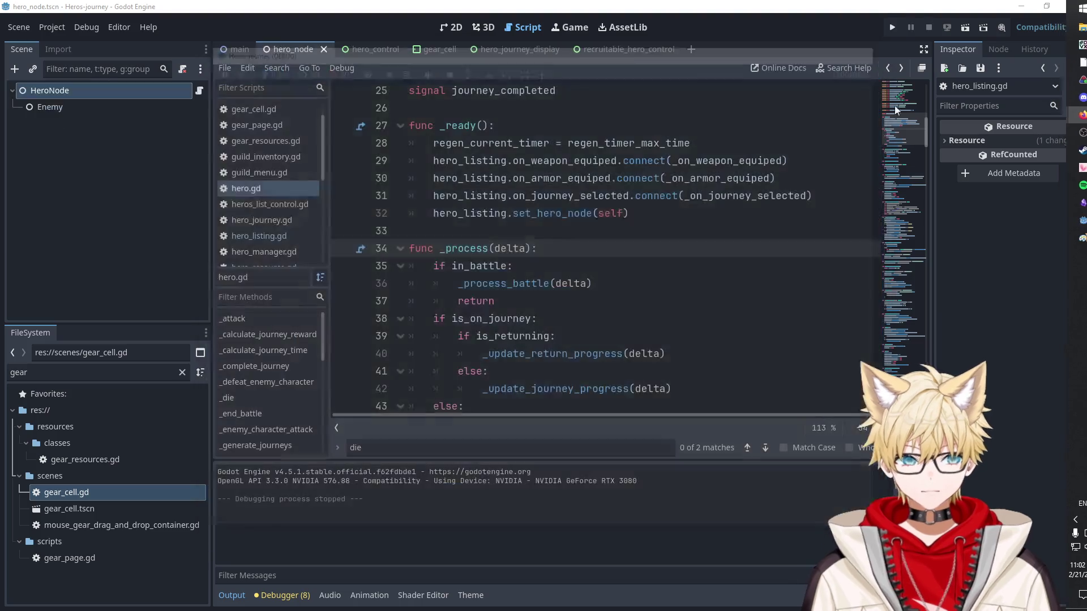
Tick 'Gear can only be equipped in guild hall' in the notes and relaunch the game with F5
left_click(1072, 203)
left_click(366, 267)
scroll(534, 323, "up", 6)
scroll(535, 323, "down", 6)
scroll(535, 323, "down", 3)
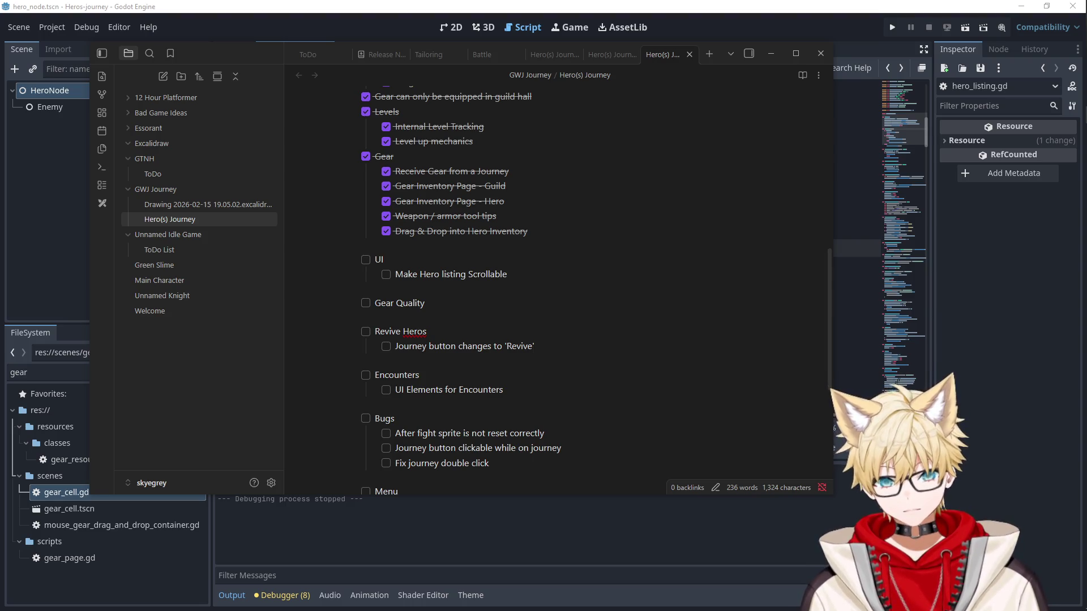
key("alt+Tab")
left_click(617, 211)
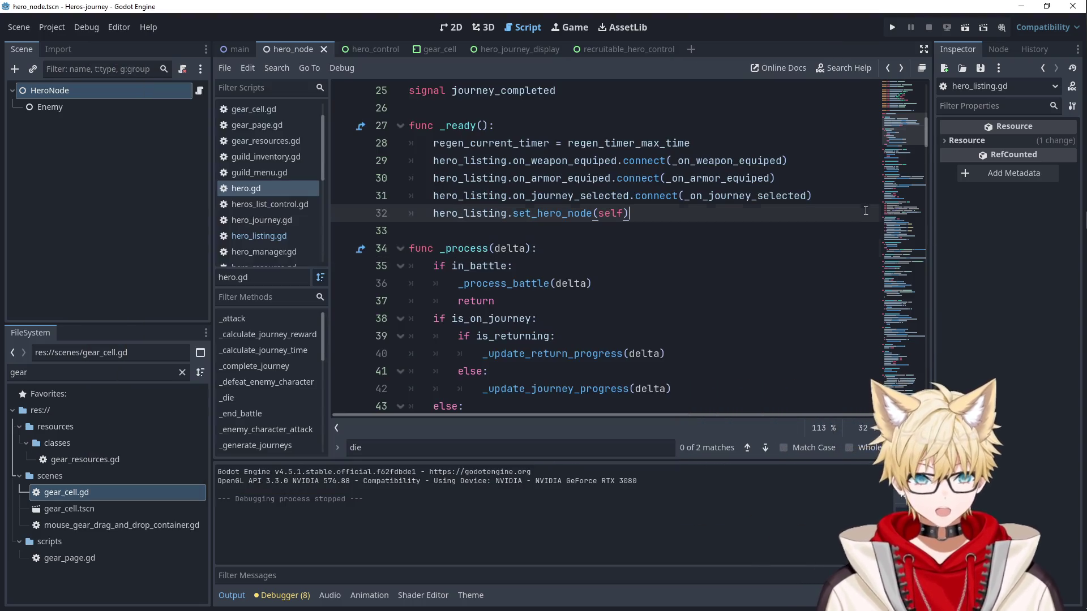
key("F5")
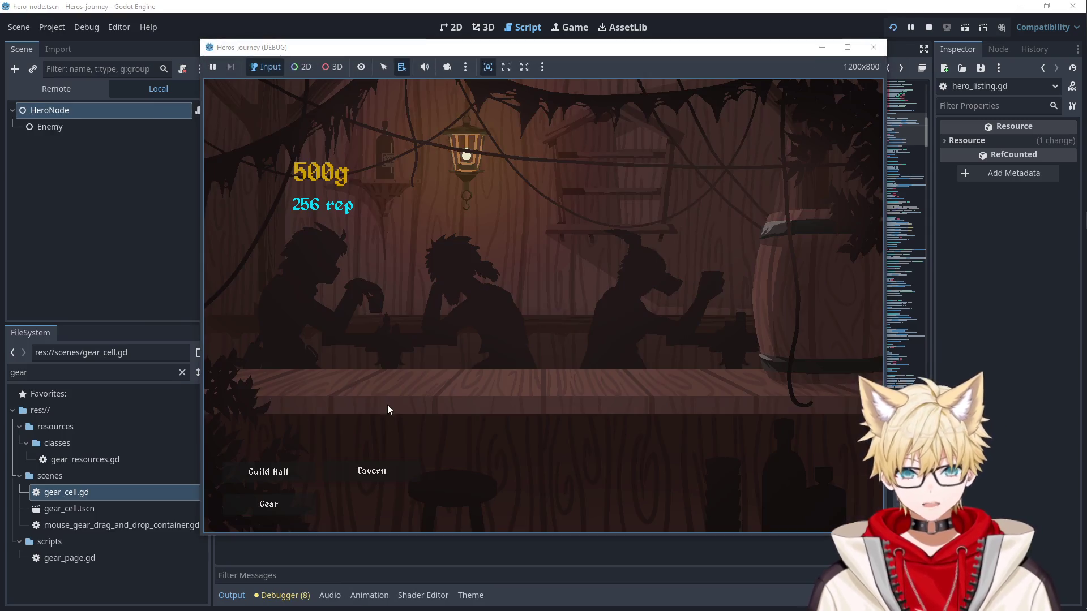
Recruit two heroes from the tavern and open each Reina card's gear panel
left_click(372, 470)
left_click(387, 191)
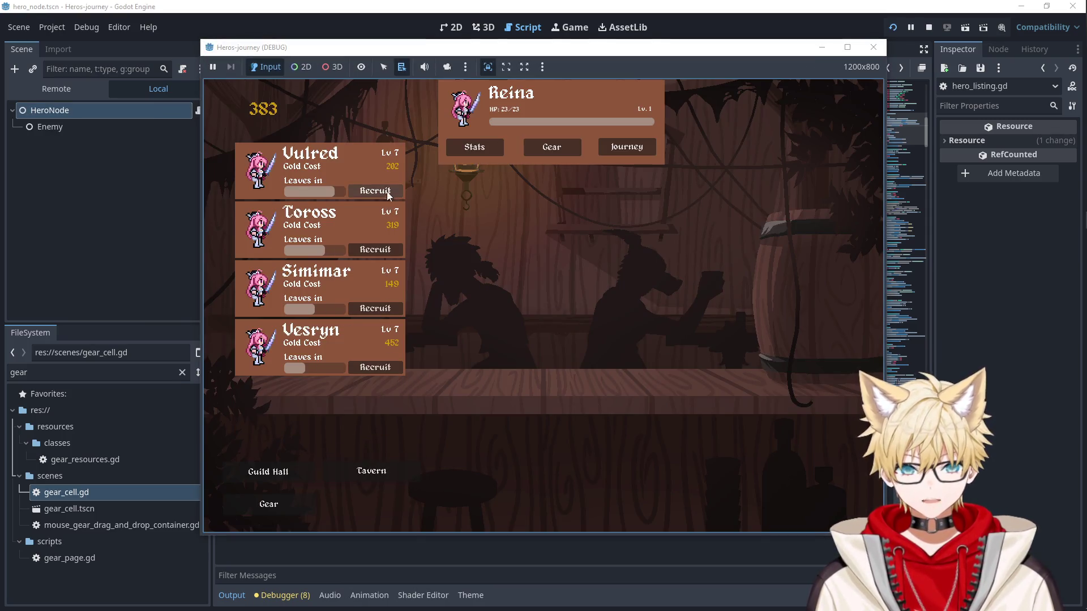
left_click(385, 194)
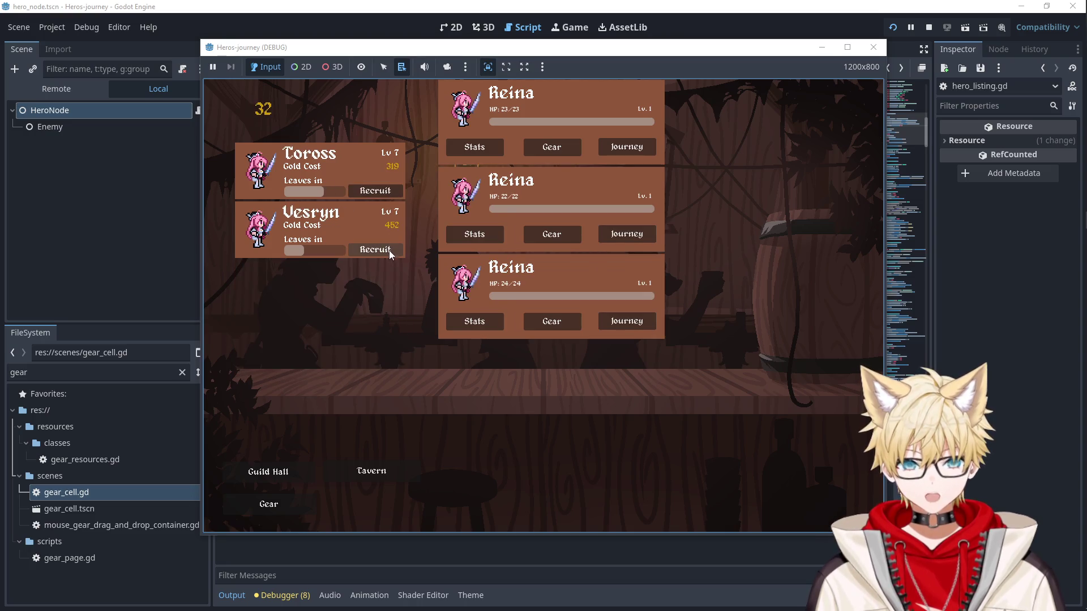
left_click(548, 323)
left_click(552, 234)
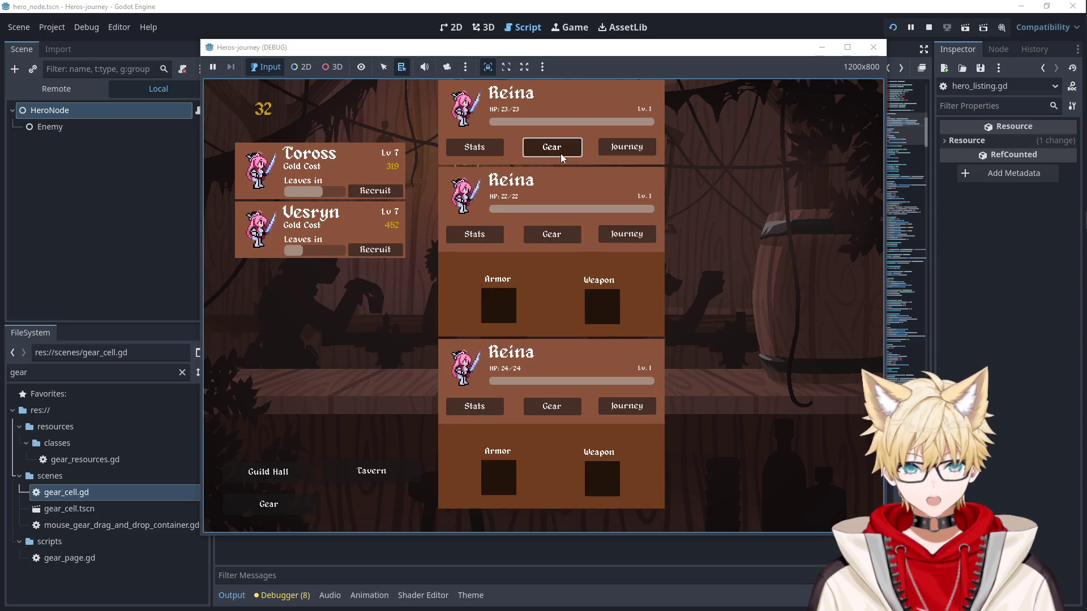
left_click(560, 154)
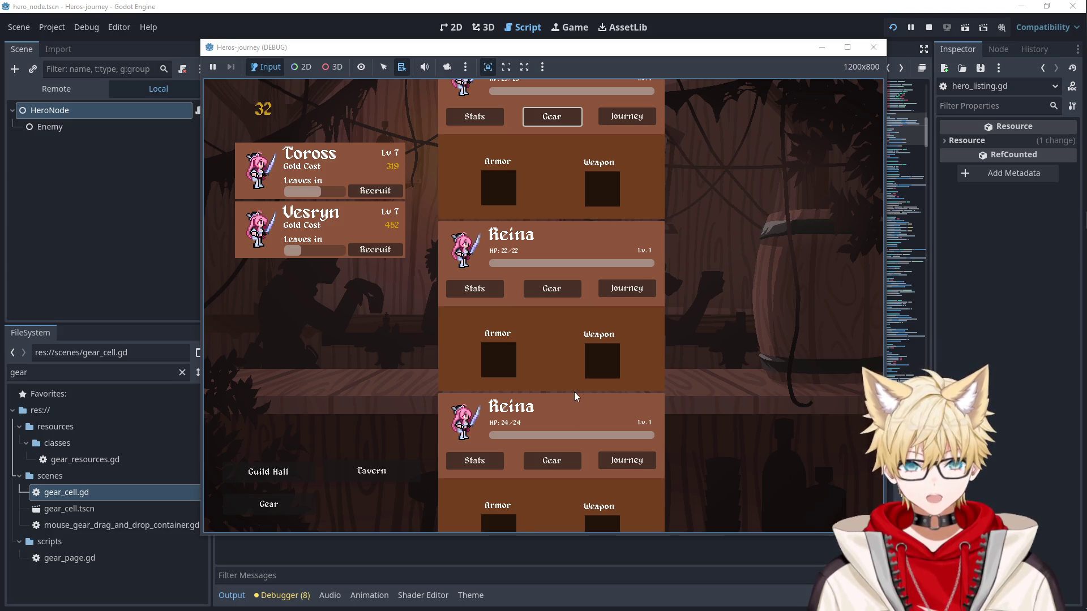
Stop the game and bring the Hero(s) Journey to-do notes to the front
left_click(874, 47)
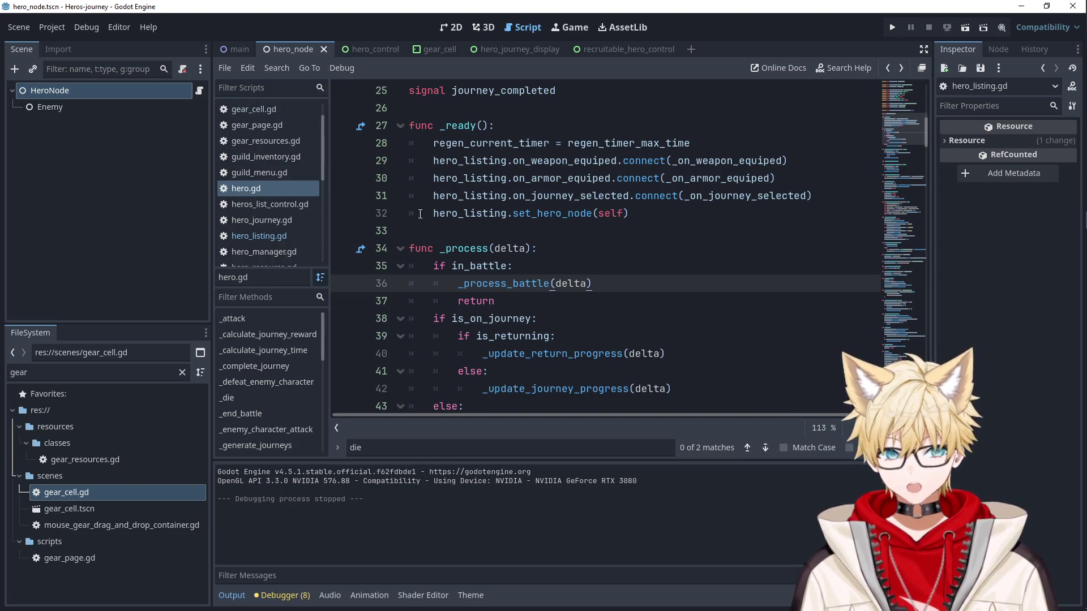
mouse_move(1083, 193)
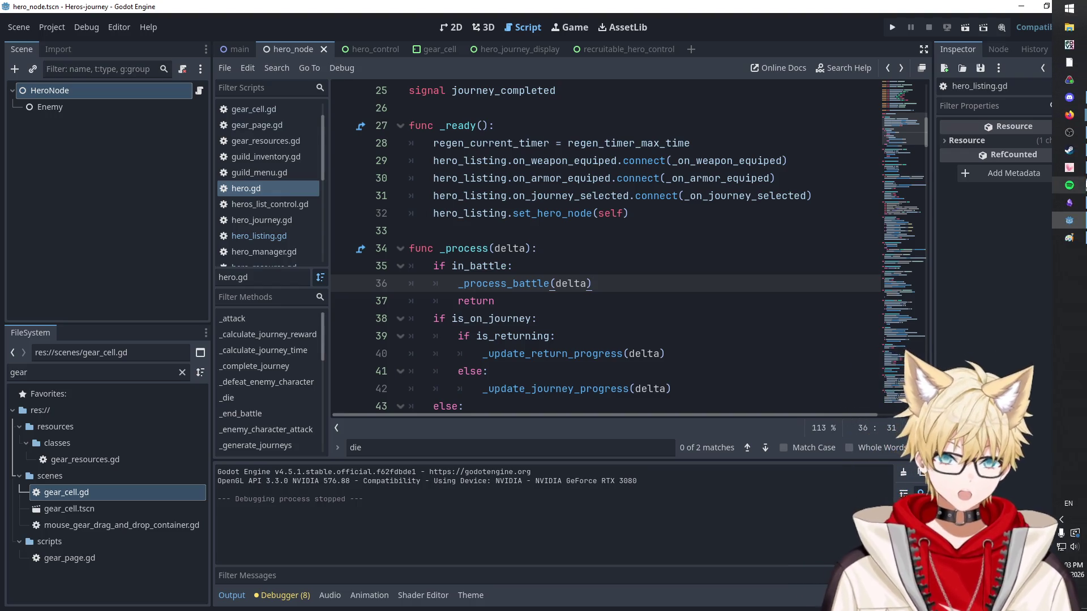
left_click(1069, 203)
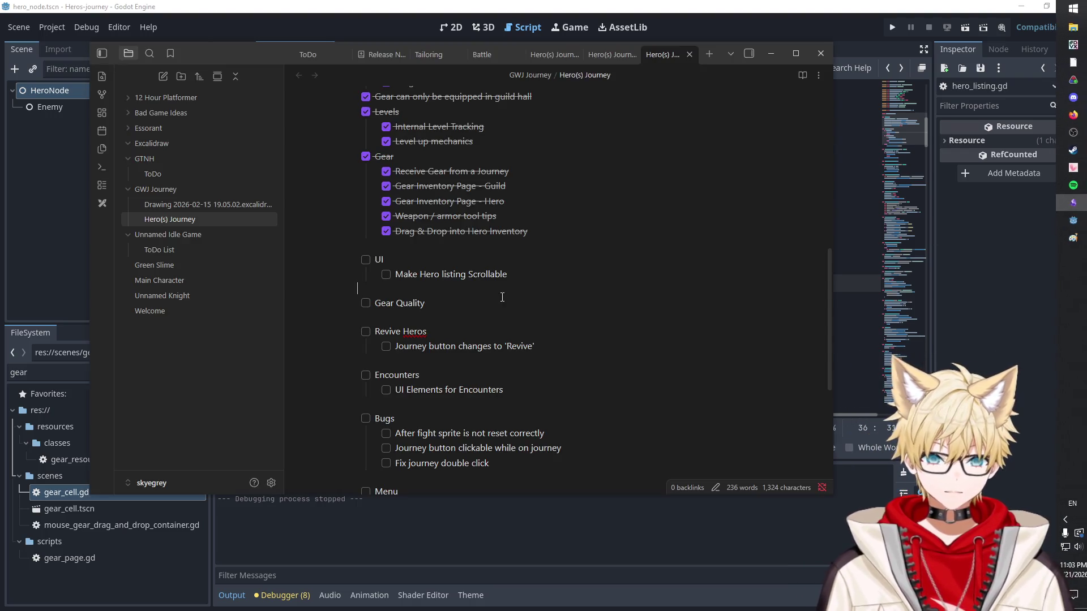
Below the Drag & Drop item, add unchecked tasks 'Hero renaming works on purchase' and 'Tavern heros set level correctly'
left_click(409, 248)
key("Return")
key("Return")
key("Up")
type("- [ ] Hero re")
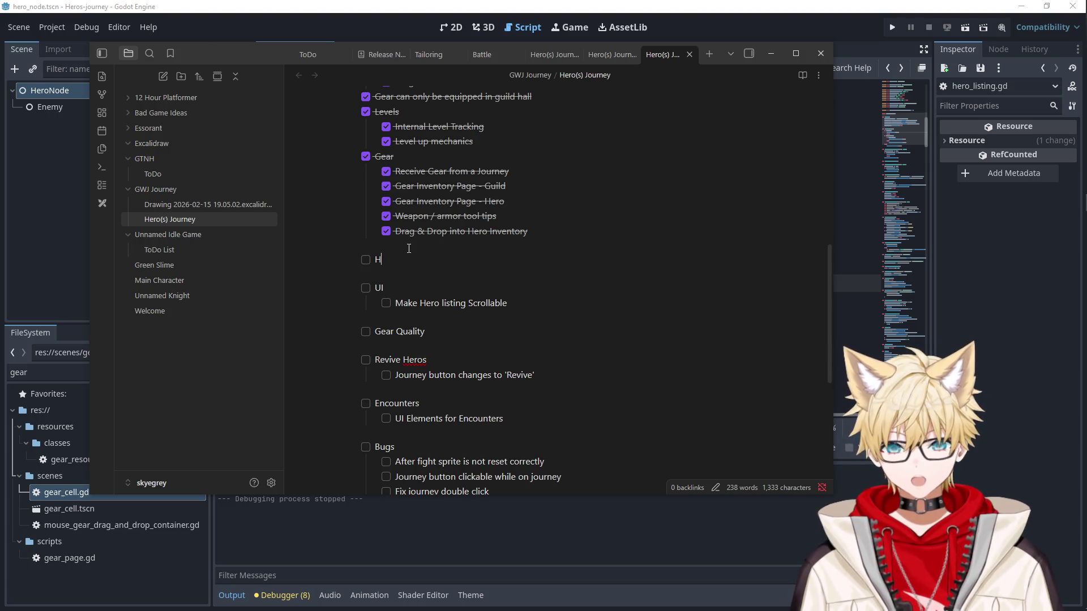
type("naming works on purchase")
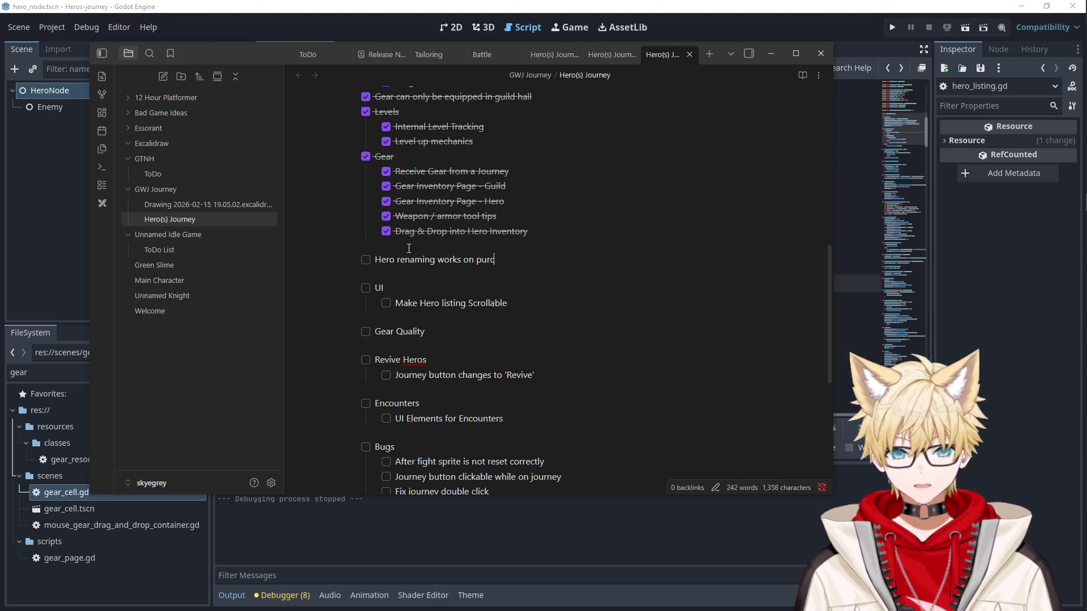
key("Return")
type("Tavern heros set ")
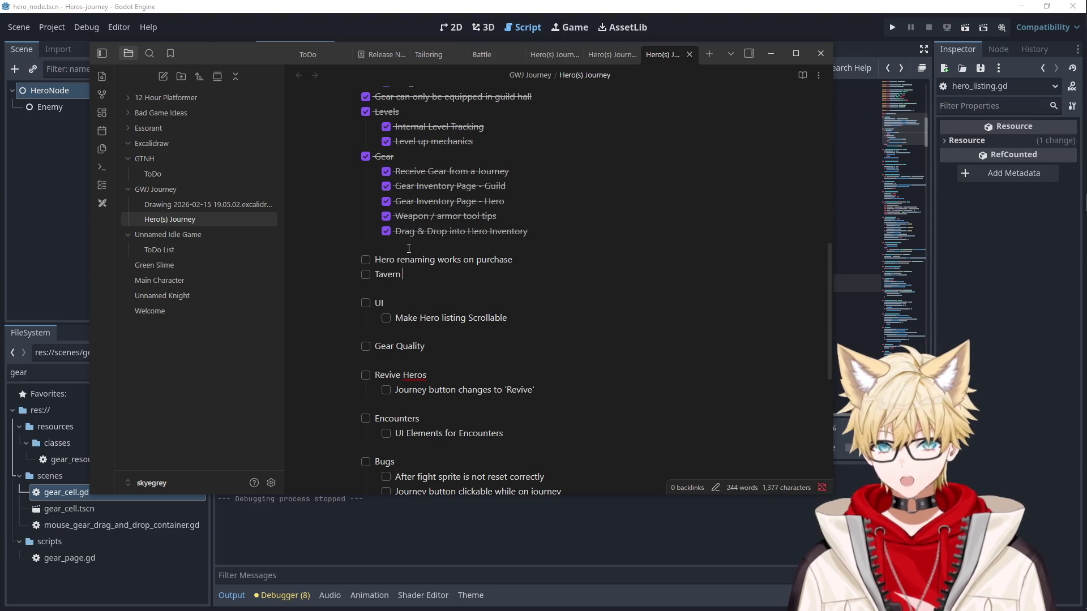
type("level correctly")
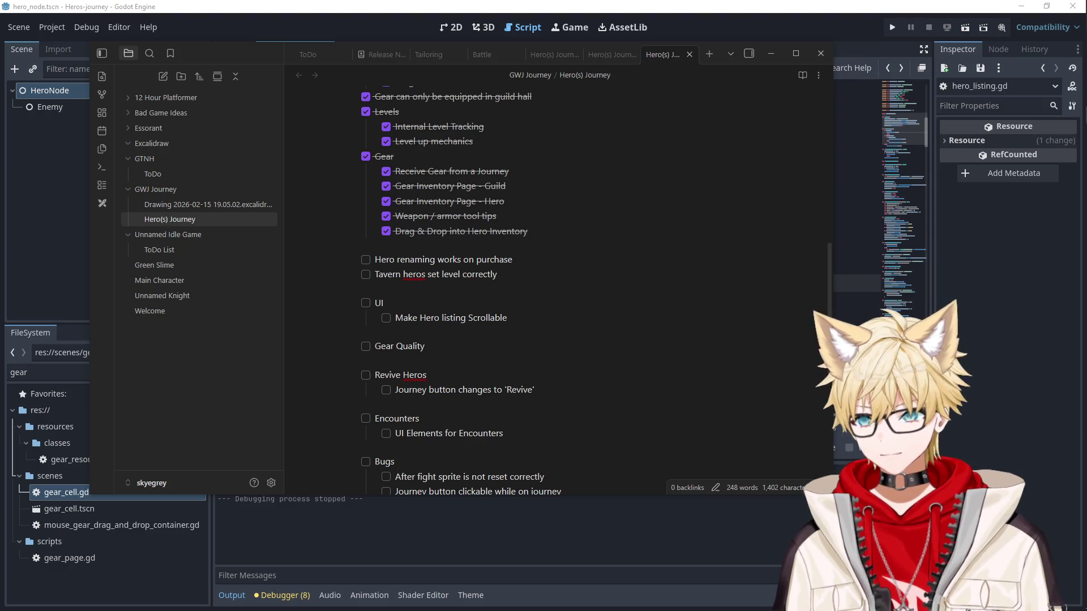
left_click(378, 317)
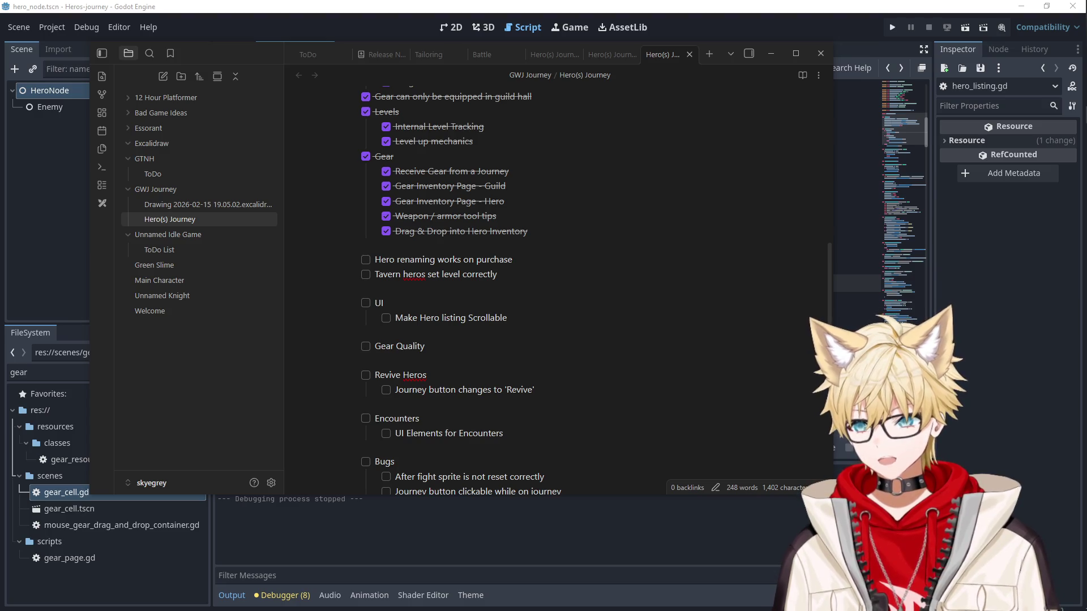
mouse_move(1084, 244)
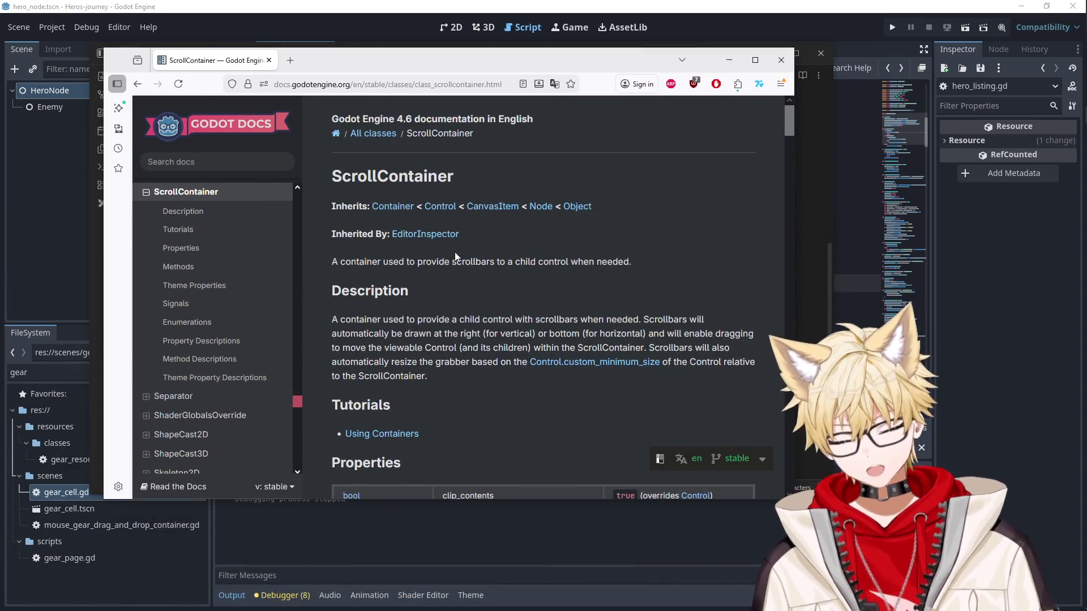
Scroll the ScrollContainer reference down to Properties and back, then return to the Godot editor
scroll(513, 303, "down", 4)
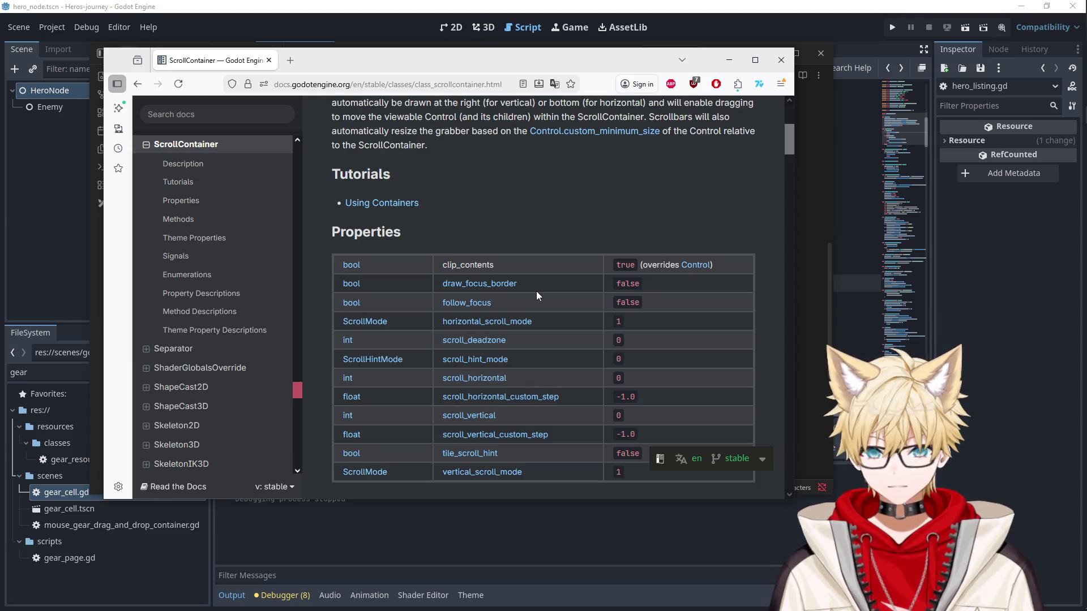
scroll(536, 291, "up", 4)
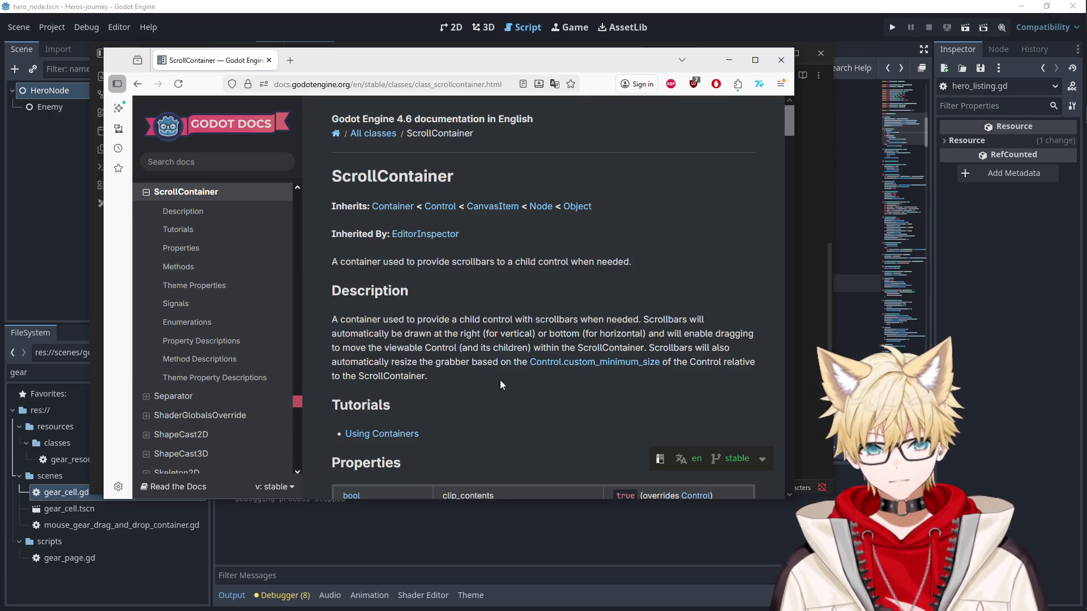
left_click(32, 256)
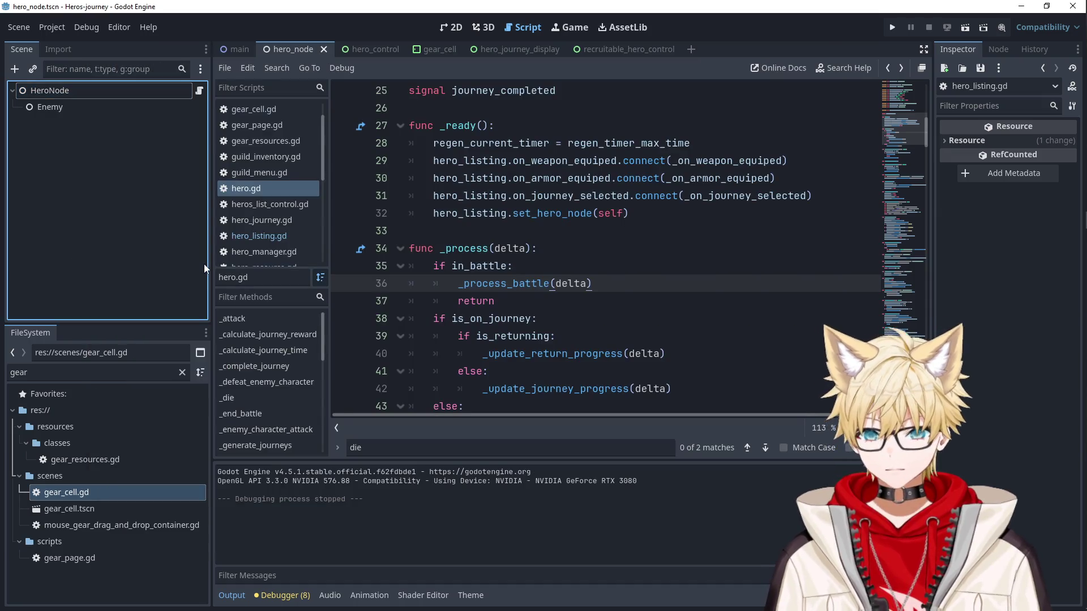
In main.tscn's 2D view, inspect GuildMenu and GuildInfoPage and toggle TavernPageControl's visibility
left_click(235, 50)
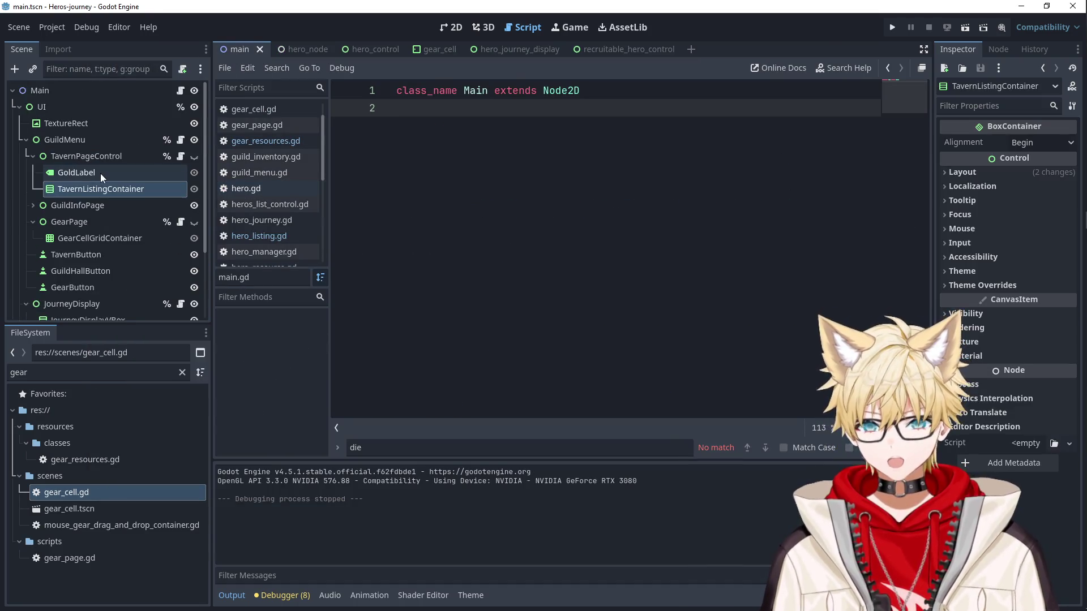
left_click(102, 153)
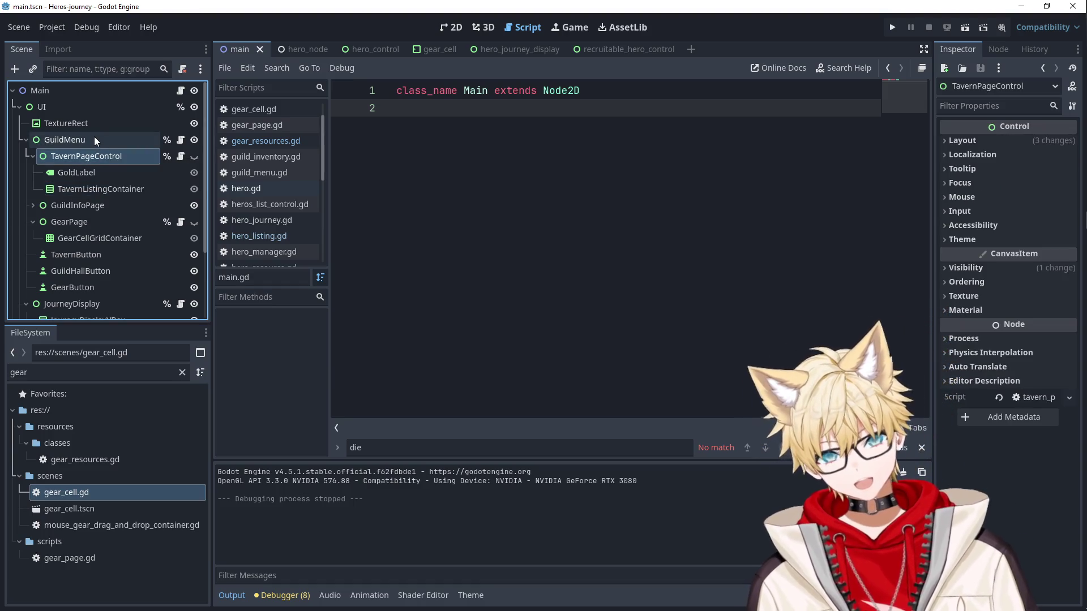
left_click(95, 140)
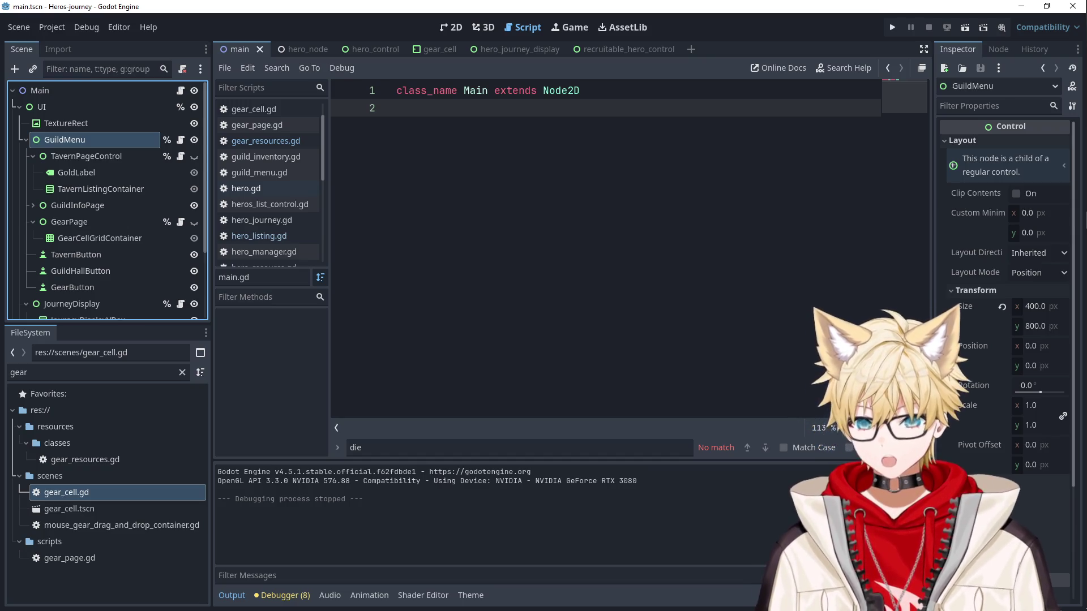
left_click(79, 157)
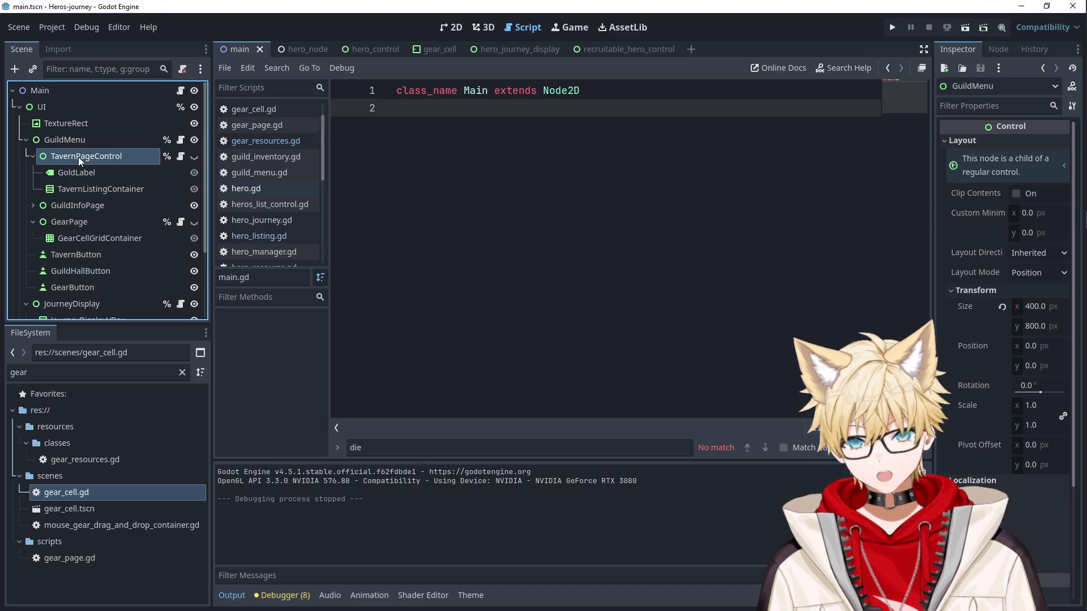
left_click(451, 27)
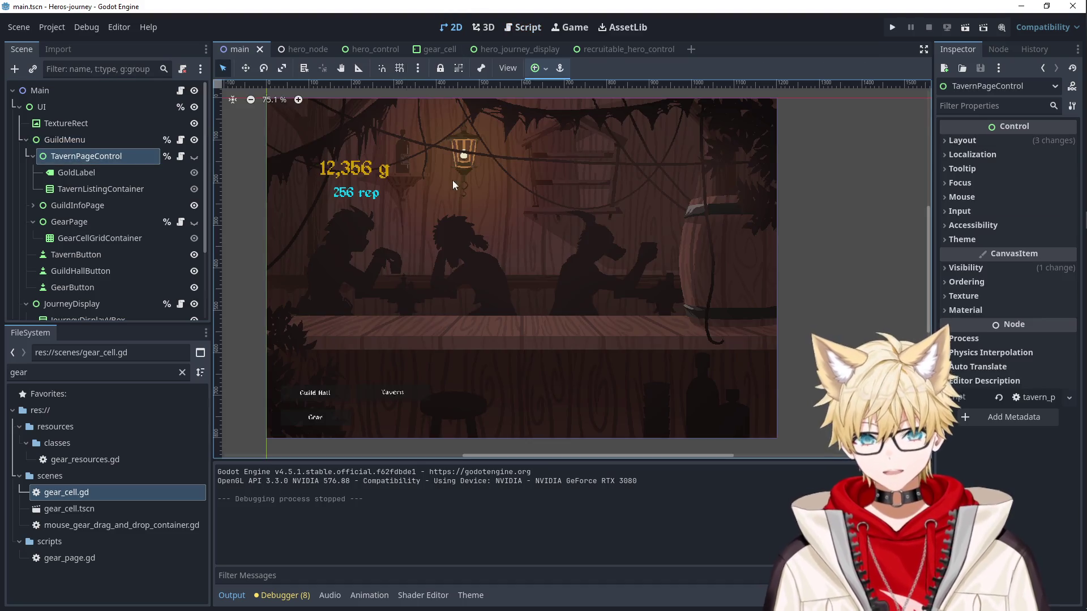
left_click(102, 173)
left_click(194, 157)
left_click(194, 156)
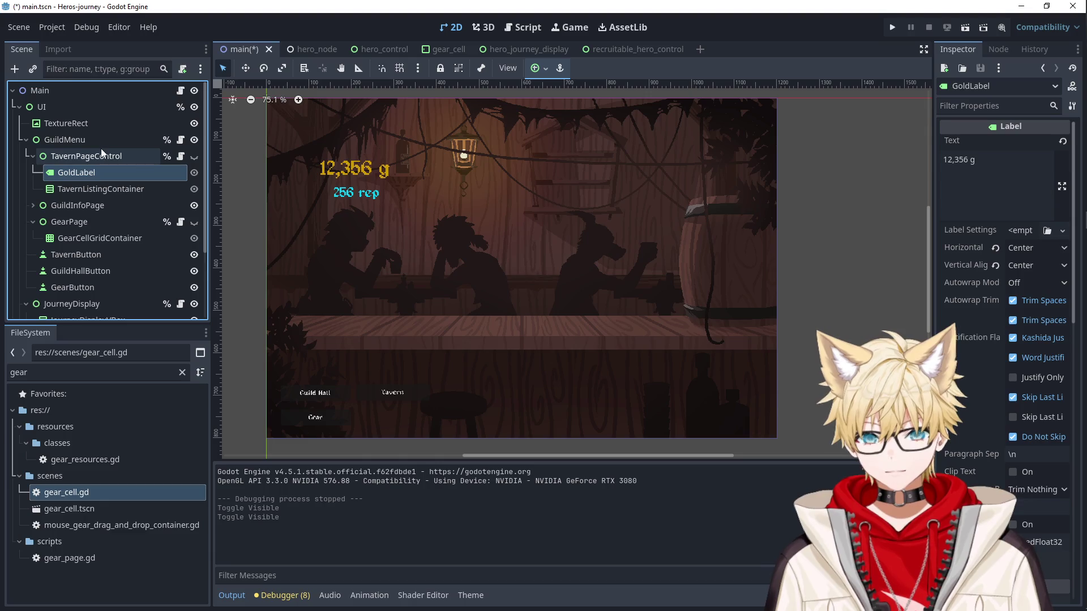
left_click(92, 156)
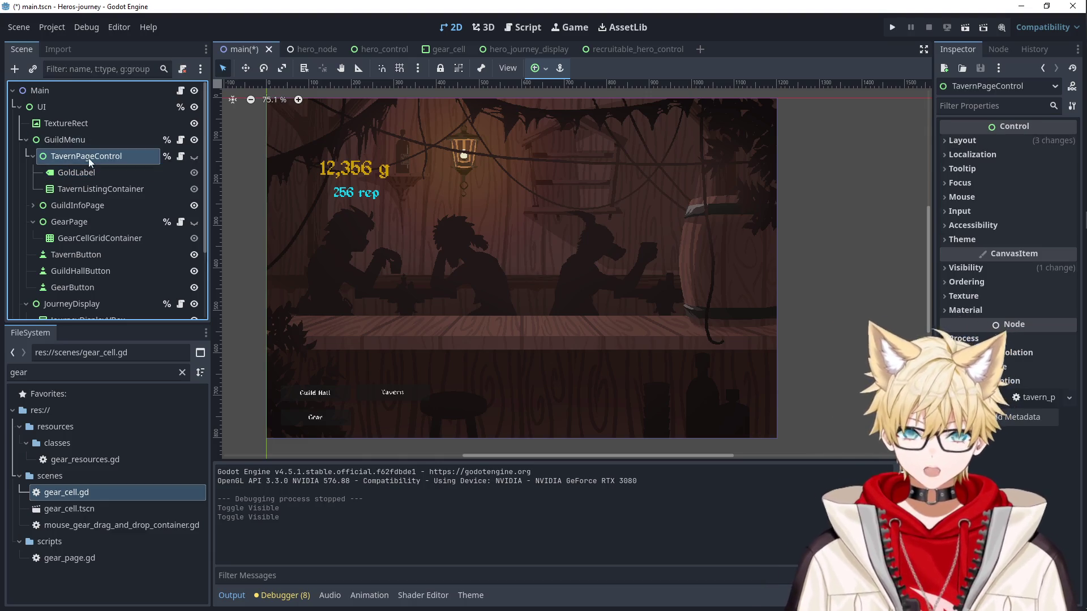
left_click(87, 202)
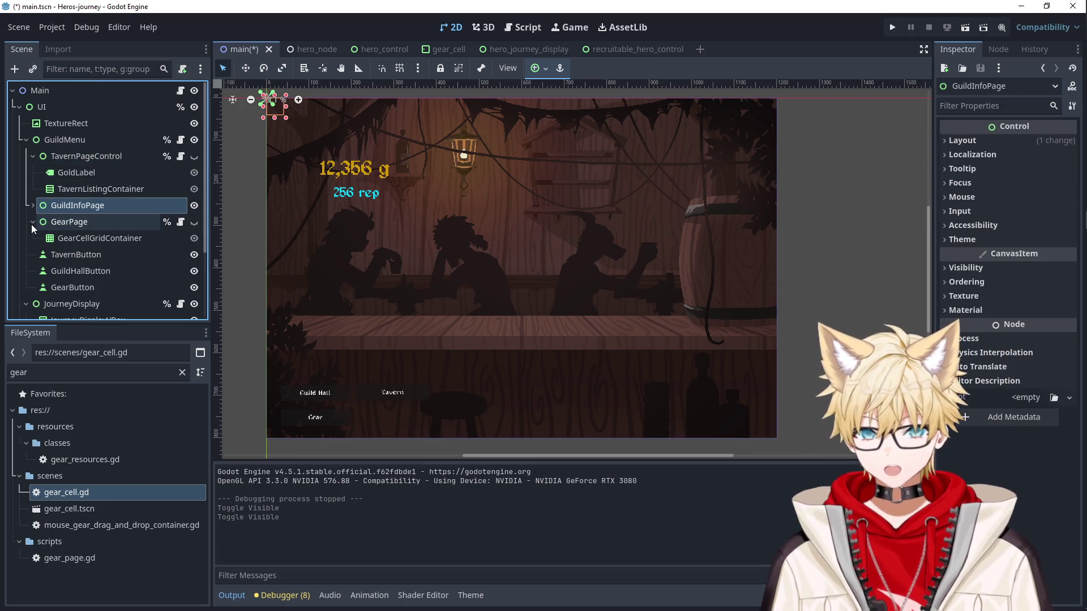
left_click(194, 156)
left_click(194, 158)
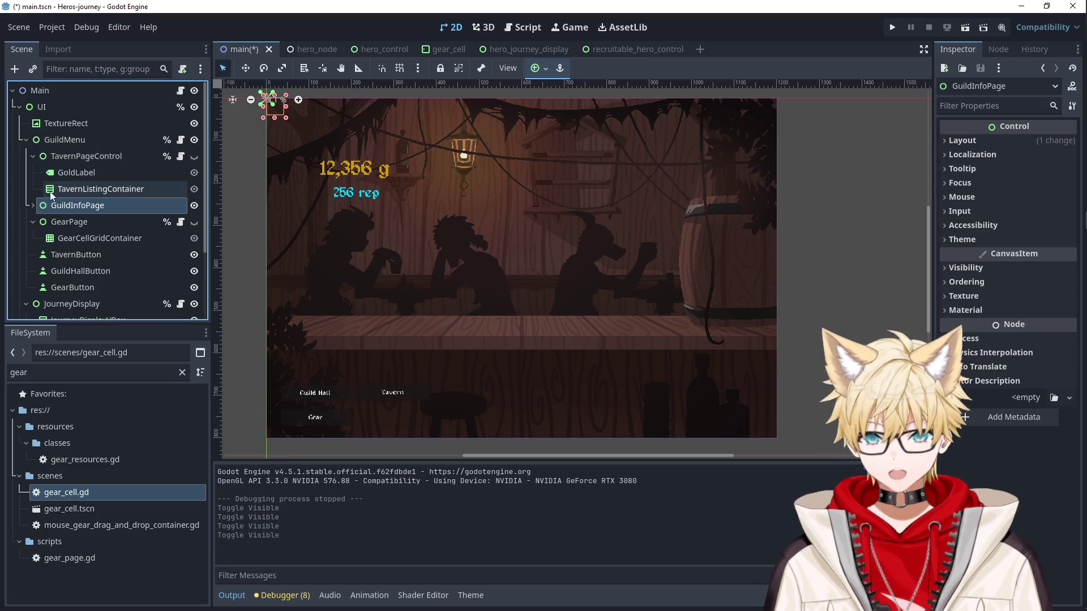
Collapse the TavernPageControl and GearPage branches and bring up HerosListControl's context menu
left_click(33, 156)
left_click(32, 182)
scroll(47, 258, "down", 2)
left_click(49, 243)
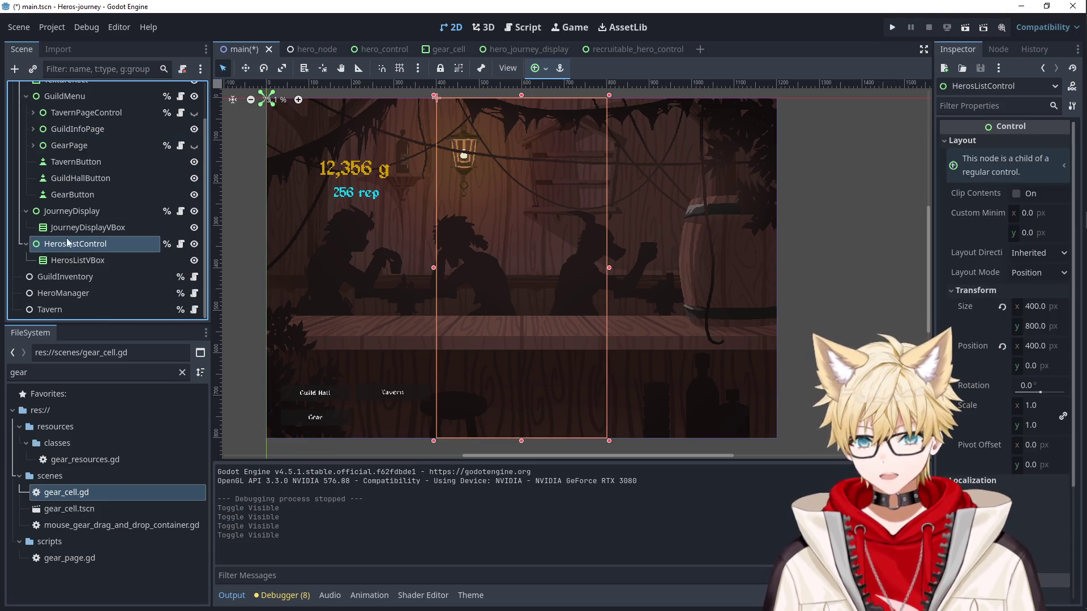
right_click(99, 246)
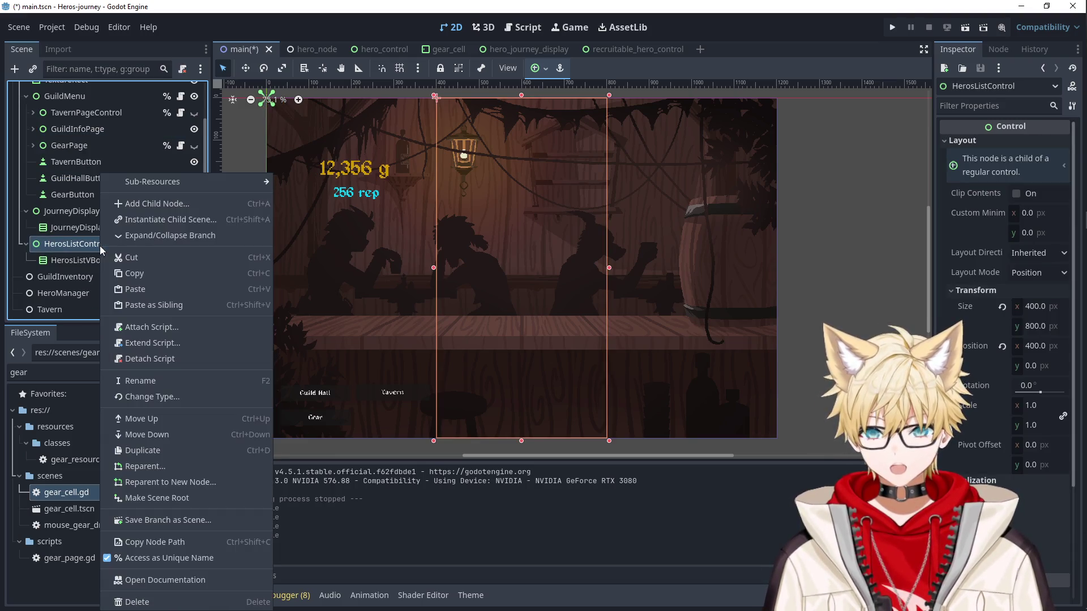
Add a ScrollContainer child to HerosListControl and move HerosListVBox inside it
left_click(159, 203)
type("sc")
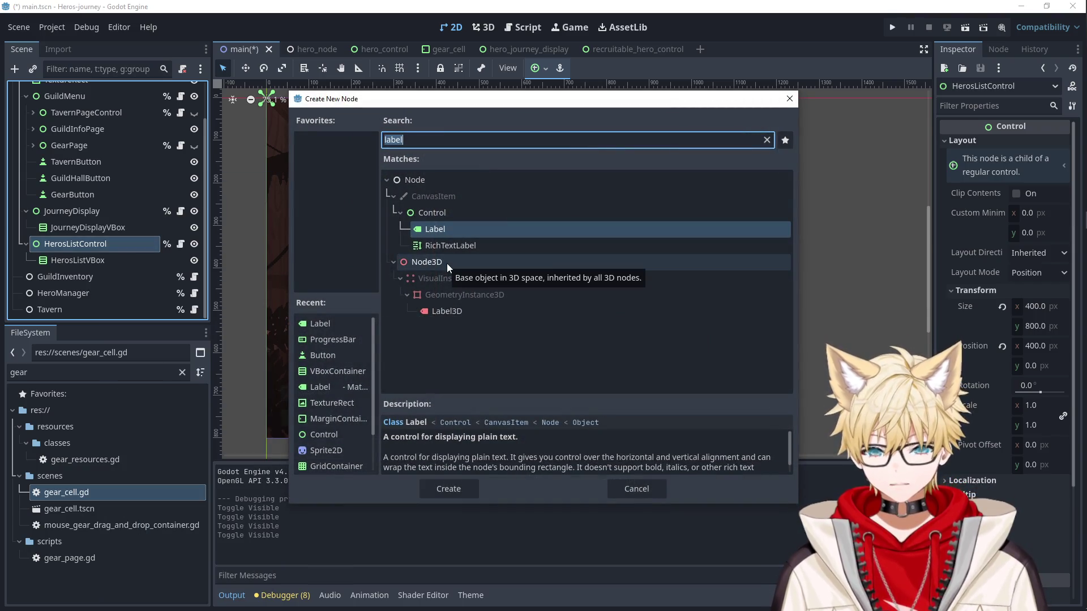
type("roll")
key("Down")
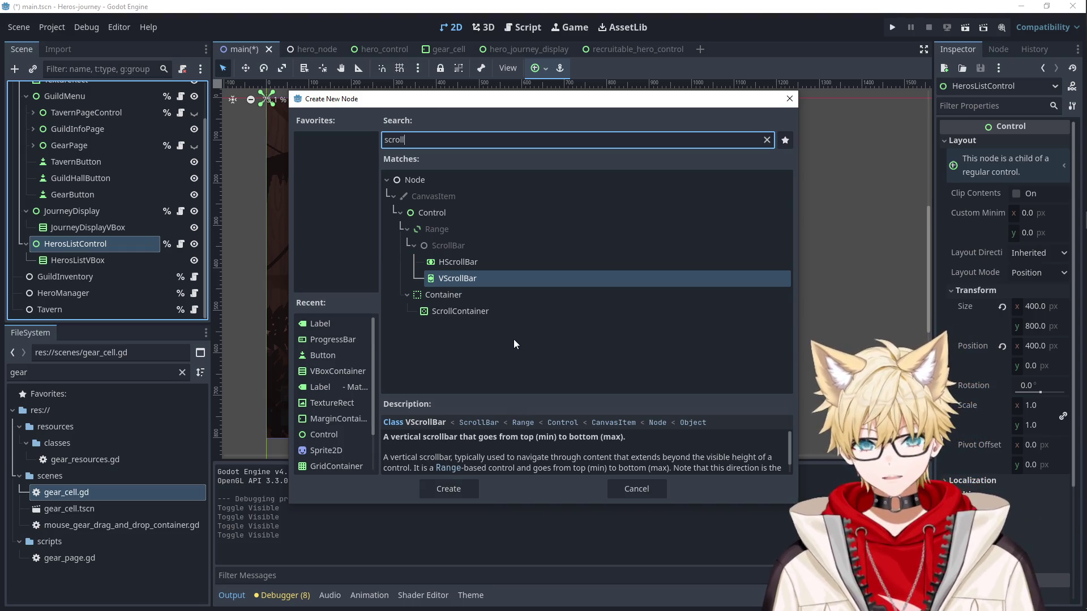
left_click(463, 312)
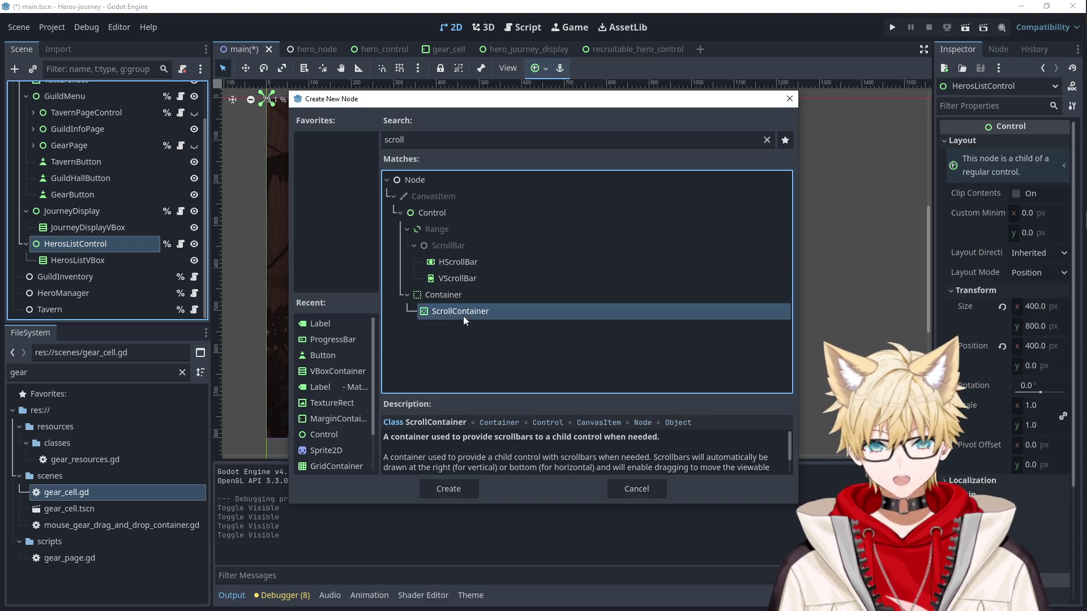
left_click(457, 492)
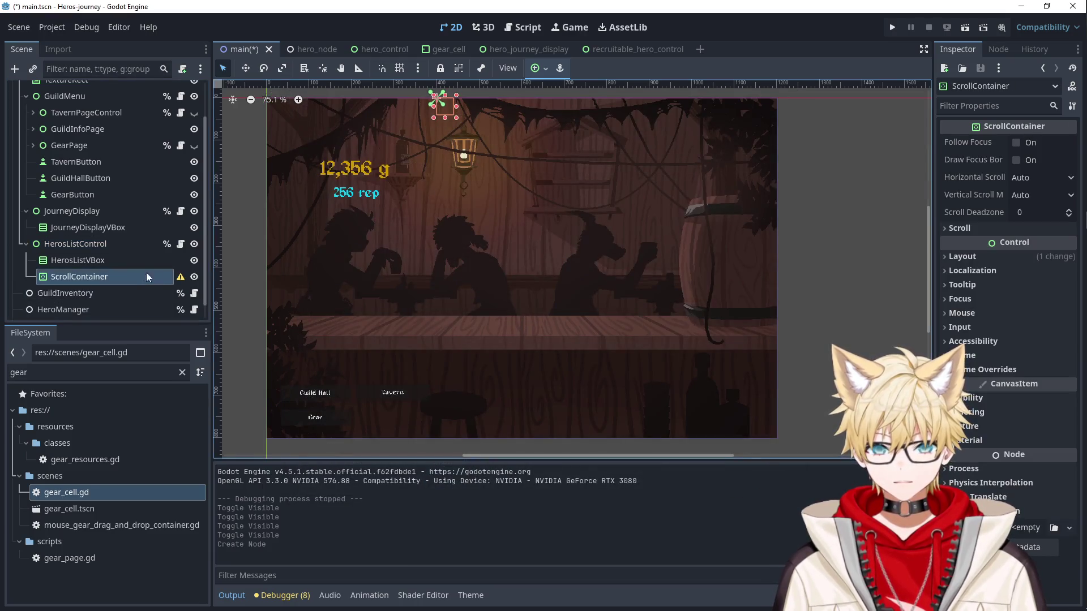
mouse_move(186, 283)
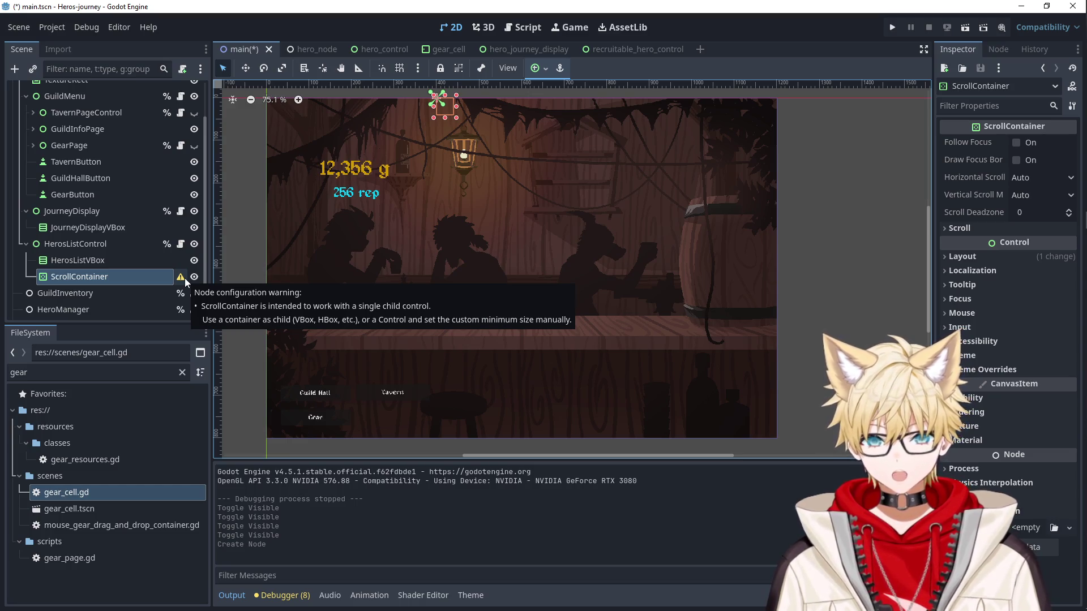
left_click_drag(105, 262, 111, 277)
Apply the Full Rect anchor preset to the ScrollContainer and open heros_list_control.gd
left_click(90, 260)
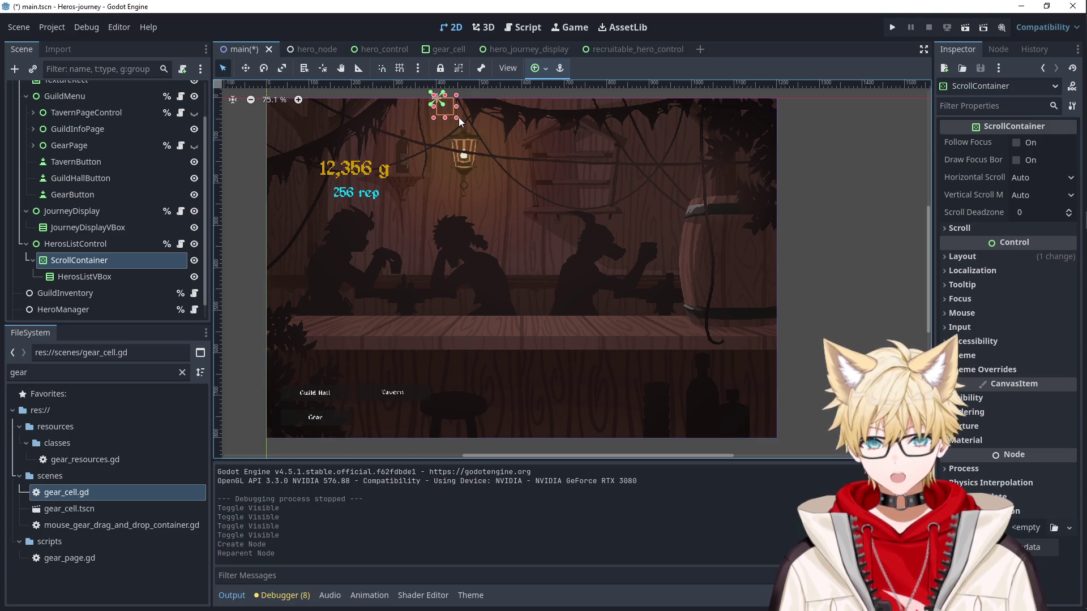
left_click(537, 68)
left_click(603, 173)
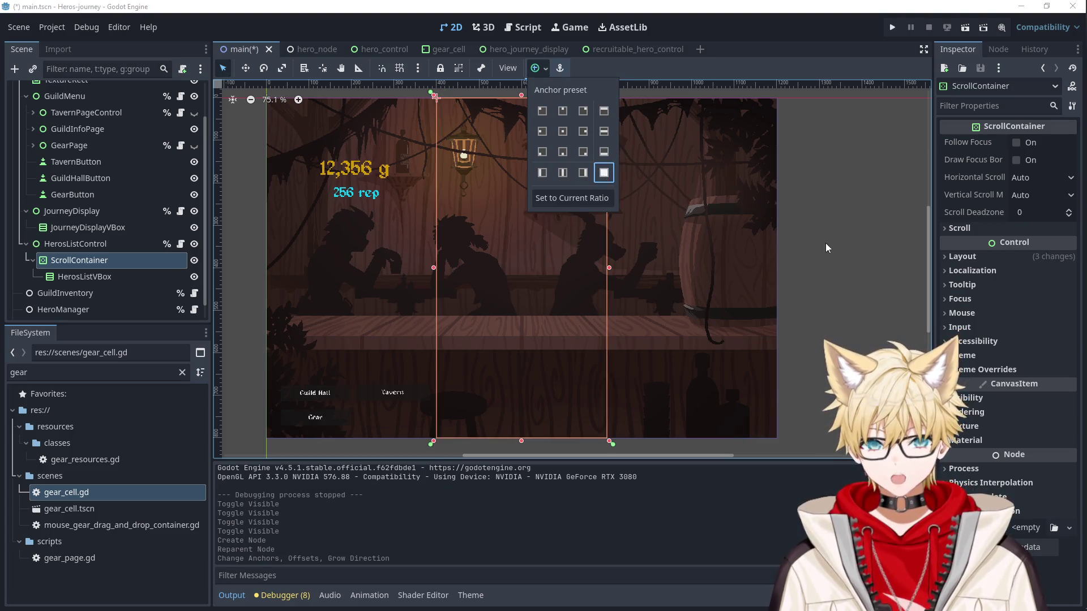
left_click(150, 245)
left_click(180, 244)
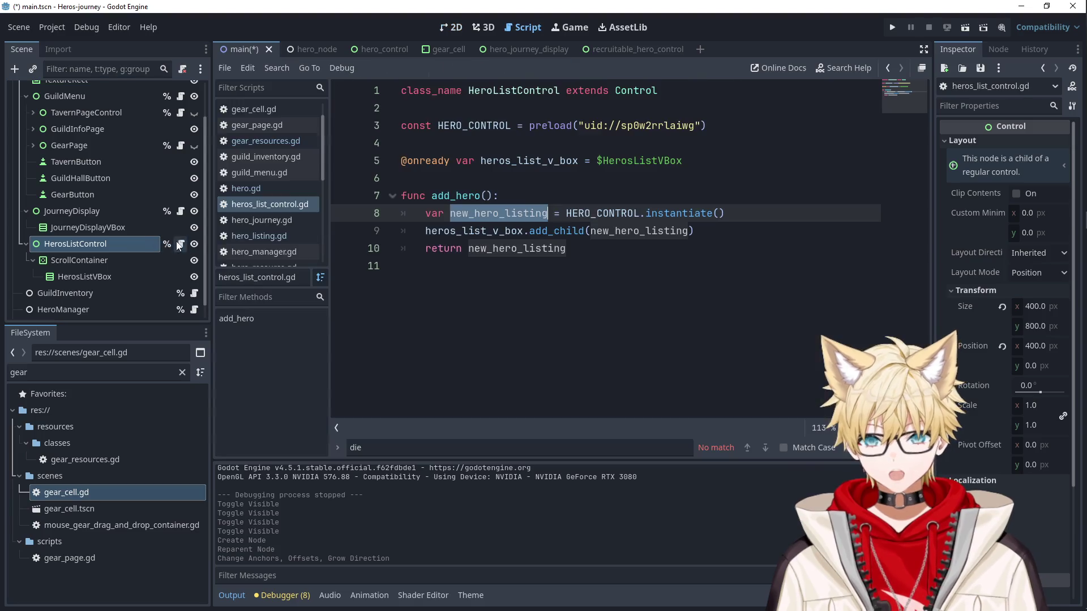
left_click_drag(94, 276, 490, 176)
left_click_drag(685, 161, 332, 169)
key("BackSpace")
right_click(93, 284)
left_click(135, 542)
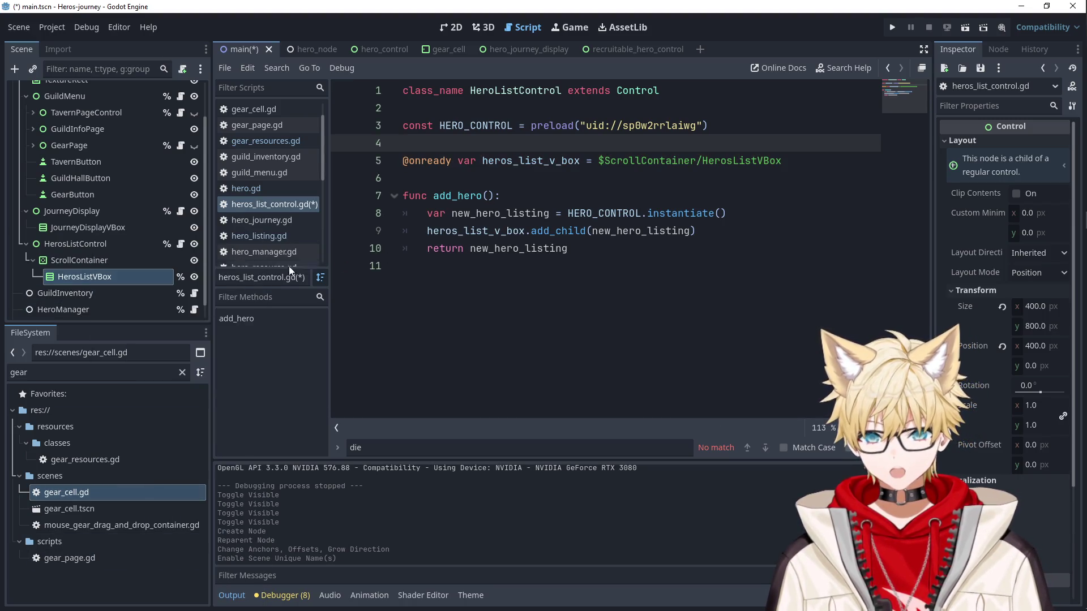
mouse_move(108, 278)
left_mouse_down()
mouse_move(481, 249)
mouse_move(430, 178)
left_mouse_up()
left_click_drag(783, 161, 386, 166)
key("BackSpace")
key("BackSpace")
Play-test the Tavern recruit list, then go back to guild_inventory.gd
left_click(886, 29)
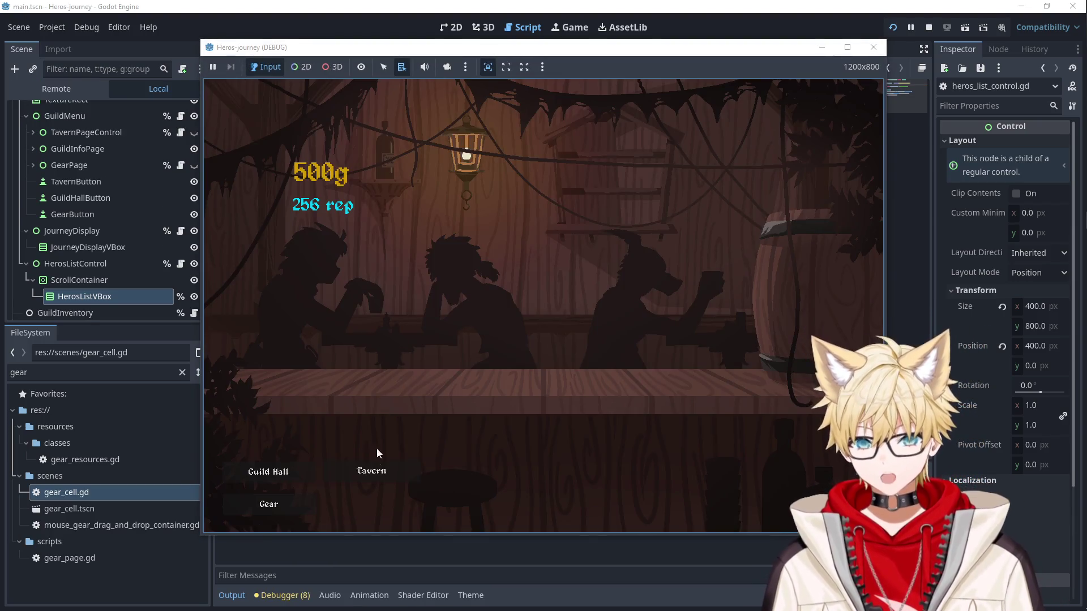
left_click(374, 470)
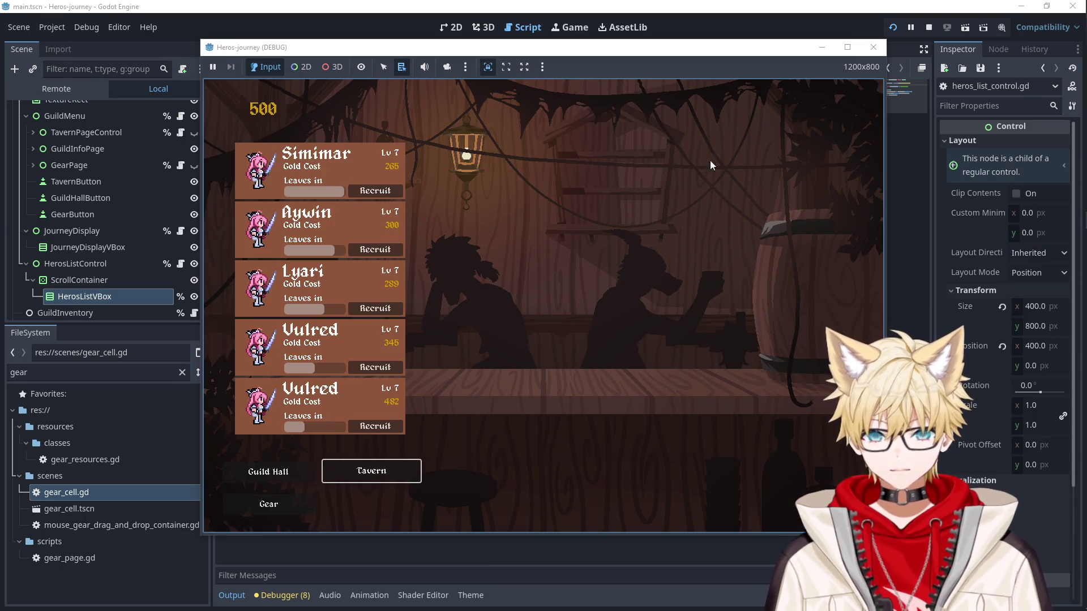
left_click(874, 46)
scroll(111, 284, "down", 2)
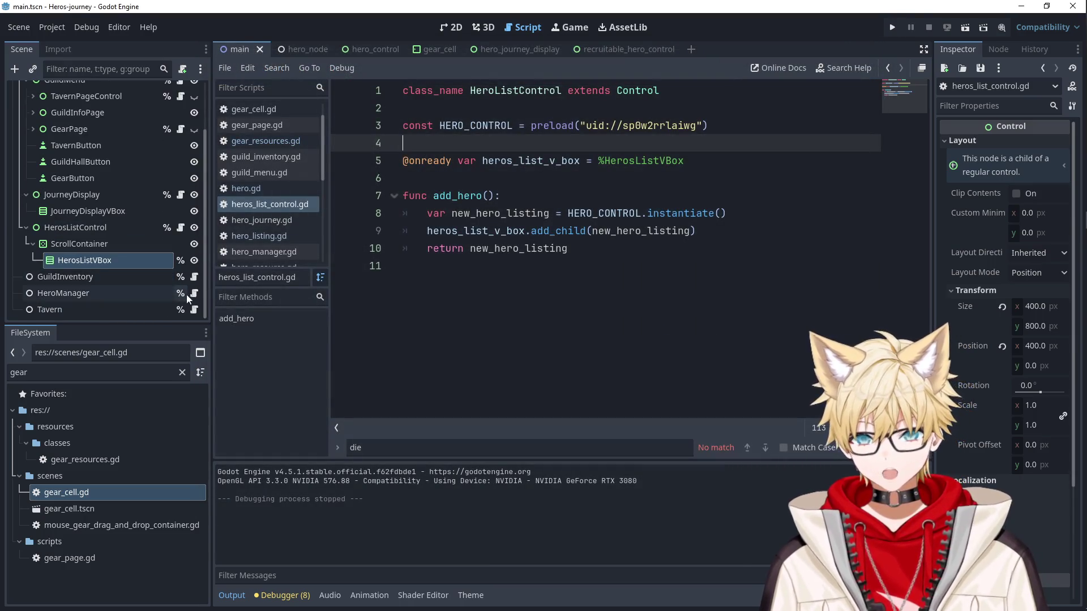
left_click(195, 277)
Change the guild's starting gold from 500 to 5000 in guild_inventory.gd
scroll(487, 277, "up", 10)
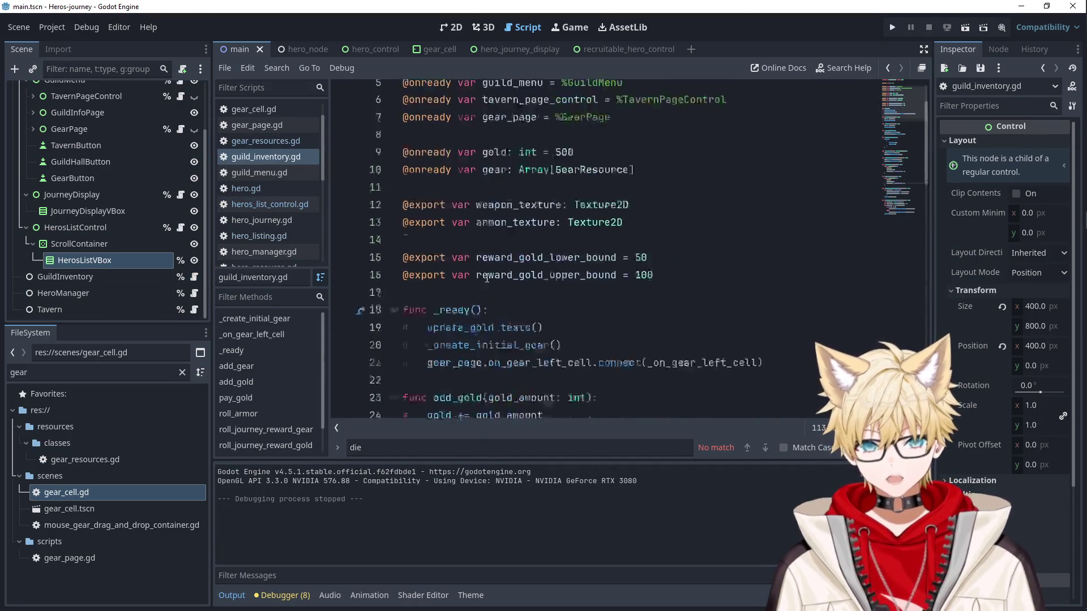
scroll(487, 277, "up", 2)
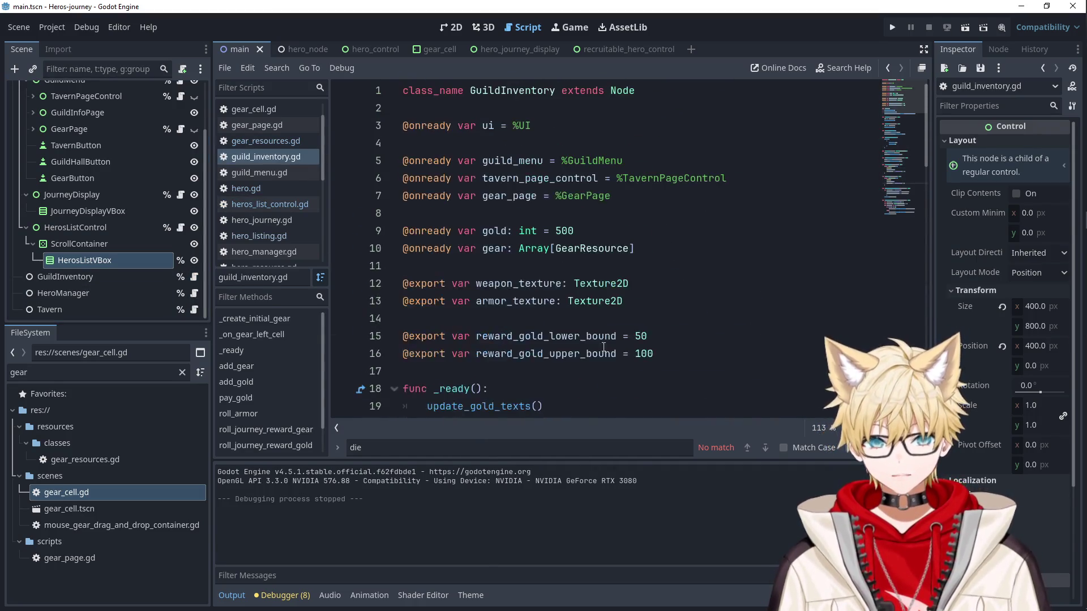
double_click(565, 231)
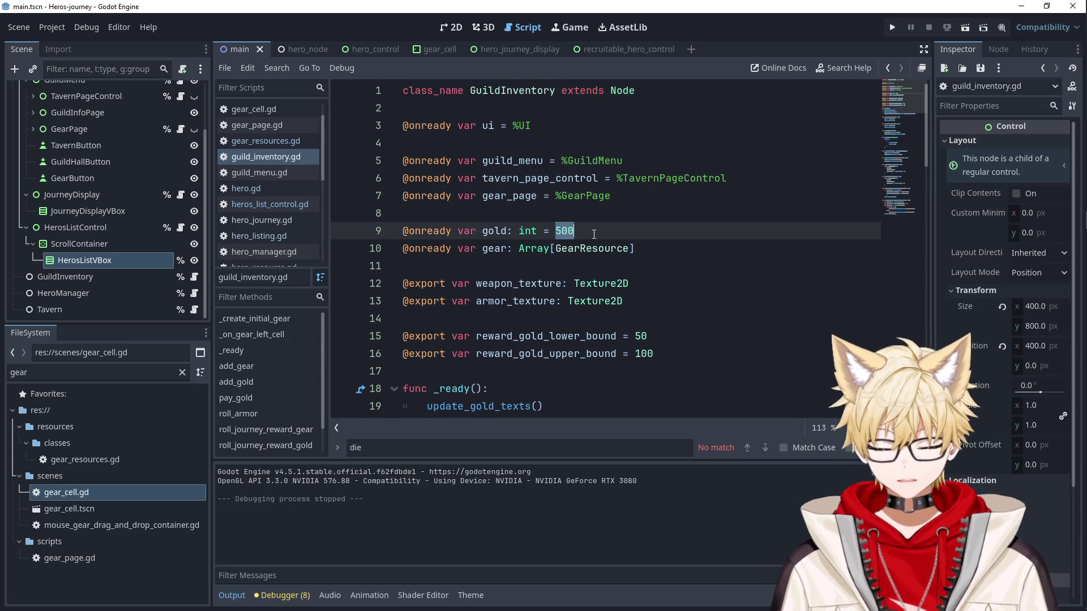
type("5000")
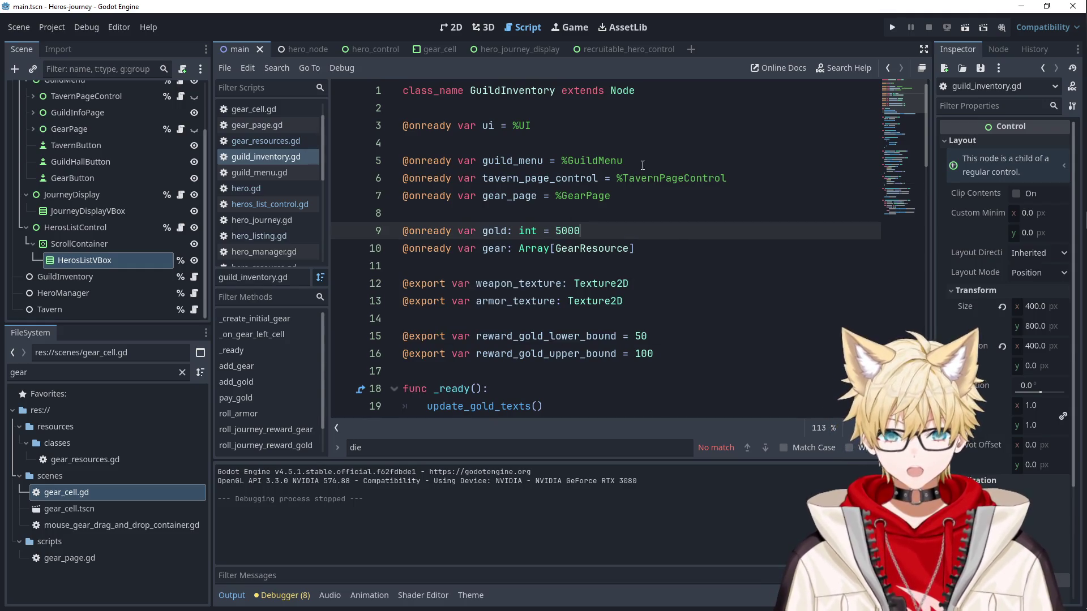
Run the game and recruit three heroes at the Tavern, including Vesryn
left_click(888, 28)
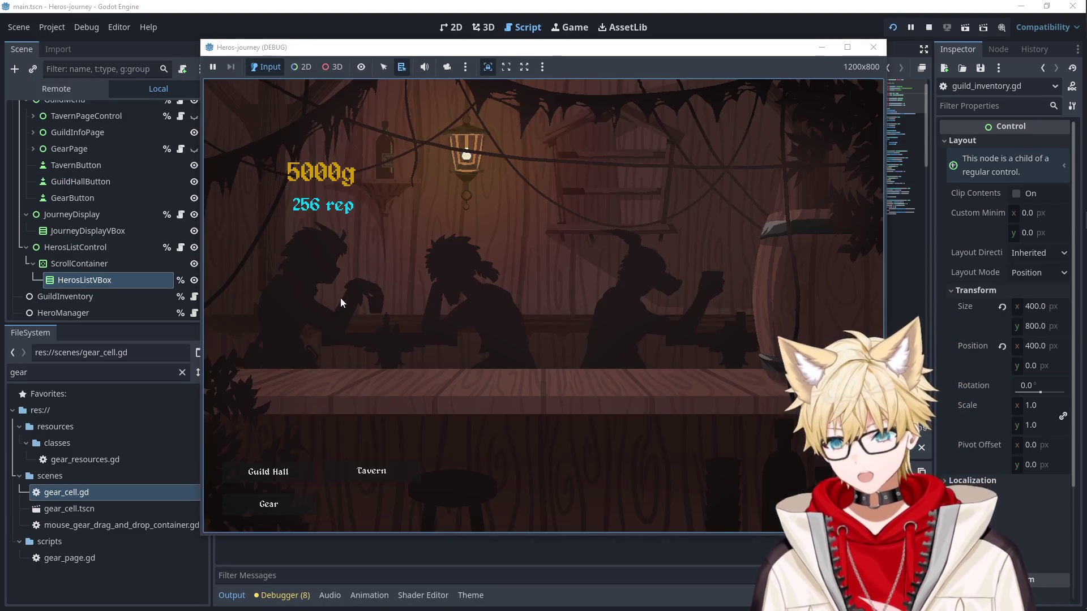
left_click(353, 472)
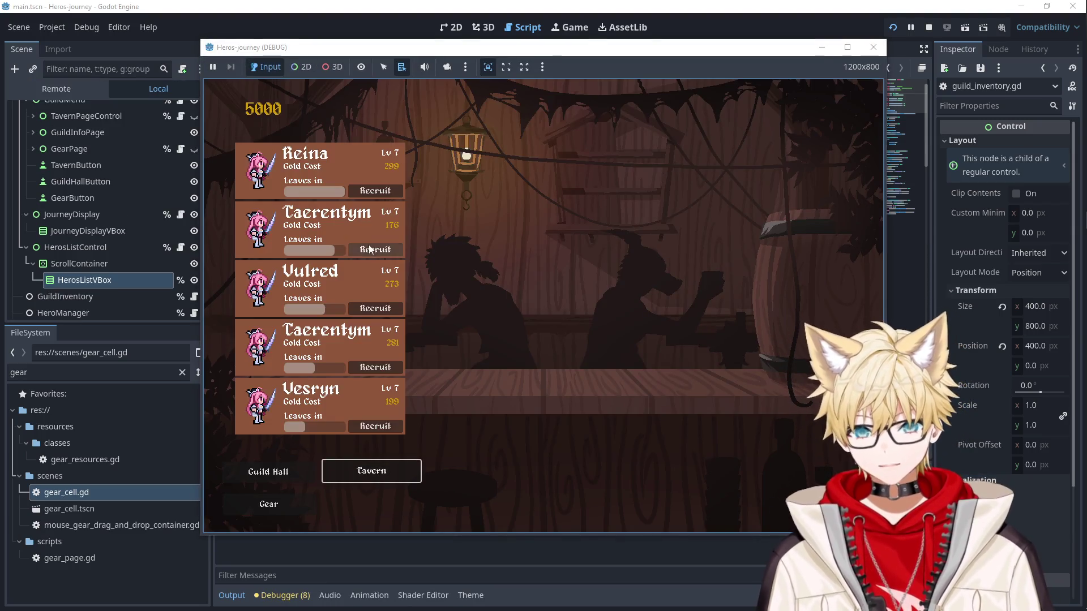
left_click(376, 193)
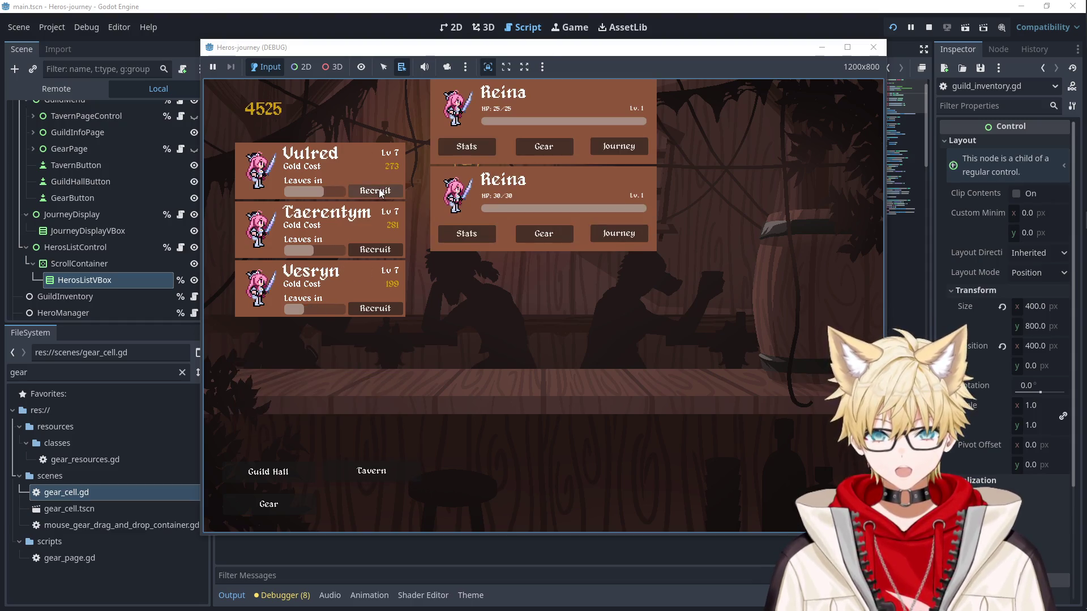
left_click(380, 192)
left_click(376, 250)
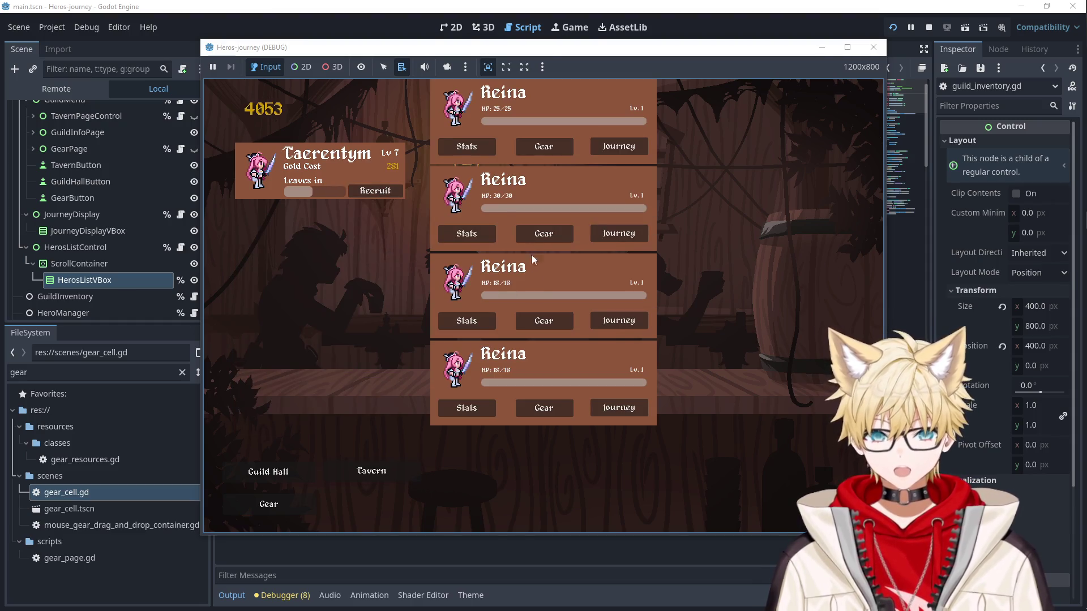
Expand stats on several Reina cards and scroll the hero list up and down
left_click(466, 233)
left_click(467, 406)
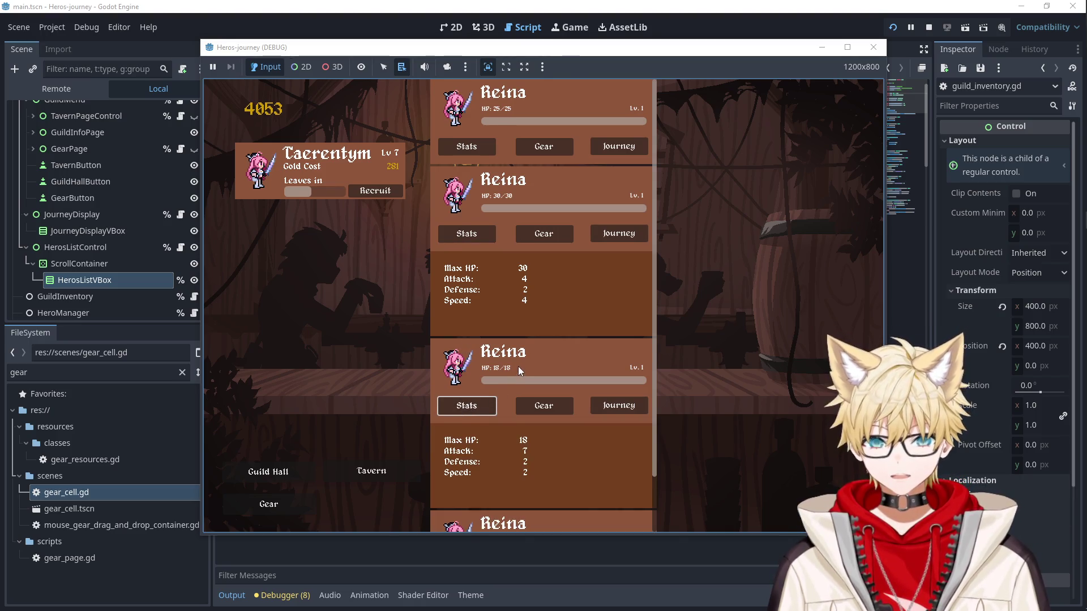
left_click(466, 146)
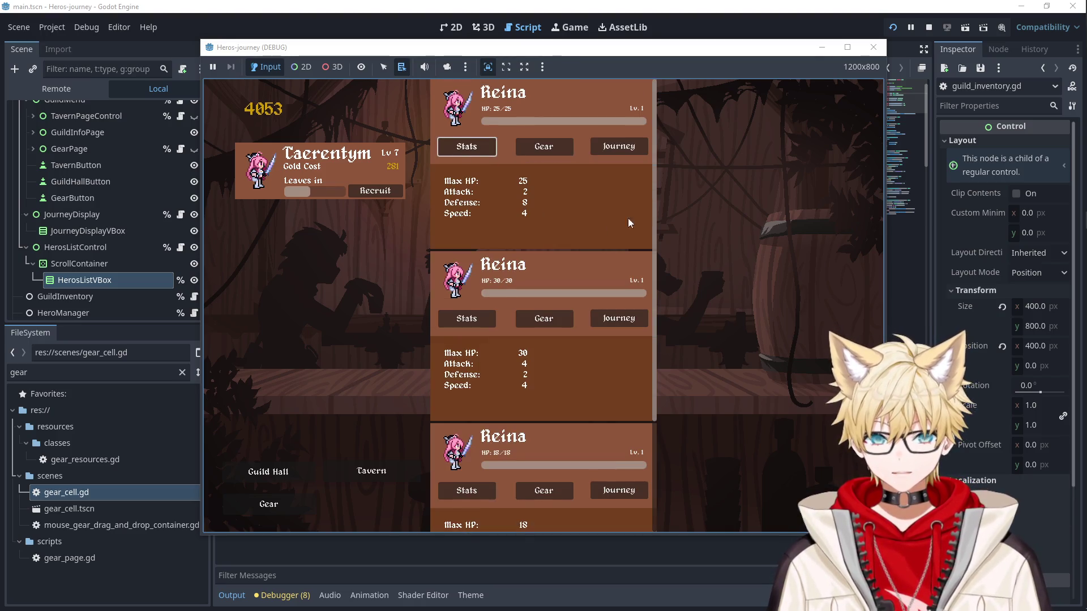
scroll(649, 290, "down", 3)
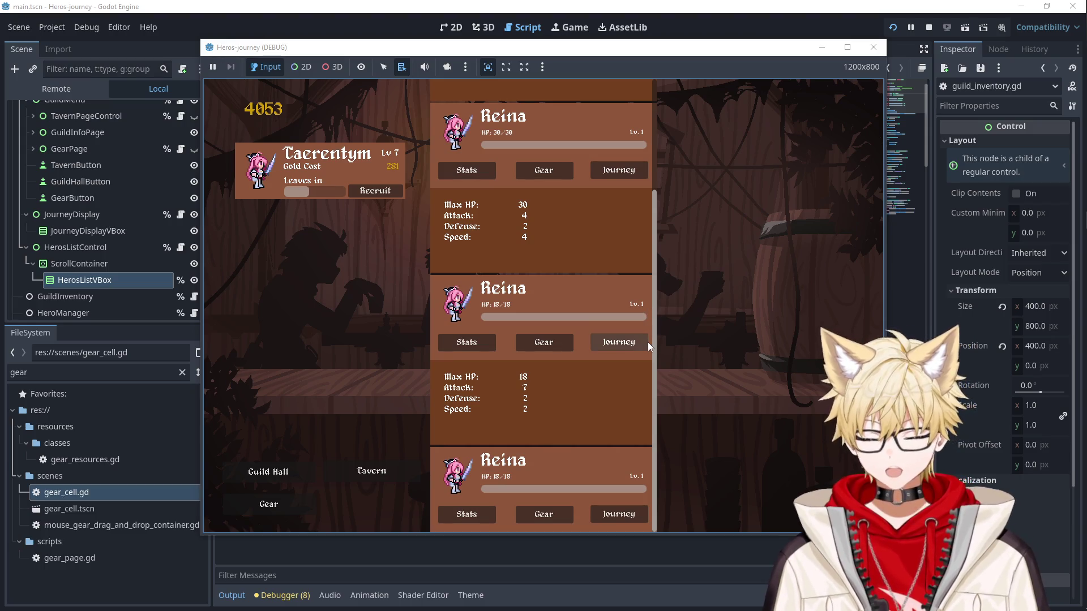
left_click(466, 514)
scroll(543, 420, "down", 2)
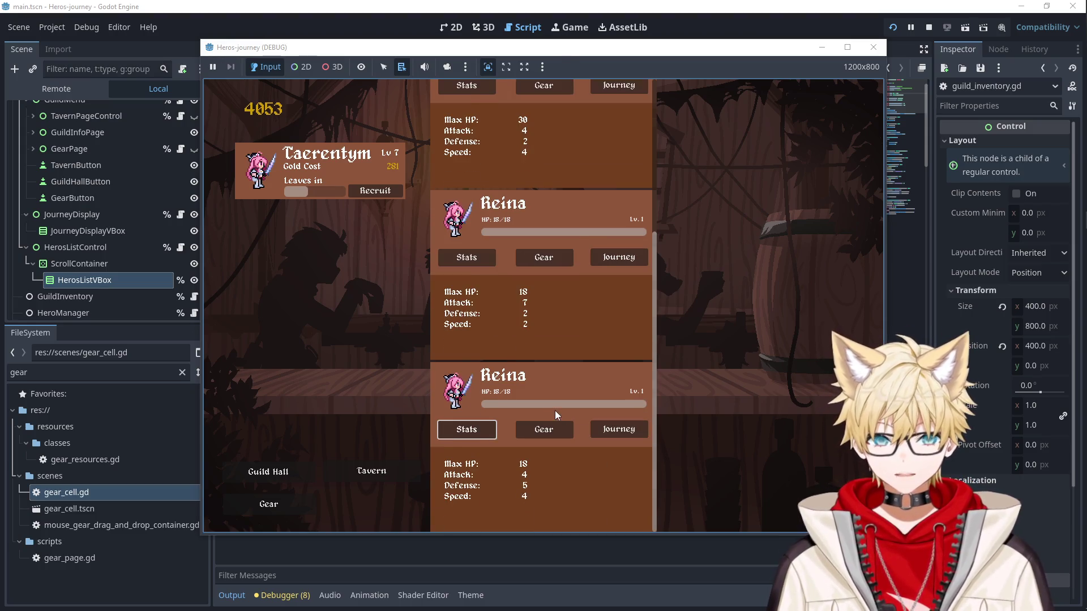
scroll(555, 410, "up", 2)
scroll(555, 410, "down", 2)
scroll(555, 409, "up", 2)
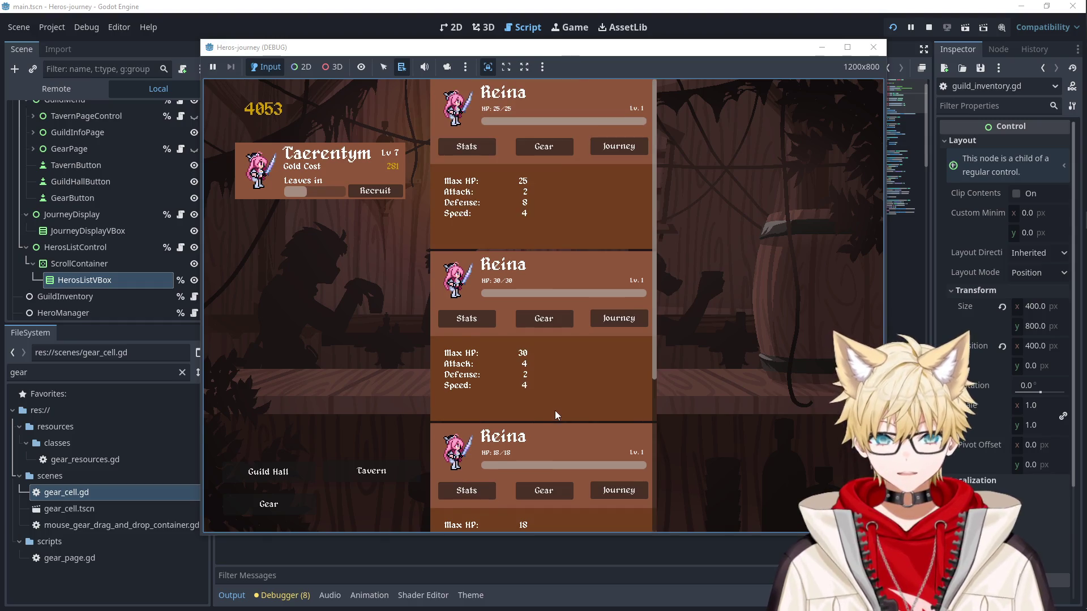
scroll(555, 410, "down", 2)
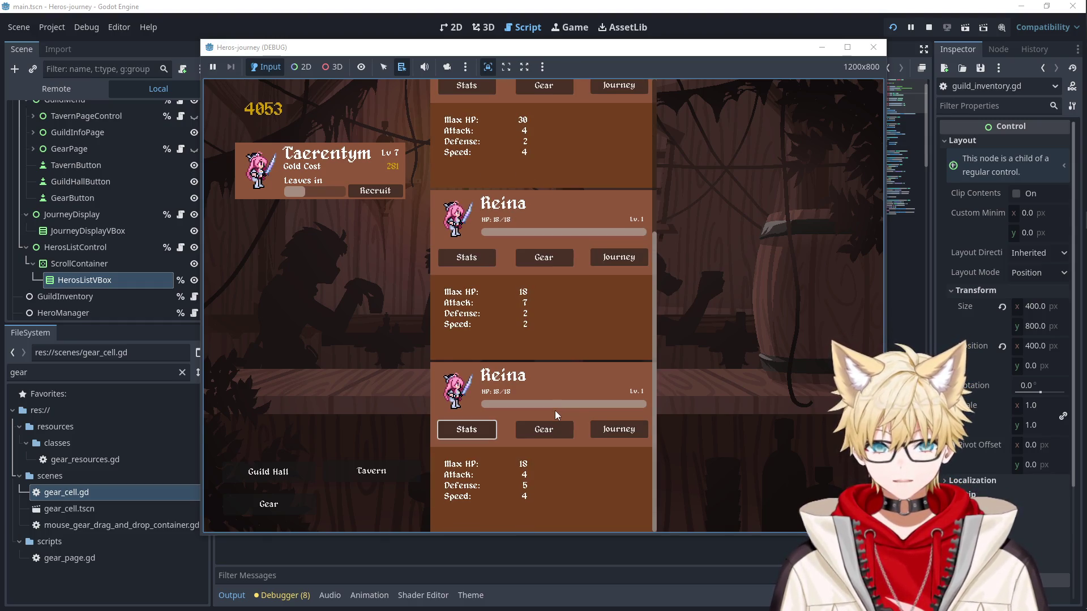
scroll(538, 381, "up", 3)
scroll(538, 382, "down", 3)
scroll(539, 382, "up", 3)
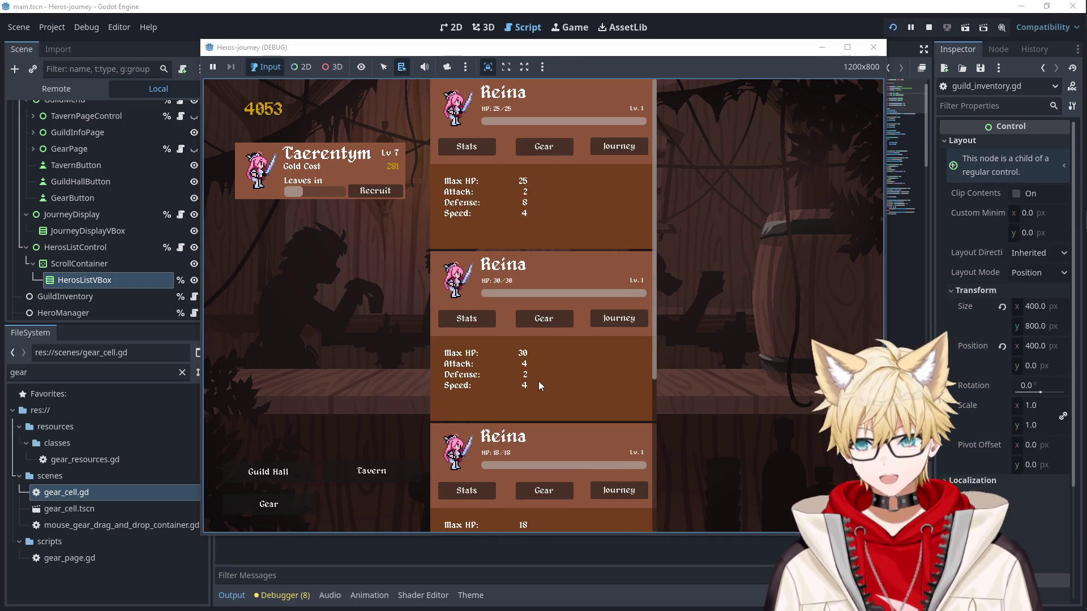
scroll(538, 382, "down", 4)
scroll(538, 381, "up", 3)
scroll(538, 382, "down", 3)
scroll(538, 382, "up", 3)
scroll(539, 381, "down", 3)
scroll(539, 381, "up", 3)
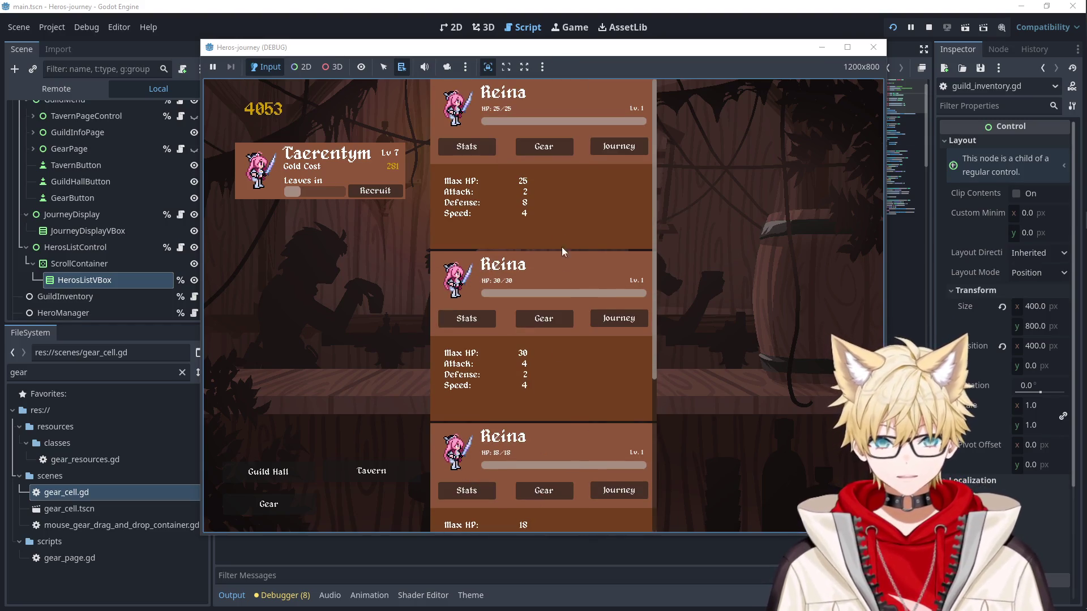
Toggle gear views on two Reina cards and collapse all the cards' stats
left_click(483, 151)
left_click(545, 234)
left_click(548, 237)
left_click(549, 238)
left_click(549, 238)
left_click(467, 233)
left_click(528, 323)
left_click(465, 407)
left_click(465, 407)
left_click(466, 408)
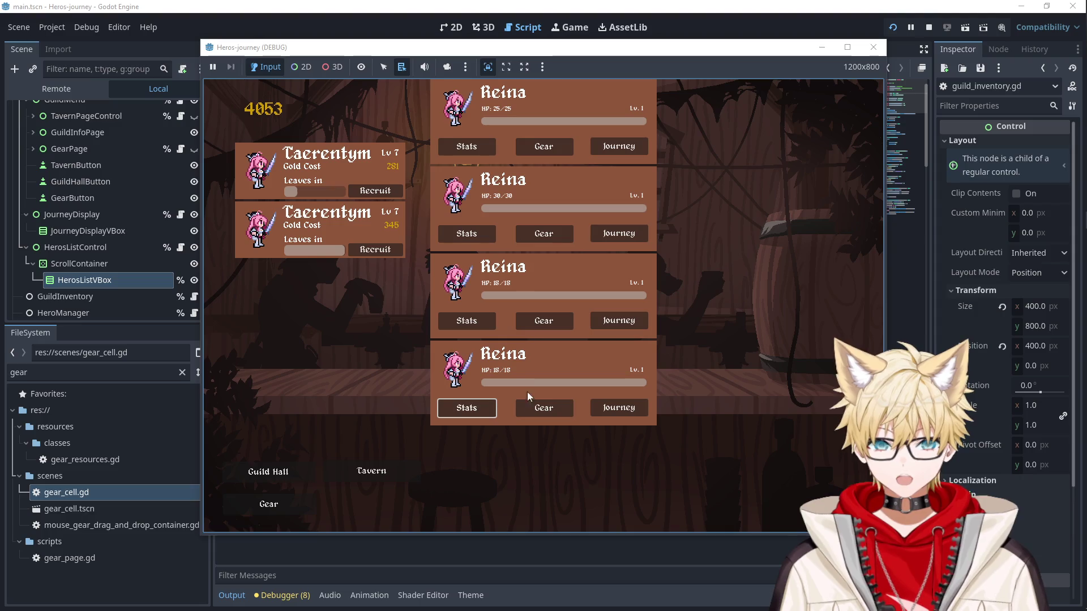
Recruit both Taerentym heroes, scroll the longer hero list, and close the game
left_click(374, 191)
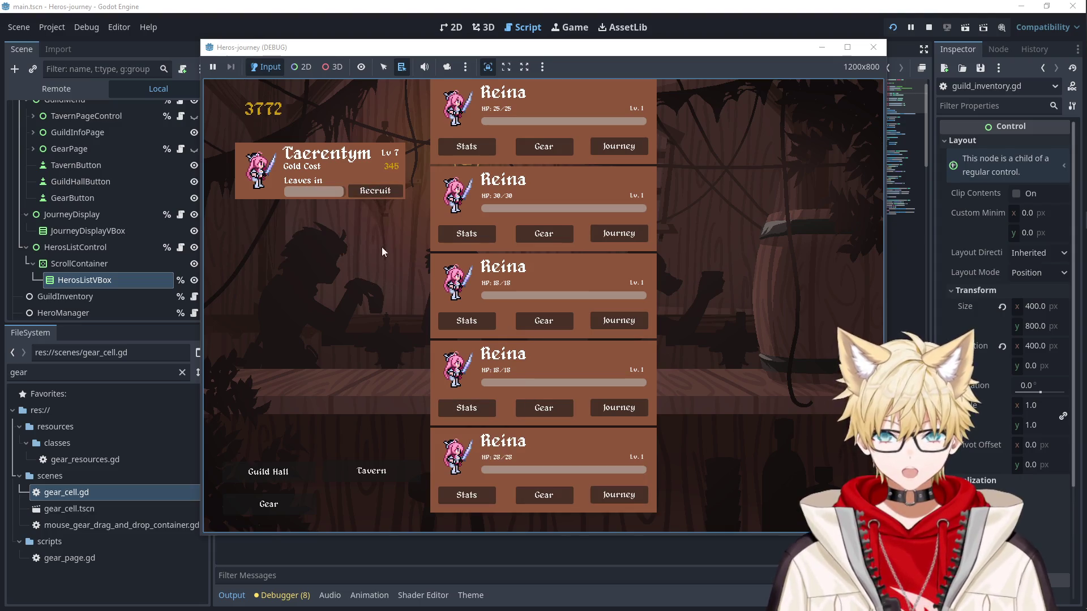
left_click(389, 193)
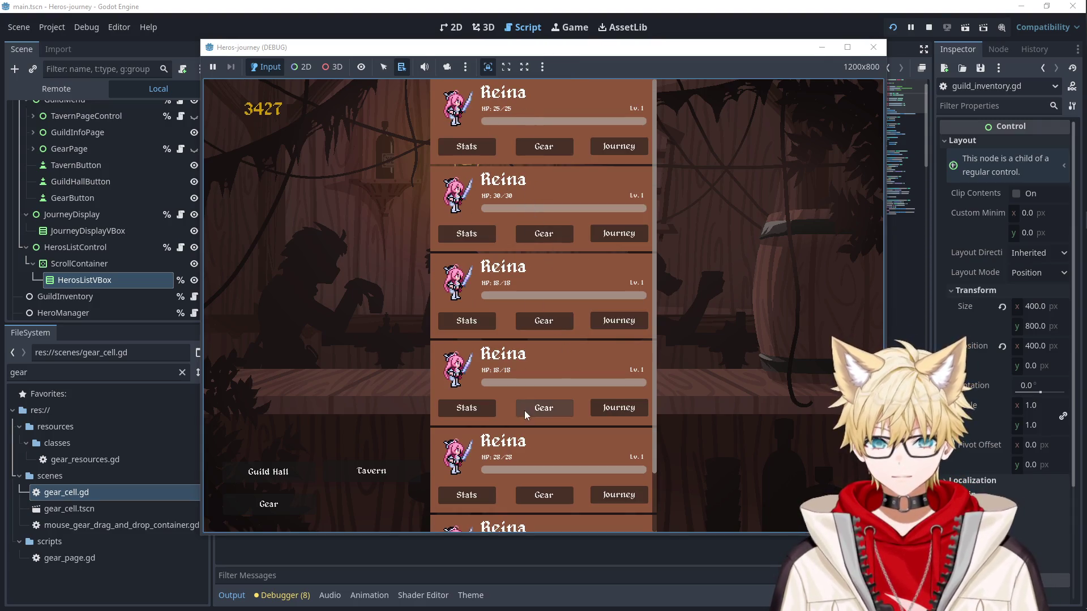
scroll(573, 381, "down", 2)
left_click_drag(652, 370, 676, 168)
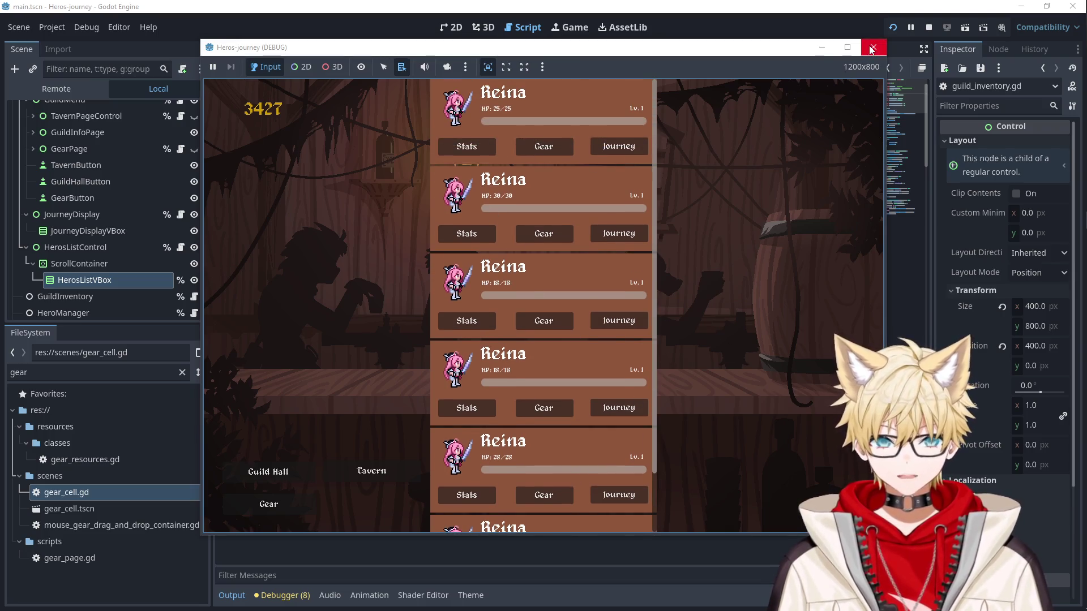
left_click(871, 50)
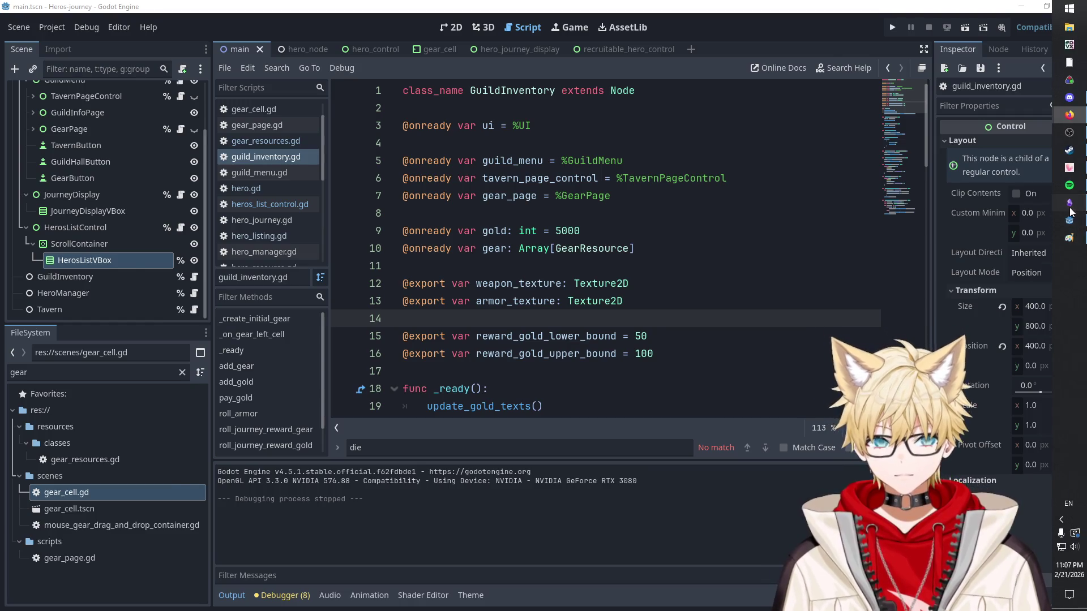
Glance at the Obsidian notes, then return to the Godot editor
left_click(1069, 202)
left_click(868, 251)
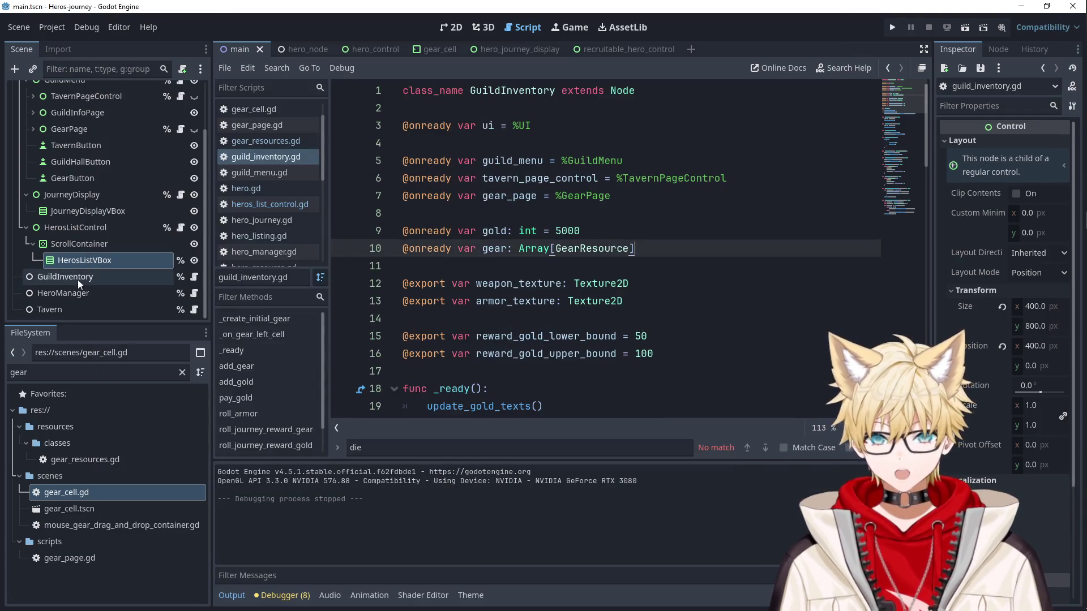
Add a ScrollContainer child under JourneyDisplay and move JourneyDisplayVBox inside it
left_click(62, 195)
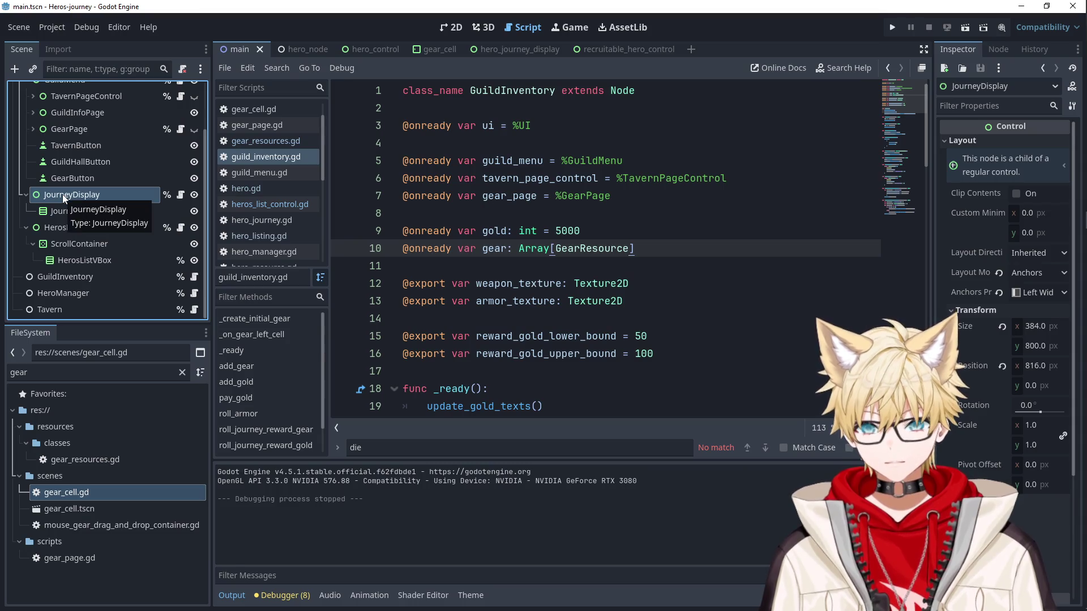
right_click(62, 194)
left_click(96, 205)
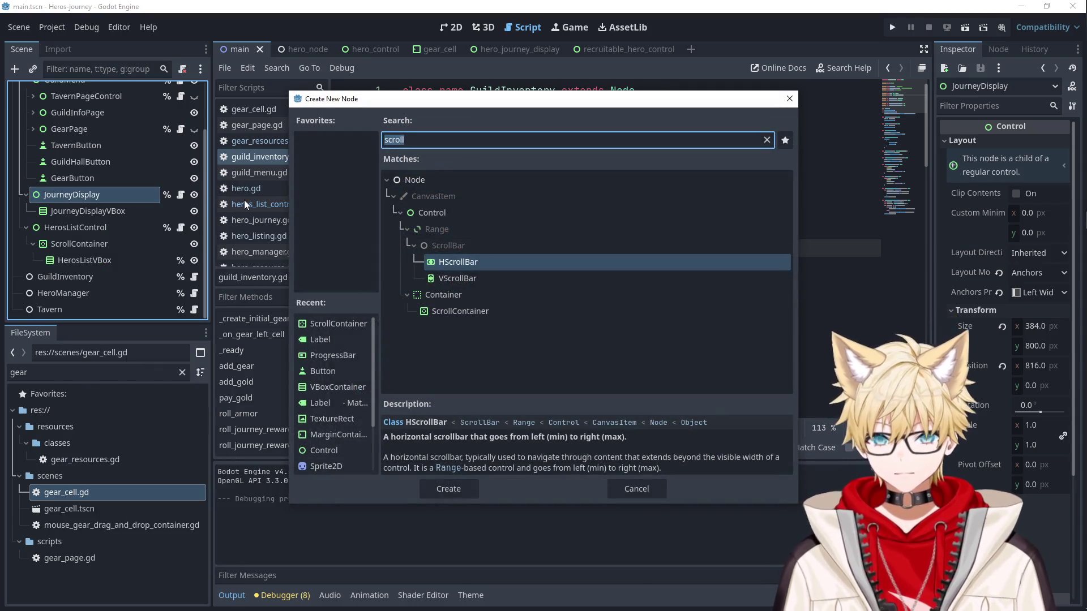
left_click(475, 311)
left_click(453, 488)
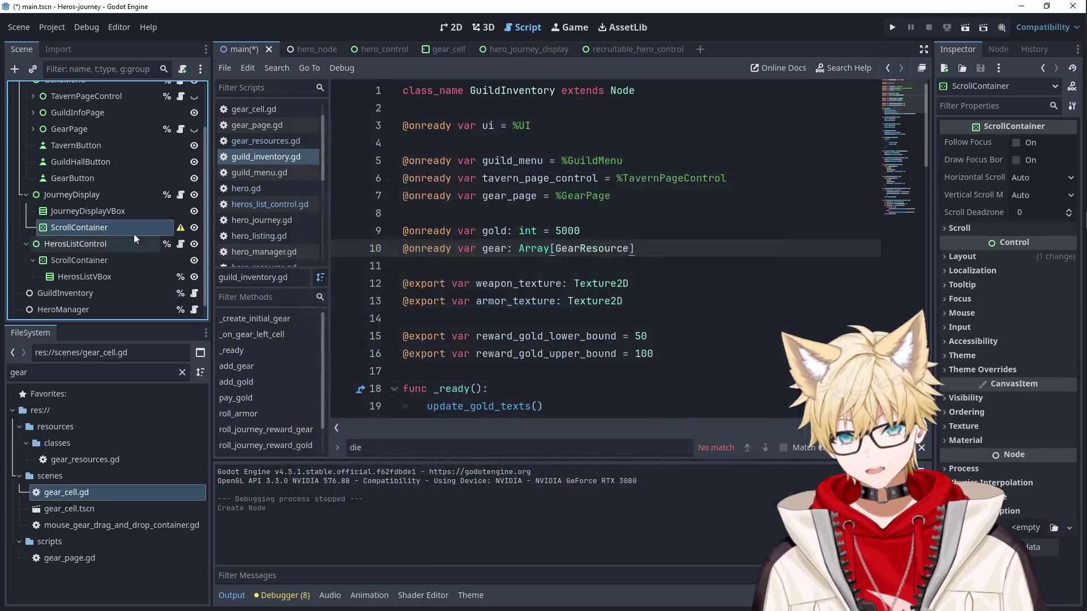
left_click_drag(99, 214, 104, 232)
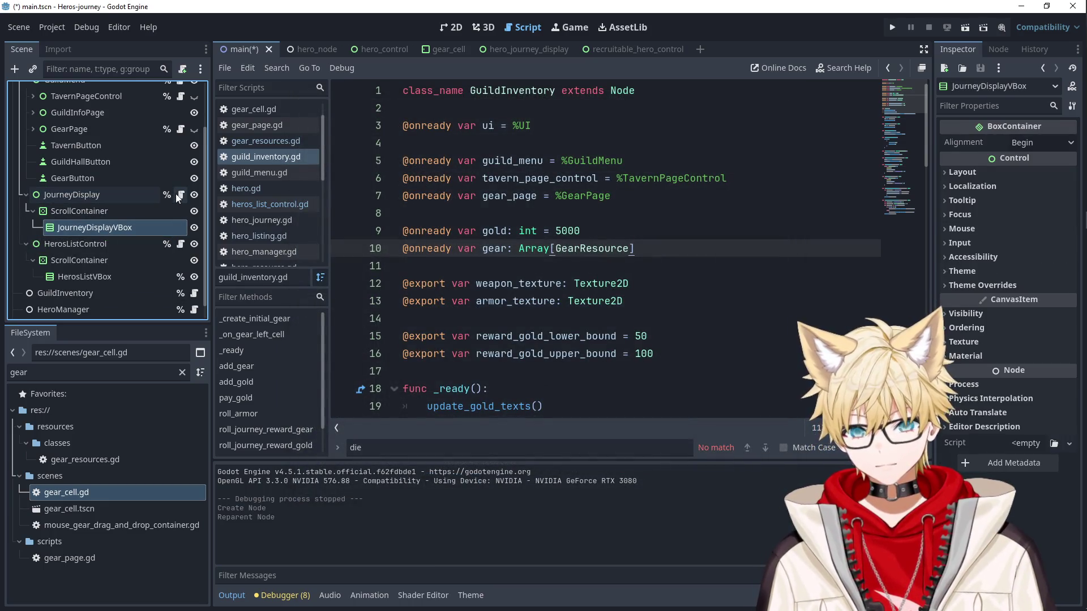
Make JourneyDisplayVBox scene-unique, replace its old line in journey_display.gd with %JourneyDisplayVBox, and run
left_click(180, 195)
right_click(131, 227)
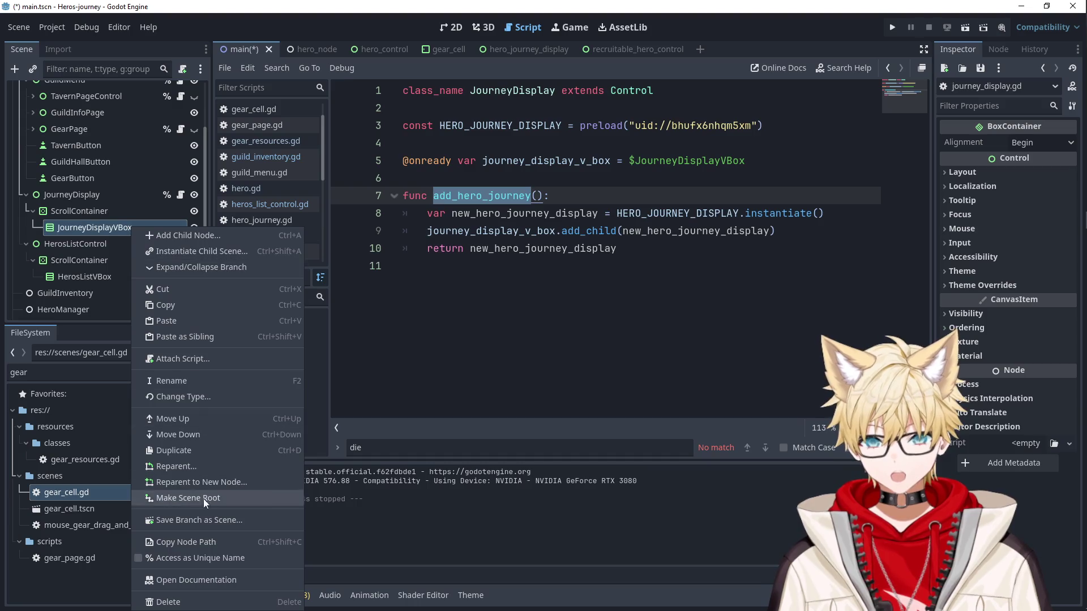
left_click(195, 559)
mouse_move(130, 227)
left_mouse_down()
mouse_move(481, 195)
mouse_move(441, 178)
left_mouse_up()
left_click_drag(745, 161, 303, 166)
key("BackSpace")
key("BackSpace")
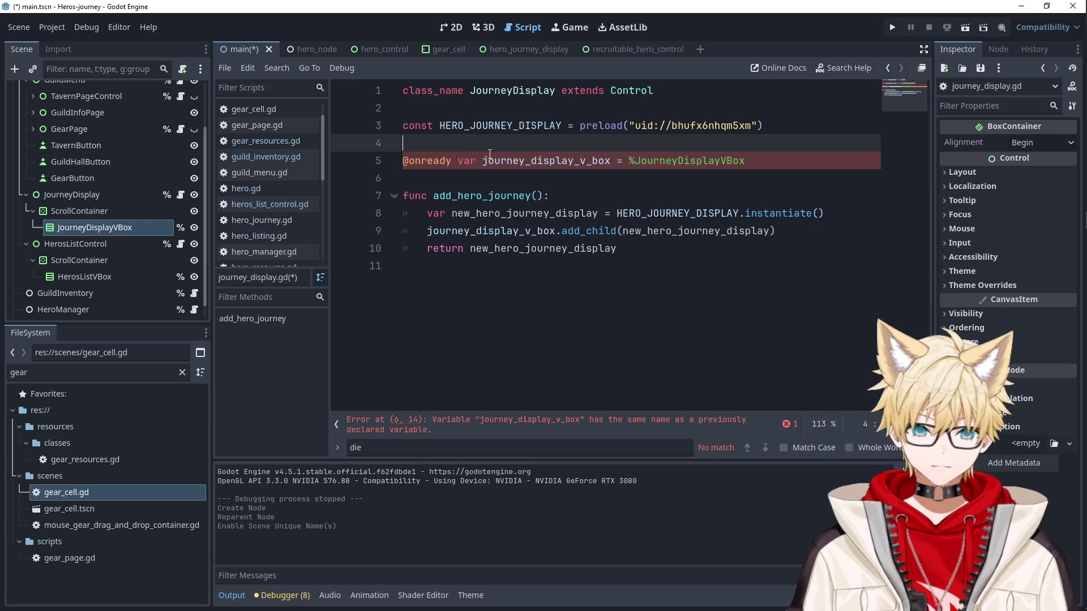
left_click(893, 27)
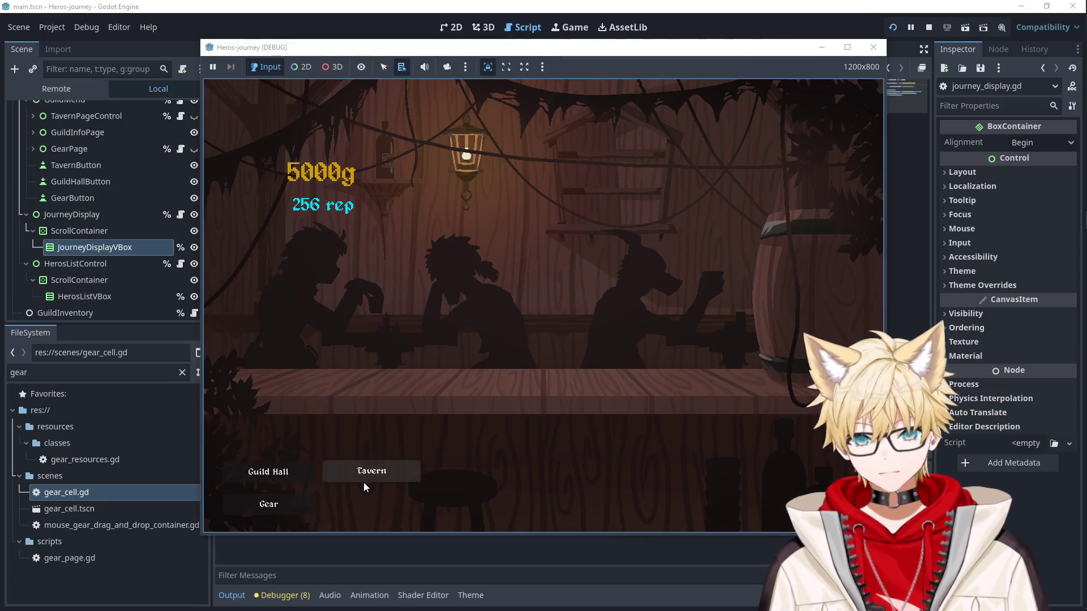
Recruit heroes at the Tavern, open journeys on two hero cards, then close the game
left_click(363, 482)
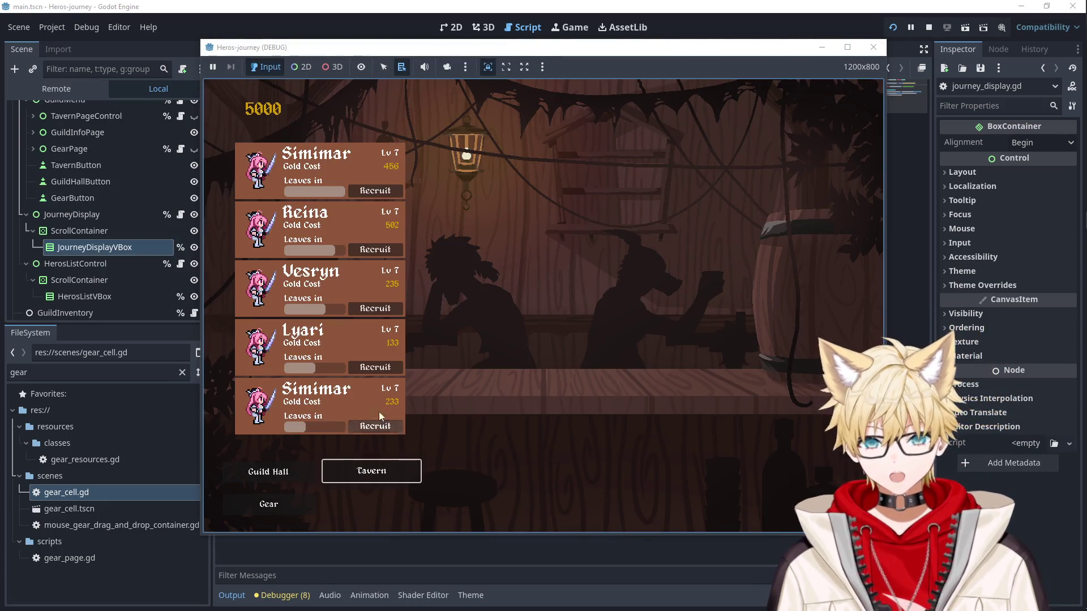
left_click(382, 190)
left_click(383, 189)
left_click(382, 190)
left_click(382, 190)
left_click(382, 189)
left_click(634, 150)
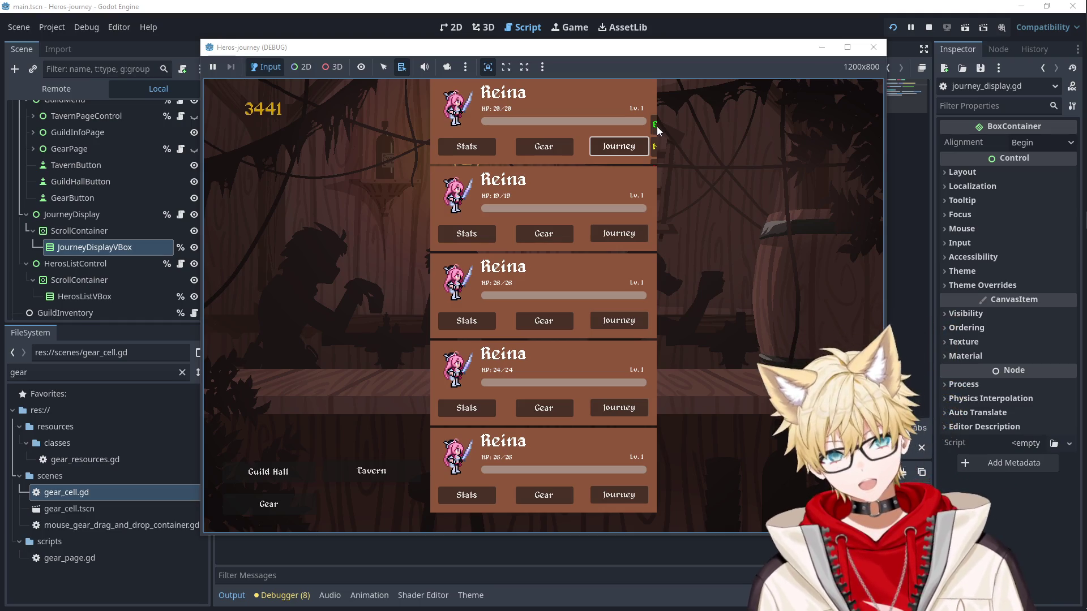
left_click(640, 239)
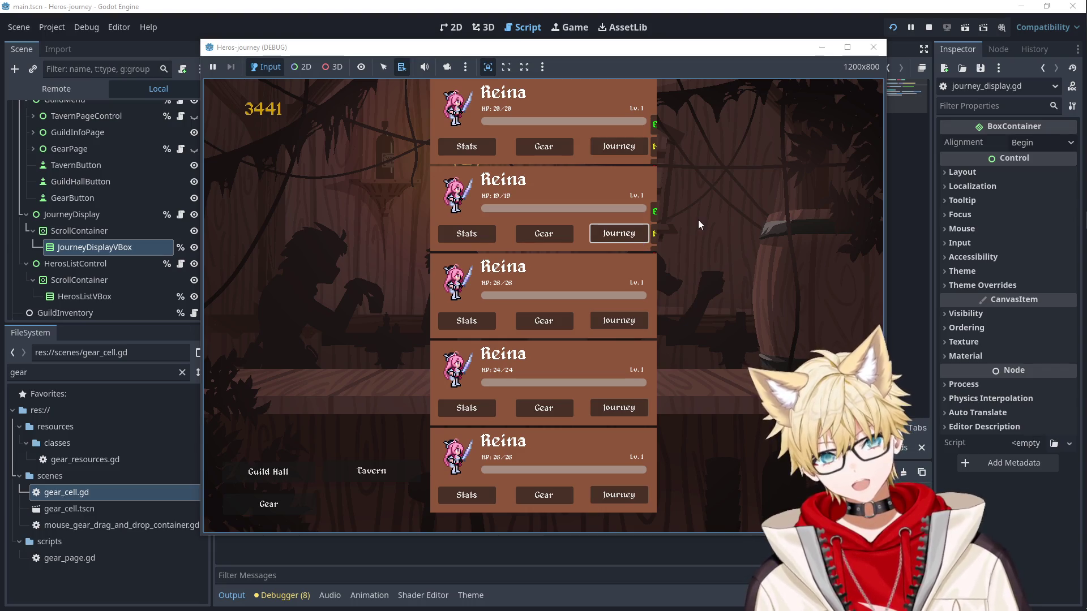
left_click(873, 47)
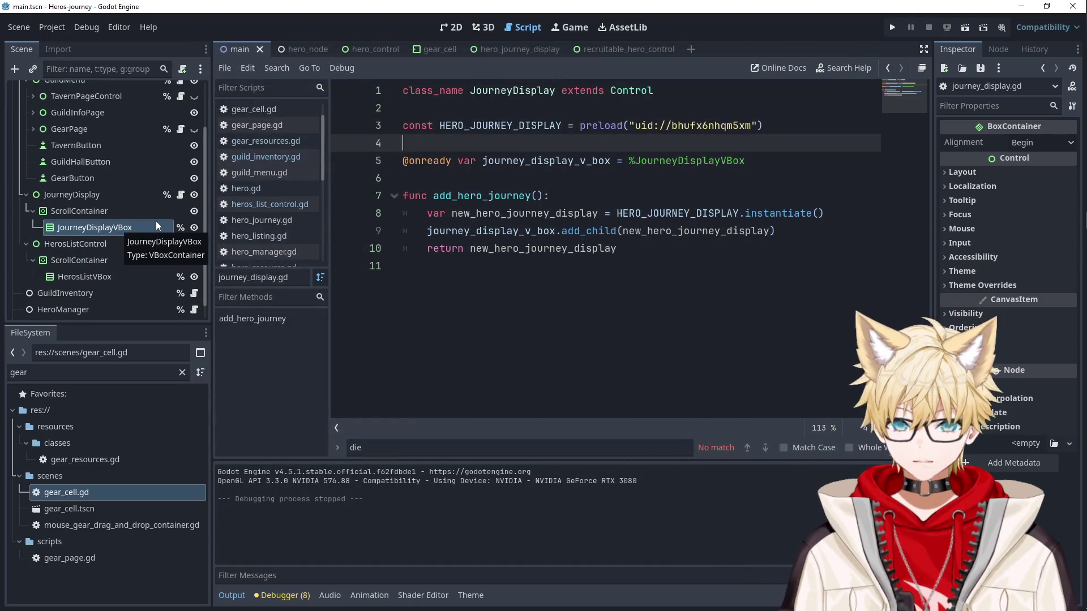
Undo JourneyDisplayVBox's unique name, its reparenting, and the added ScrollContainer
key("ctrl+z")
key("ctrl+z")
left_click(100, 208, "ctrl")
key("ctrl+z")
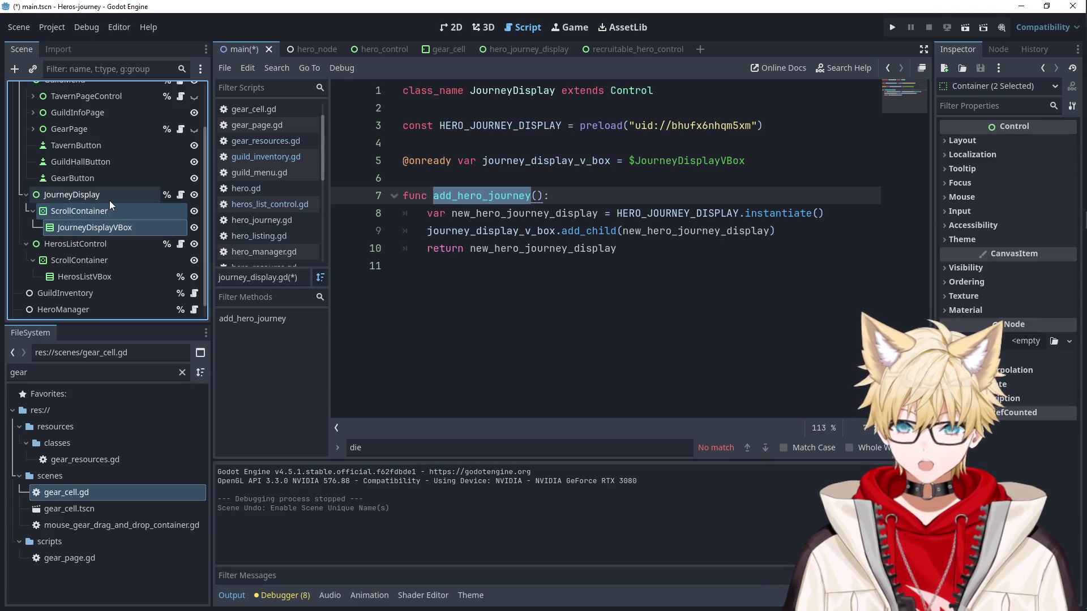
key("ctrl+z")
key("ctrl+z")
left_click(542, 265)
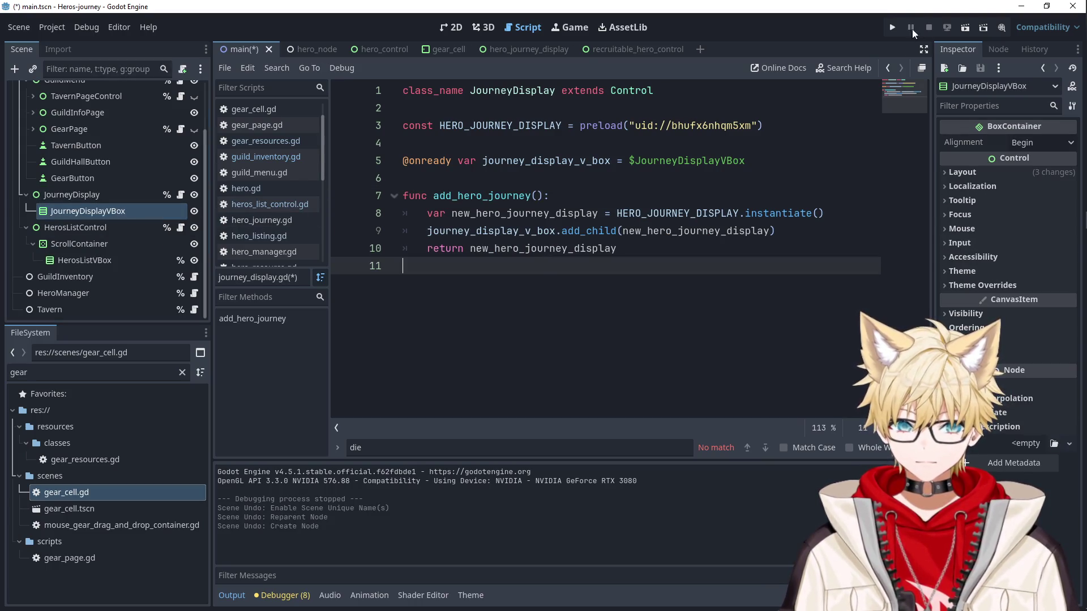
Play-test by recruiting Reina at the Tavern and opening her journey, then close the game
left_click(892, 27)
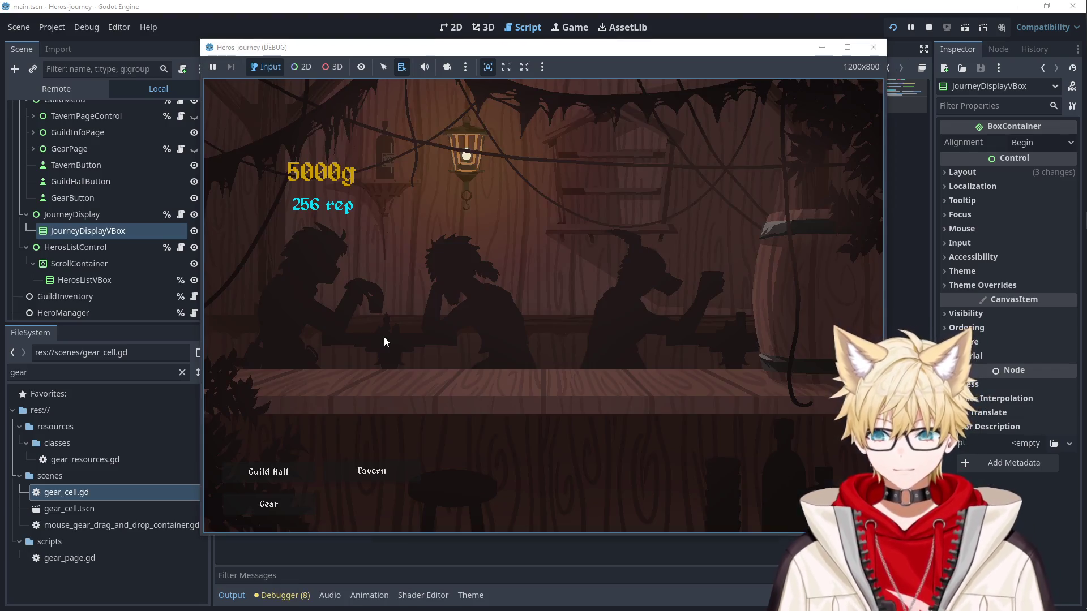
left_click(369, 471)
left_click(377, 309)
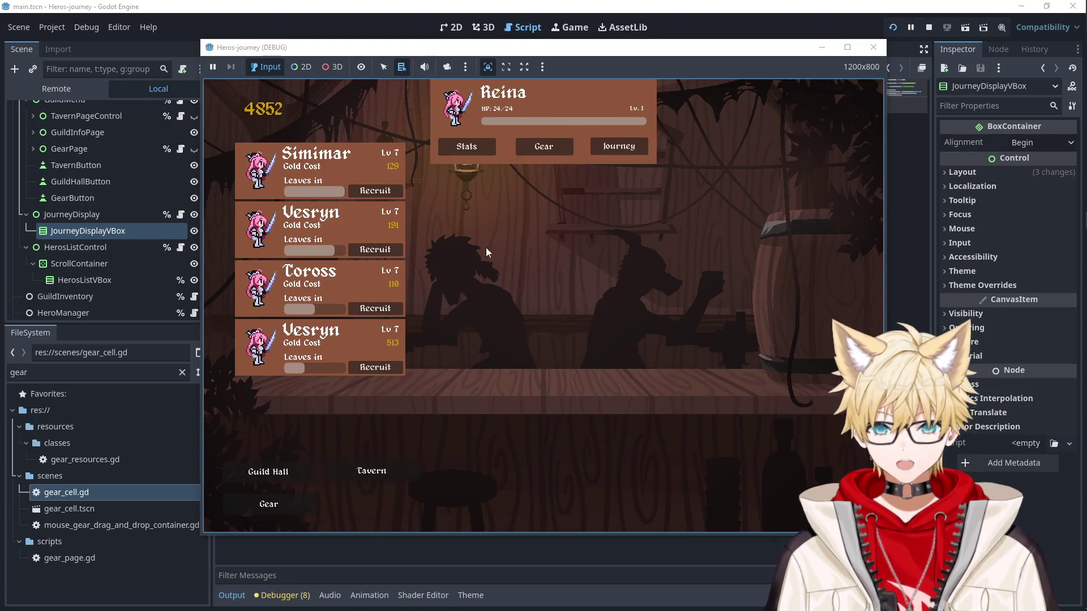
left_click(615, 150)
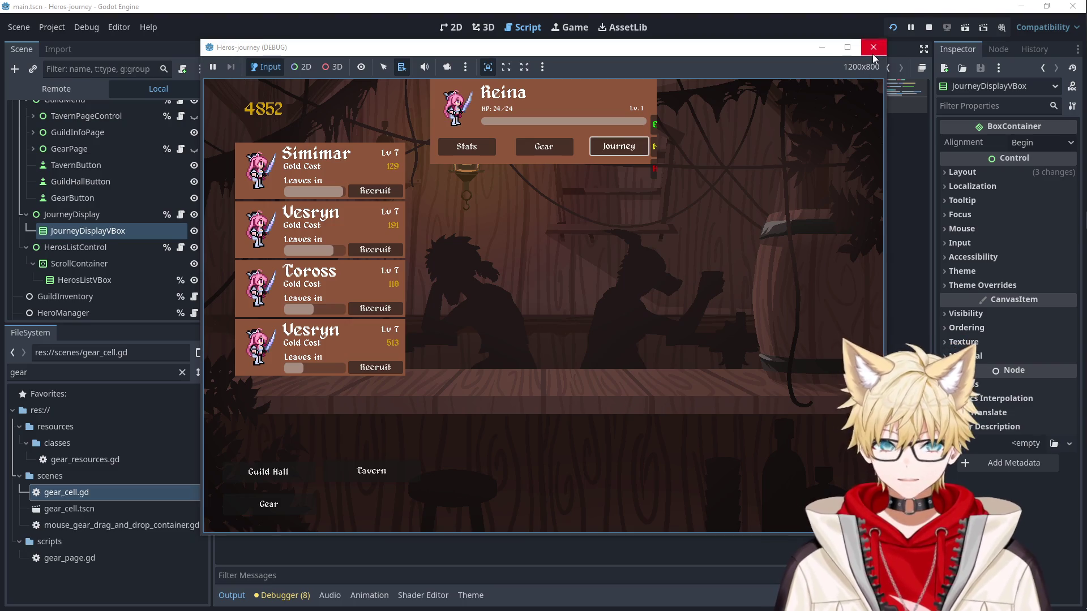
left_click(874, 51)
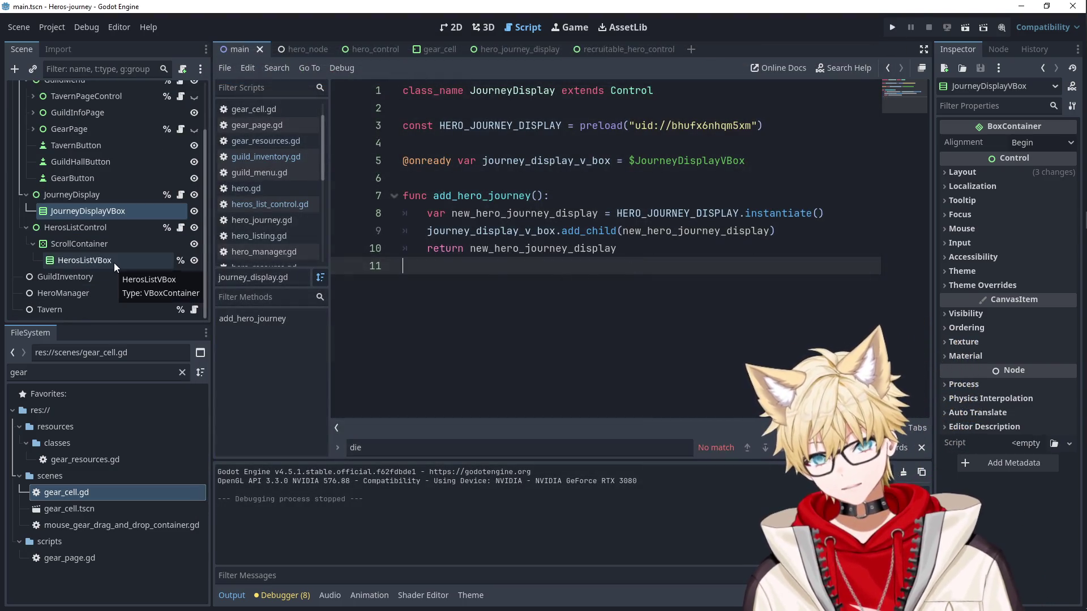
Set the HerosListControl ScrollContainer's Horizontal Scroll Mode to Disabled, filtering properties by 'hori'
left_click(119, 245)
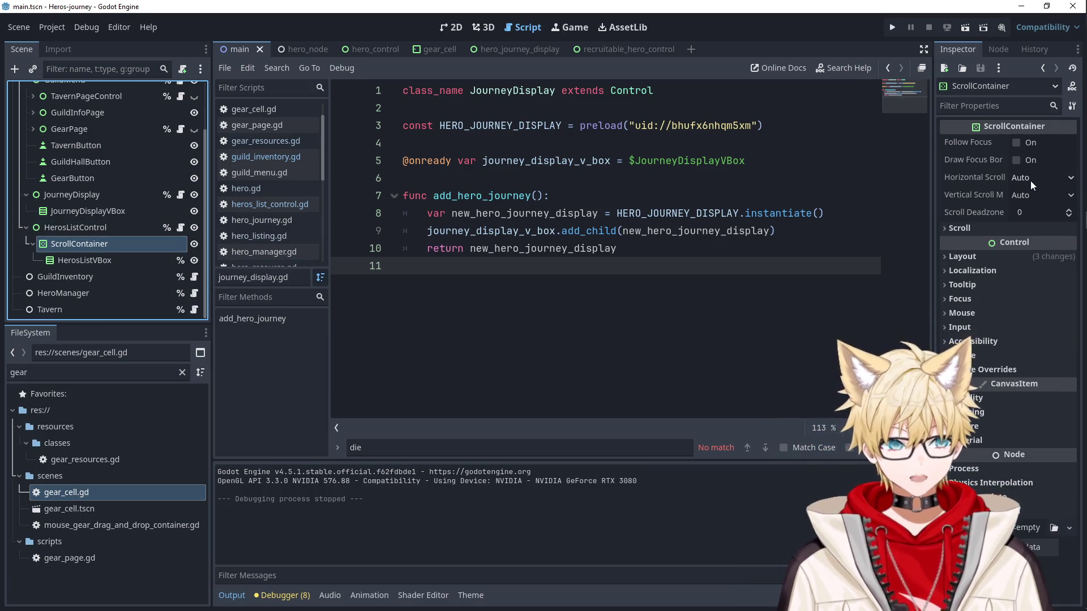
left_click(997, 230)
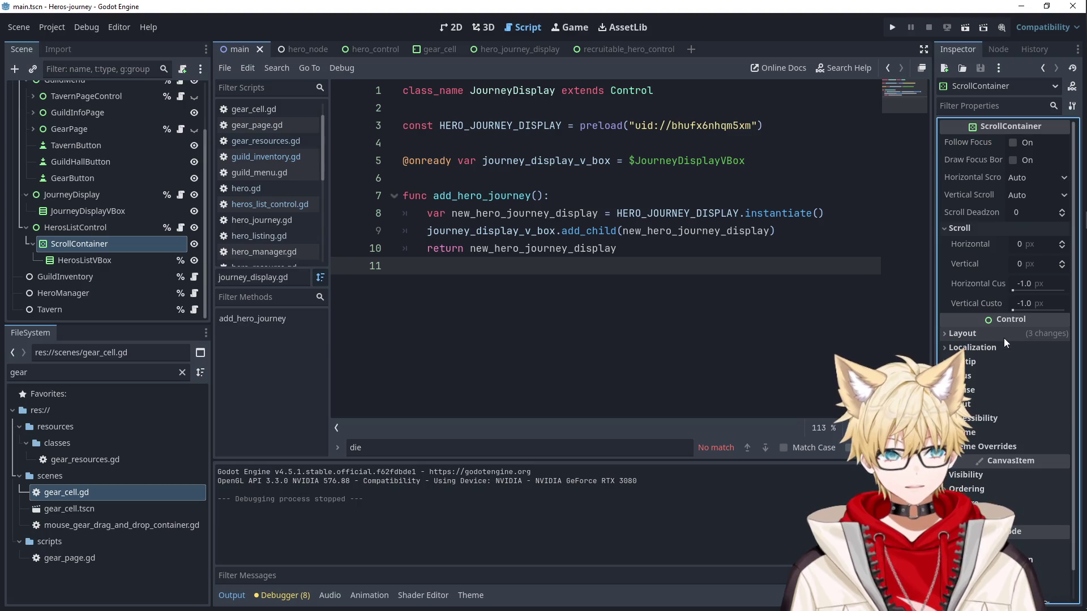
left_click(976, 106)
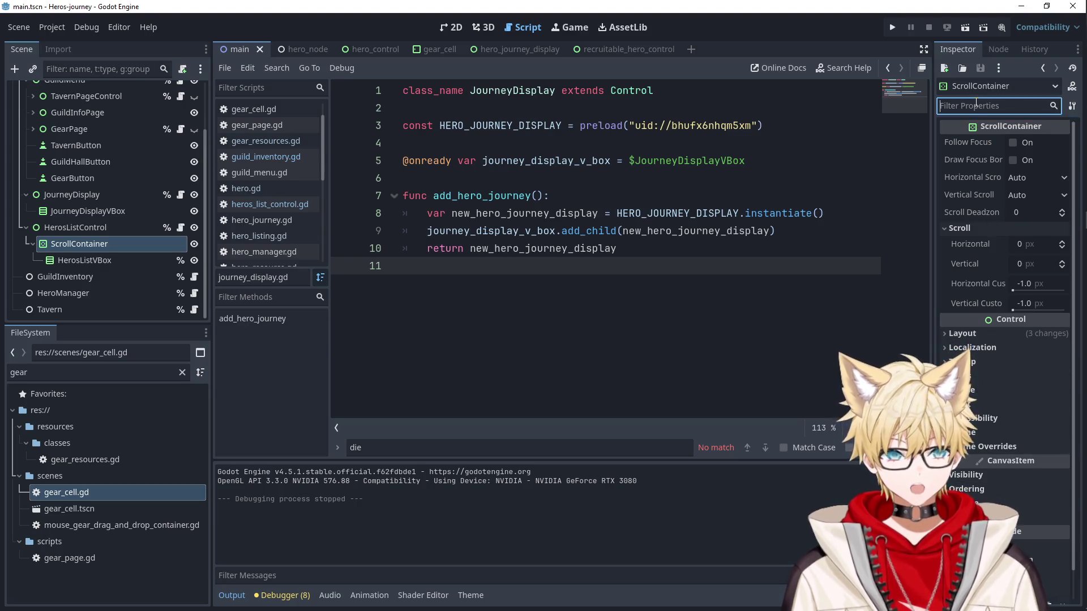
type("hori")
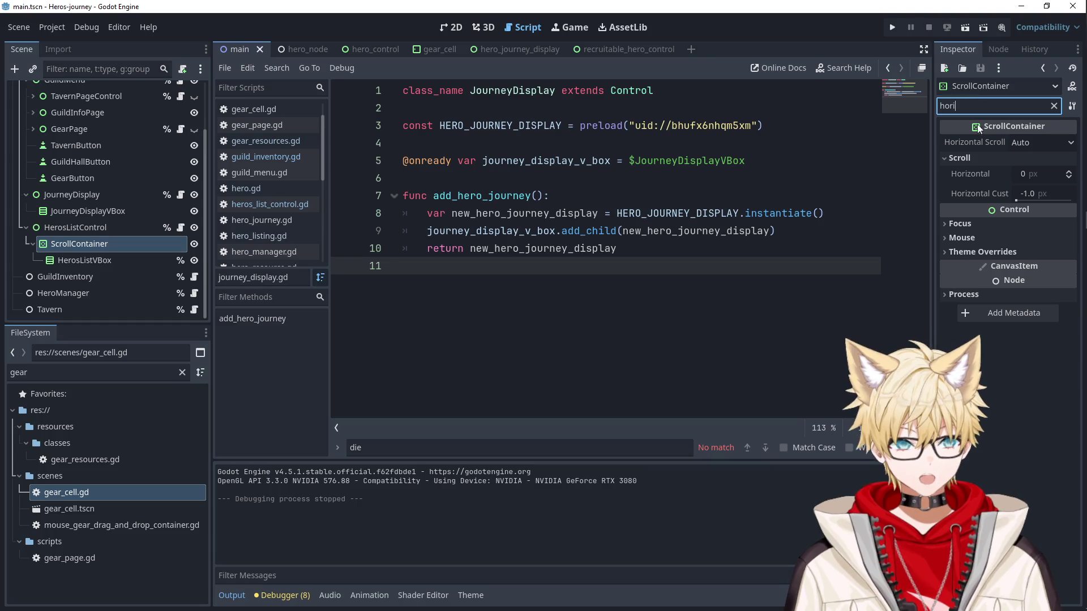
left_click(1021, 145)
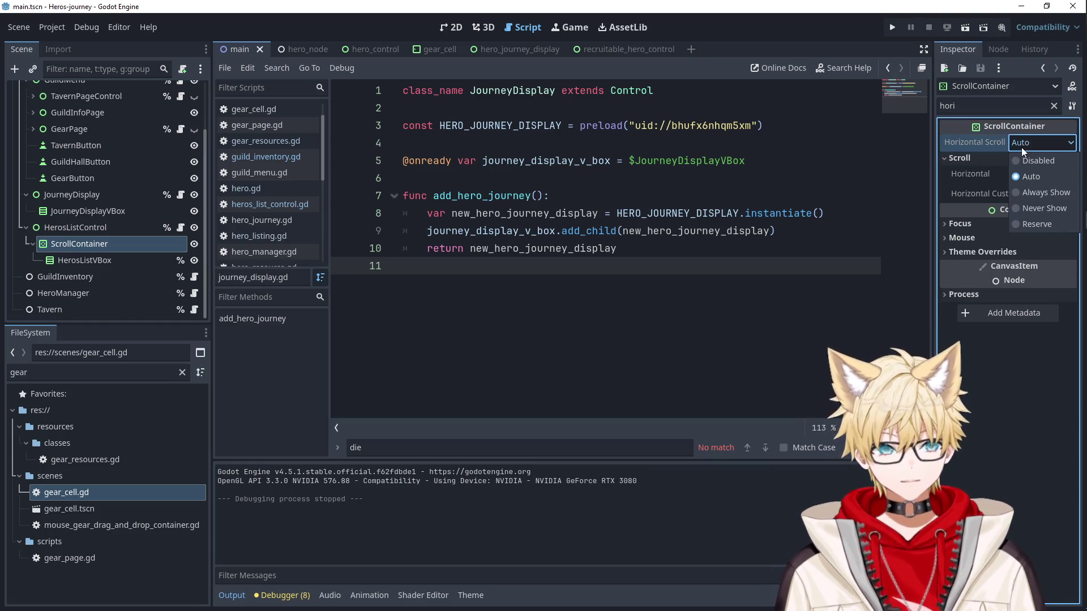
left_click(1029, 162)
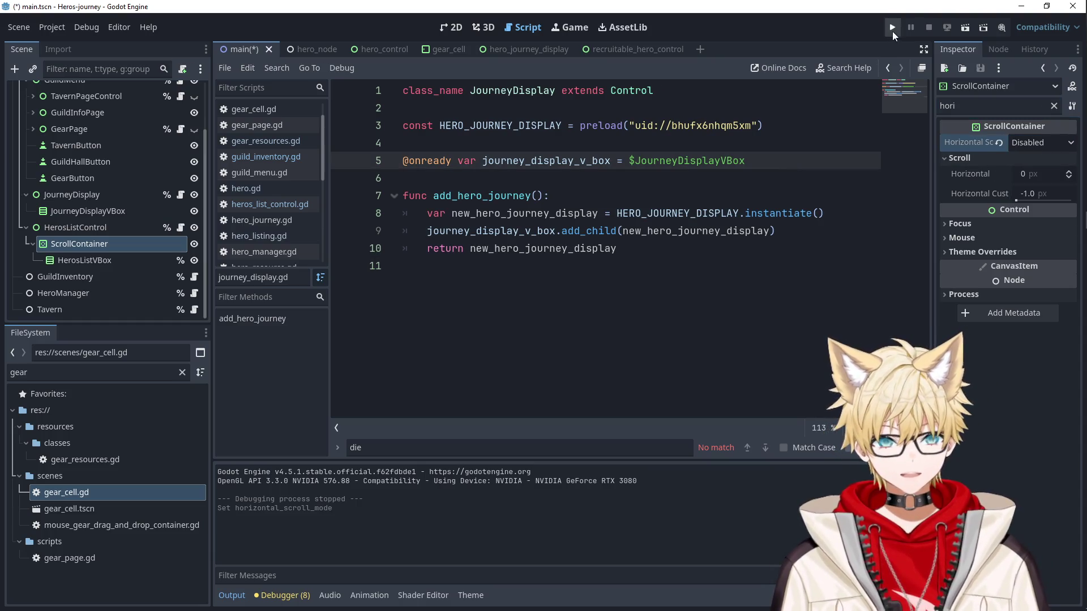
Play-test by recruiting three Tavern heroes, then close the game
left_click(893, 33)
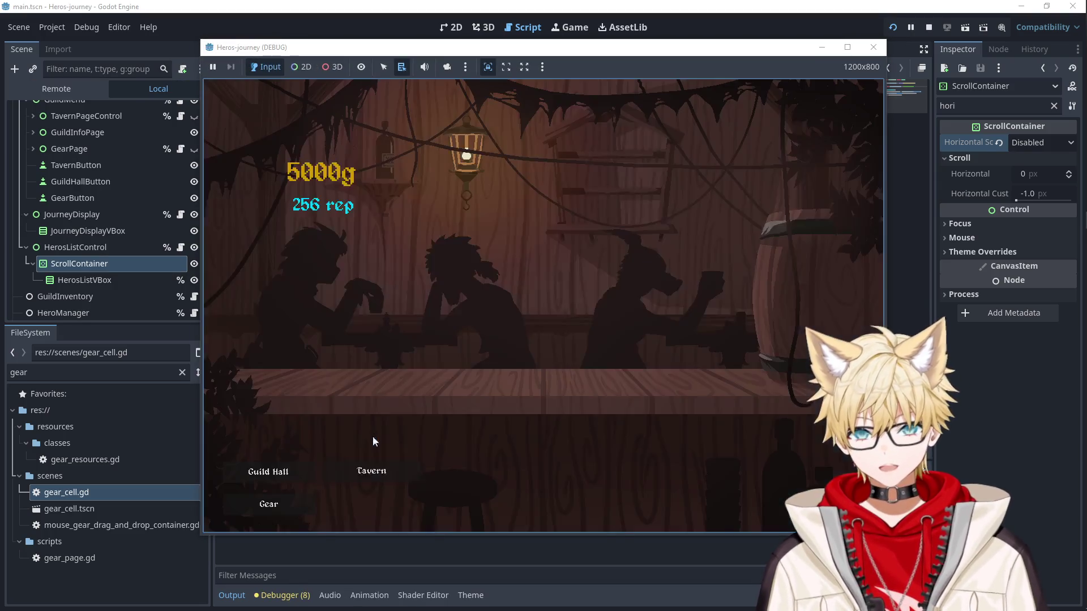
left_click(364, 471)
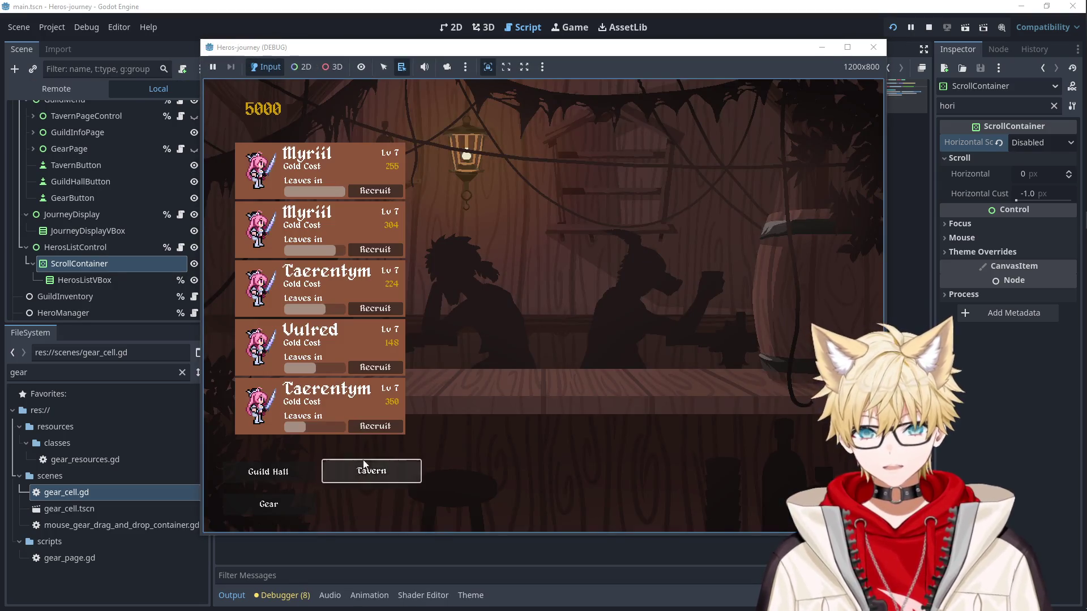
triple_click(376, 190)
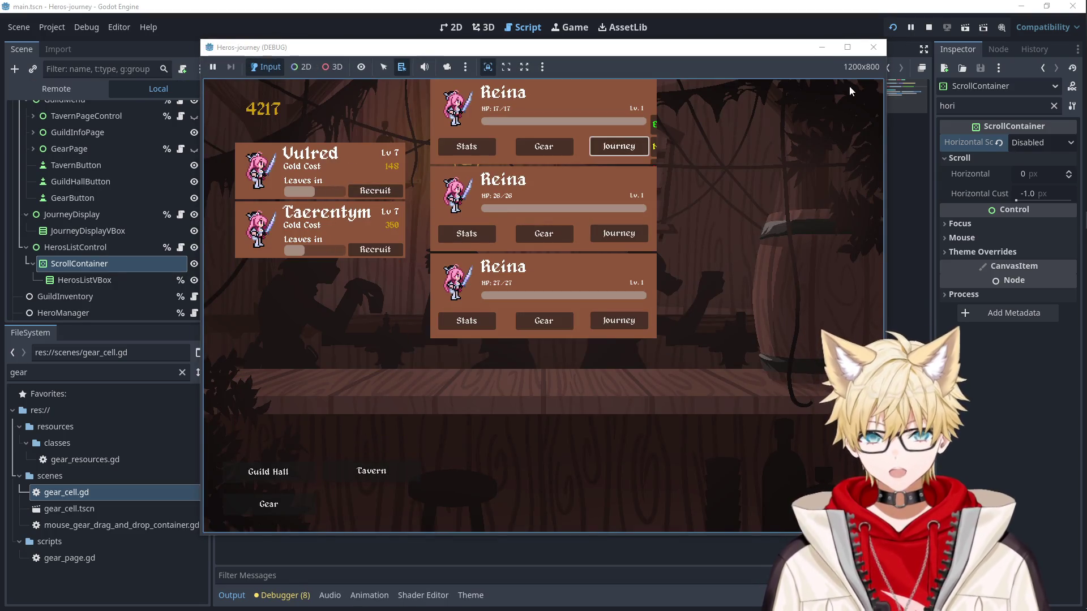
left_click(874, 47)
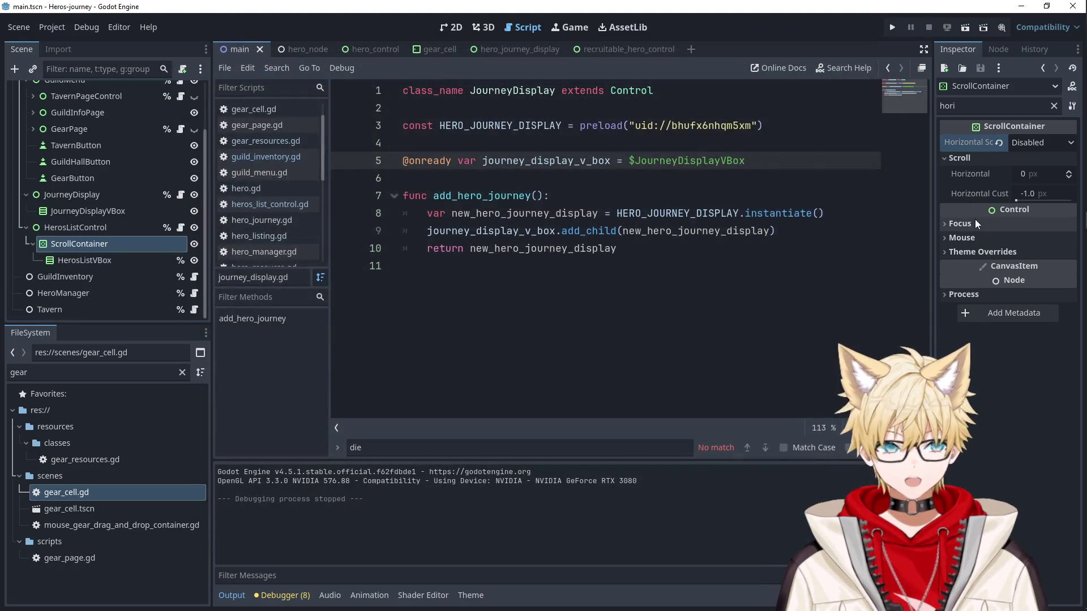
Expand and collapse the Focus and Mouse Inspector sections, then clear the property filter
left_click(975, 223)
left_click(975, 224)
left_click(973, 237)
left_click(973, 238)
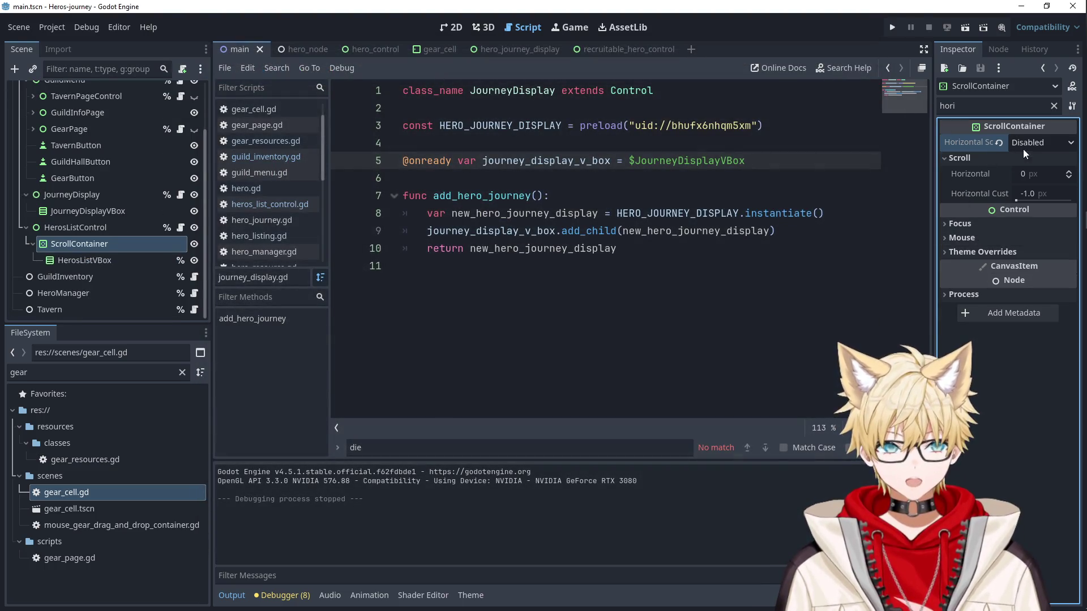
left_click(1053, 106)
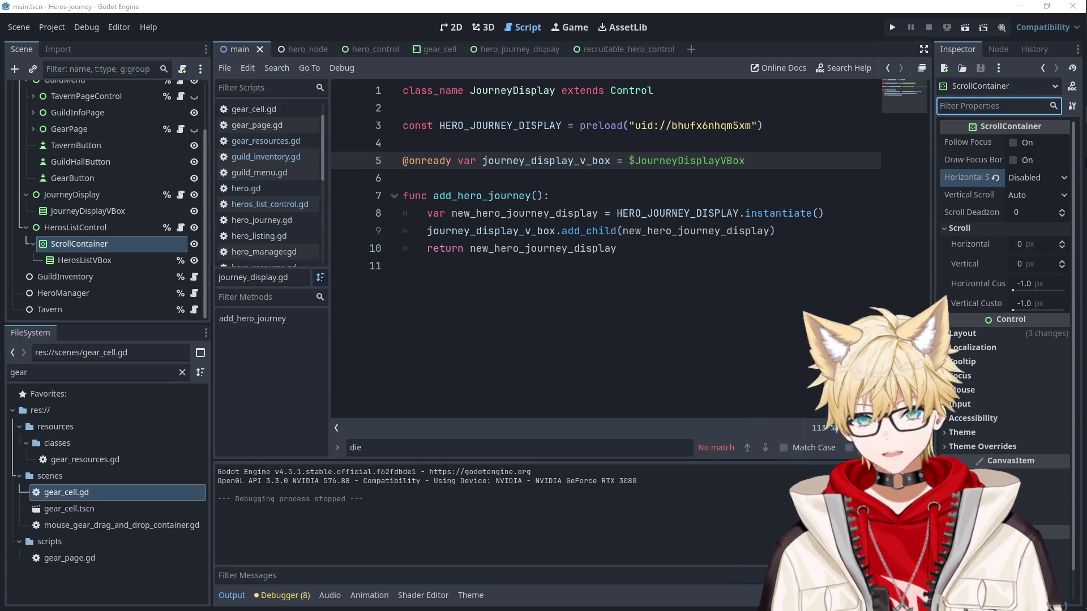
Bring up the ScrollContainer documentation page from the Inspector
mouse_move(1072, 122)
left_click(1000, 304)
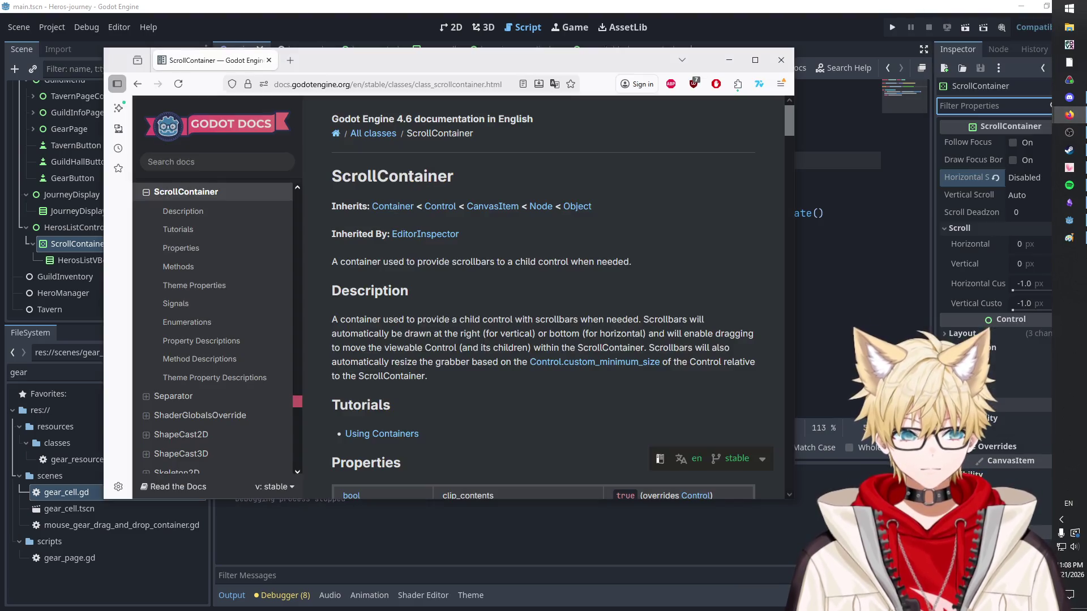
Read the ScrollContainer docs down to the scroll-mode Enumerations, then move the browser aside
scroll(459, 300, "down", 4)
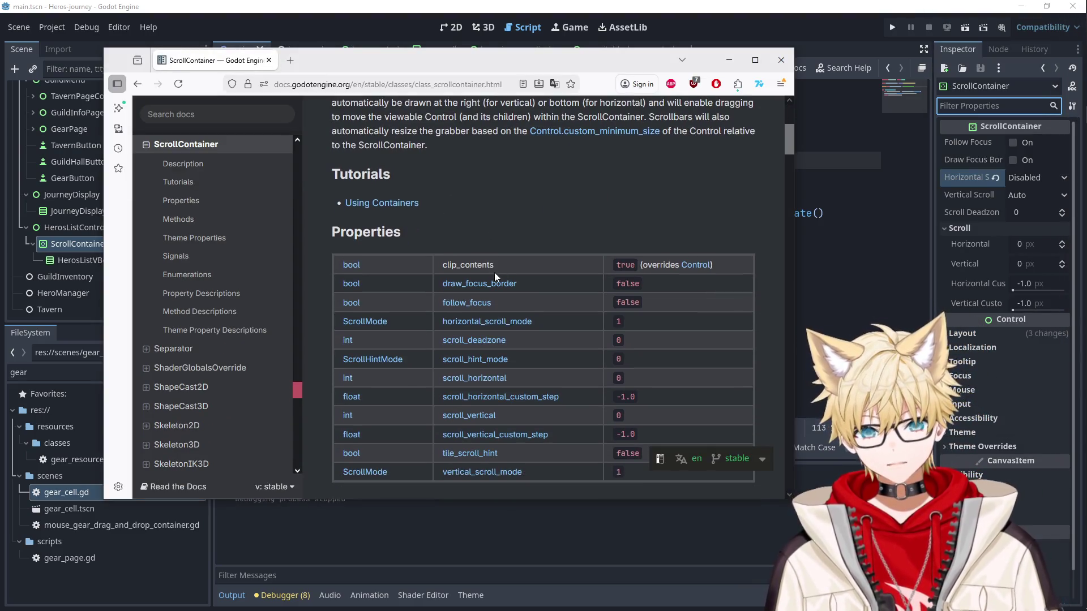
scroll(500, 240, "down", 1)
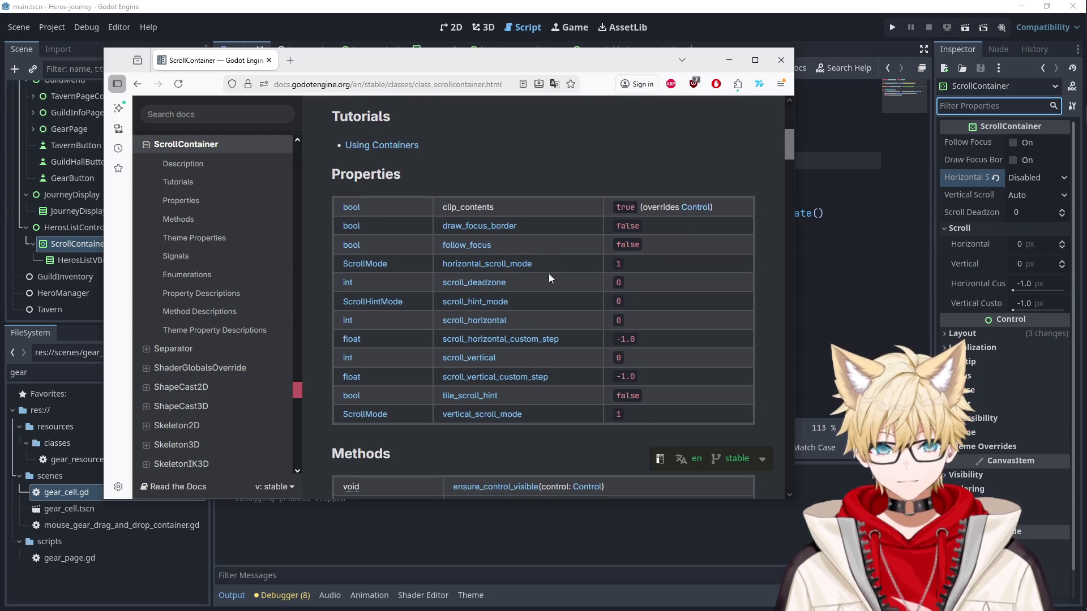
scroll(492, 314, "down", 3)
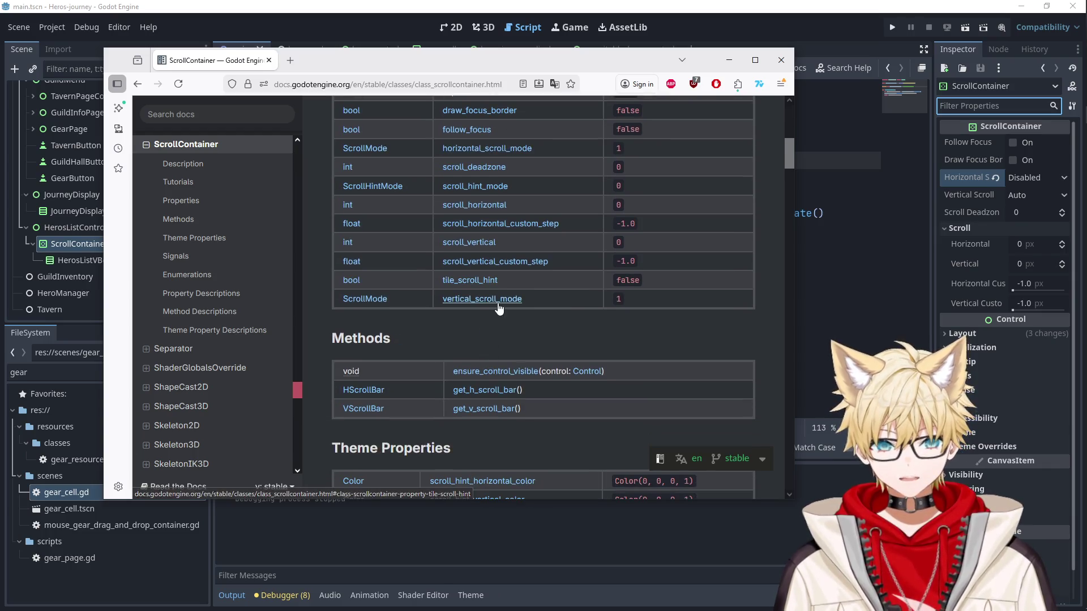
scroll(493, 317, "down", 1)
scroll(473, 333, "down", 2)
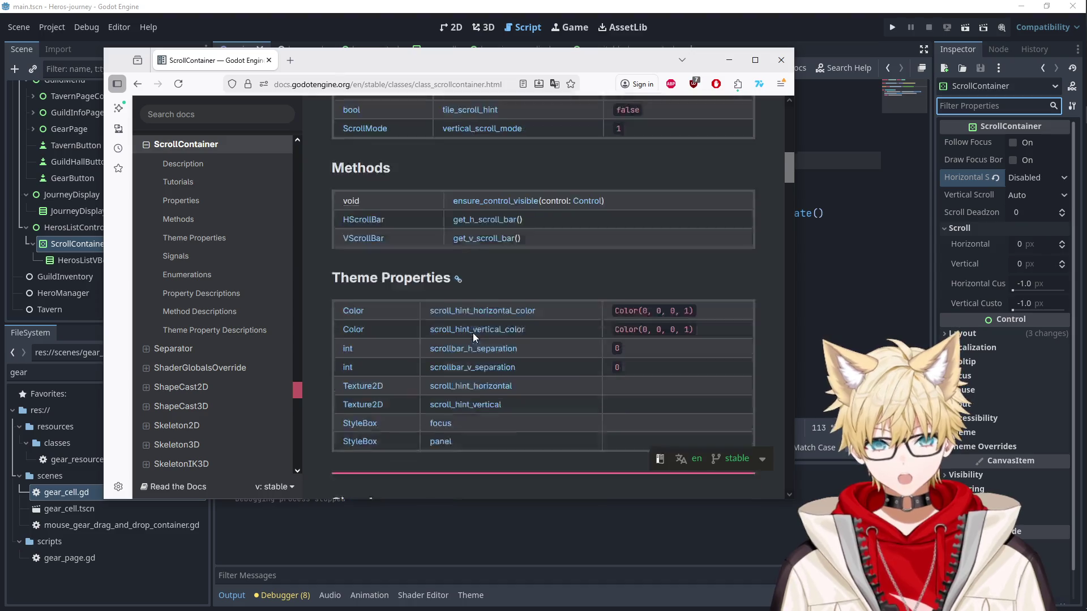
scroll(526, 340, "down", 4)
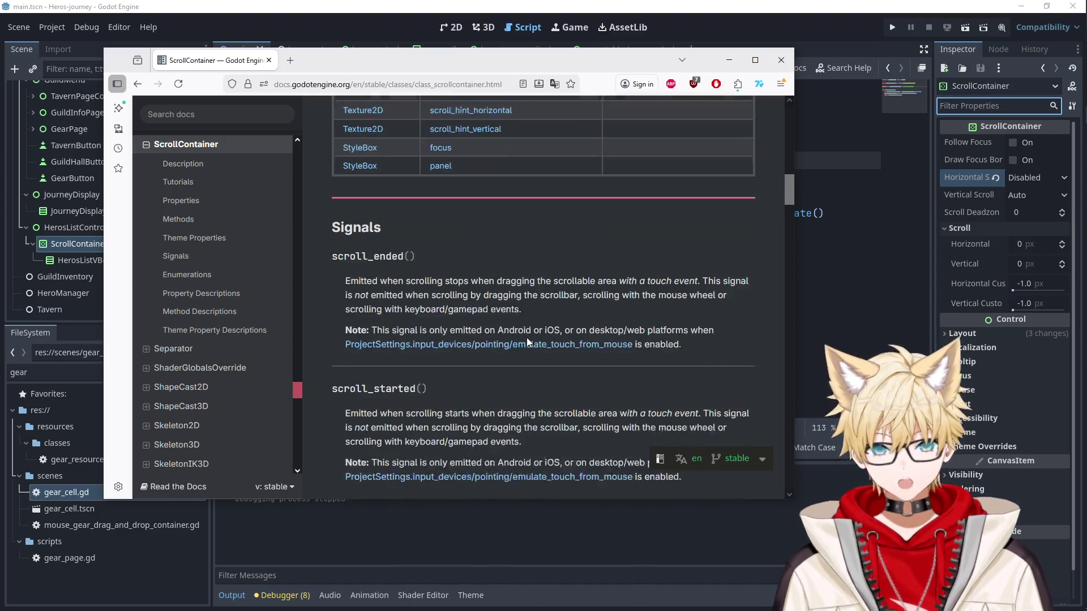
scroll(527, 337, "down", 6)
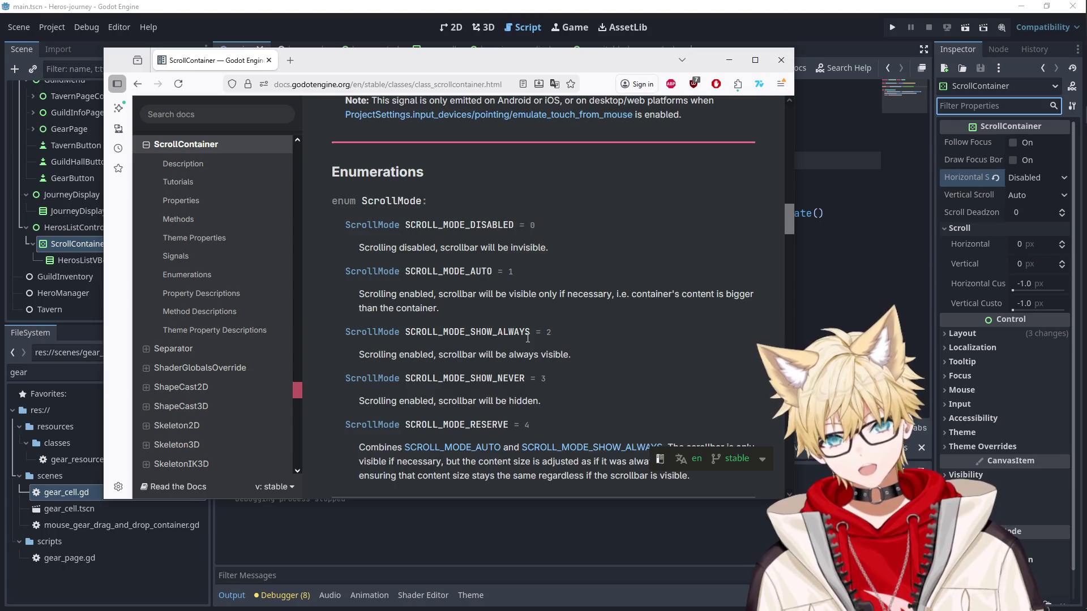
left_click_drag(362, 68, 0, 68)
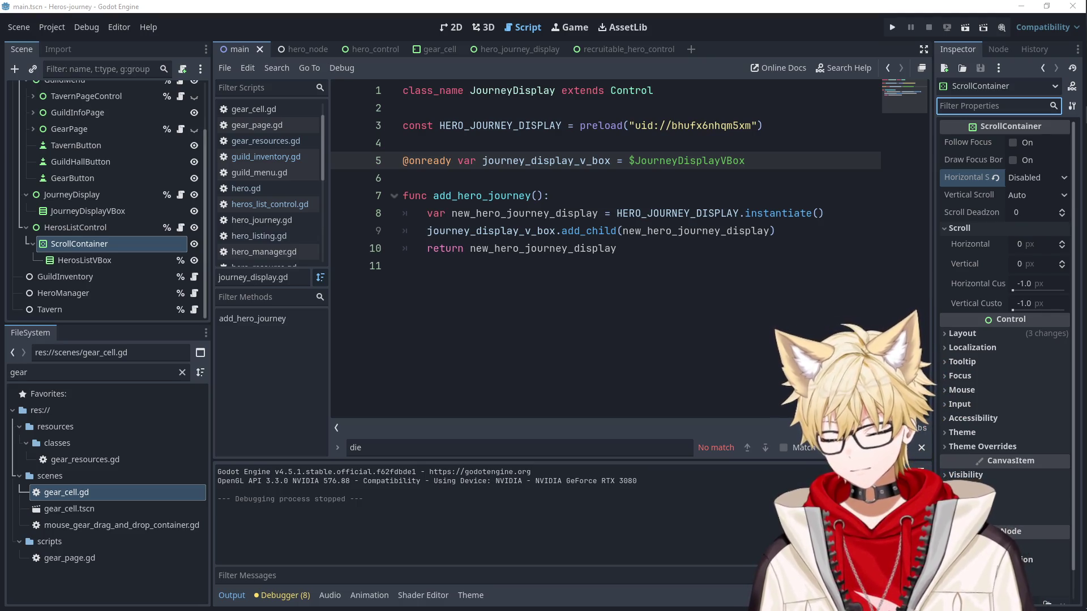
key("alt+Tab")
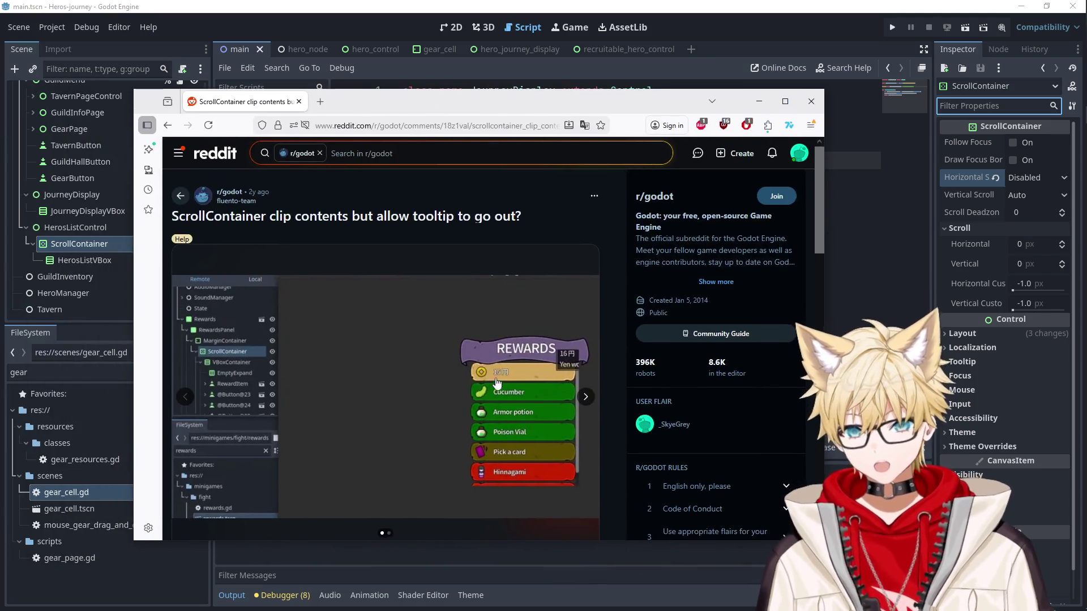
scroll(376, 379, "down", 6)
scroll(376, 379, "down", 2)
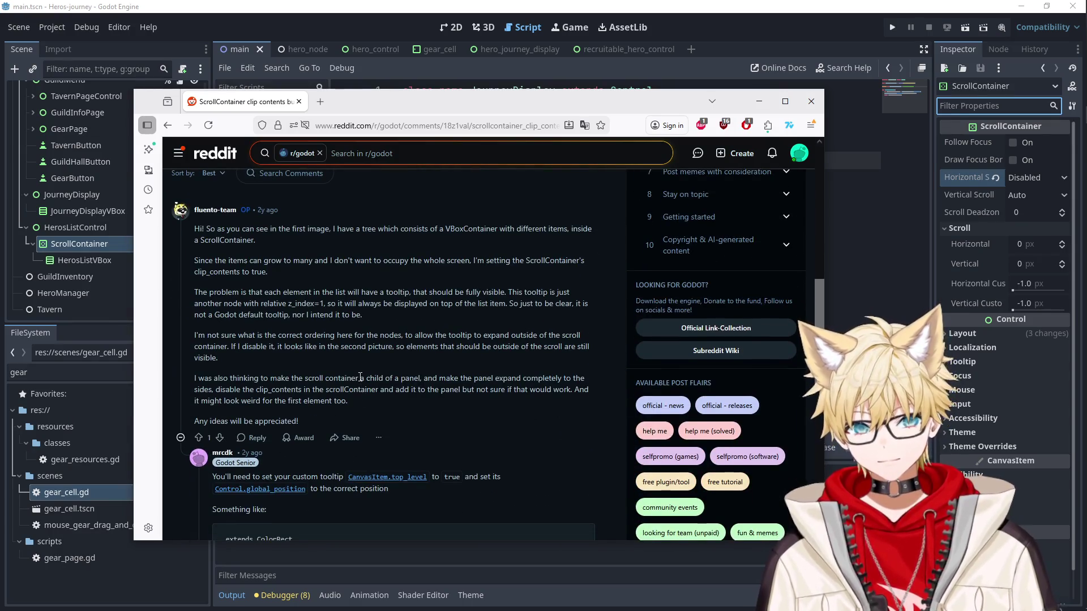
scroll(361, 377, "down", 2)
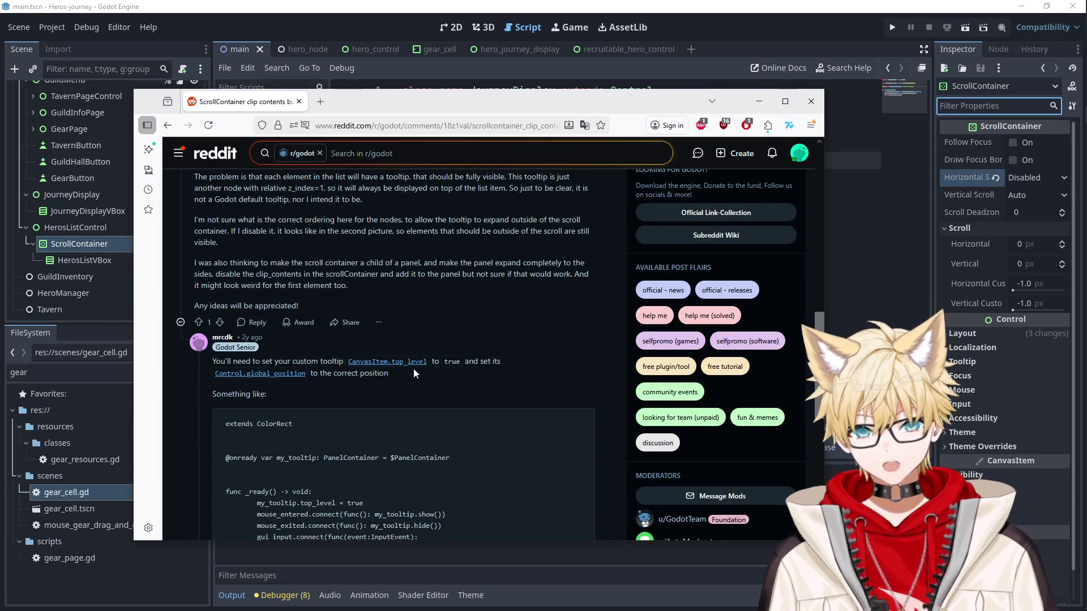
scroll(392, 389, "down", 2)
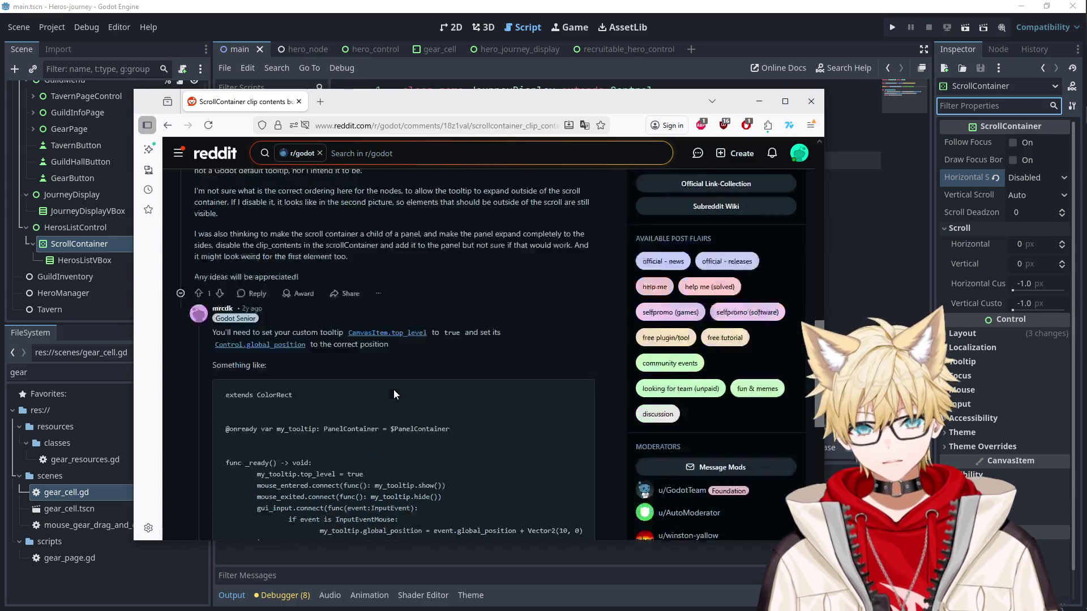
scroll(406, 387, "down", 4)
scroll(404, 381, "up", 6)
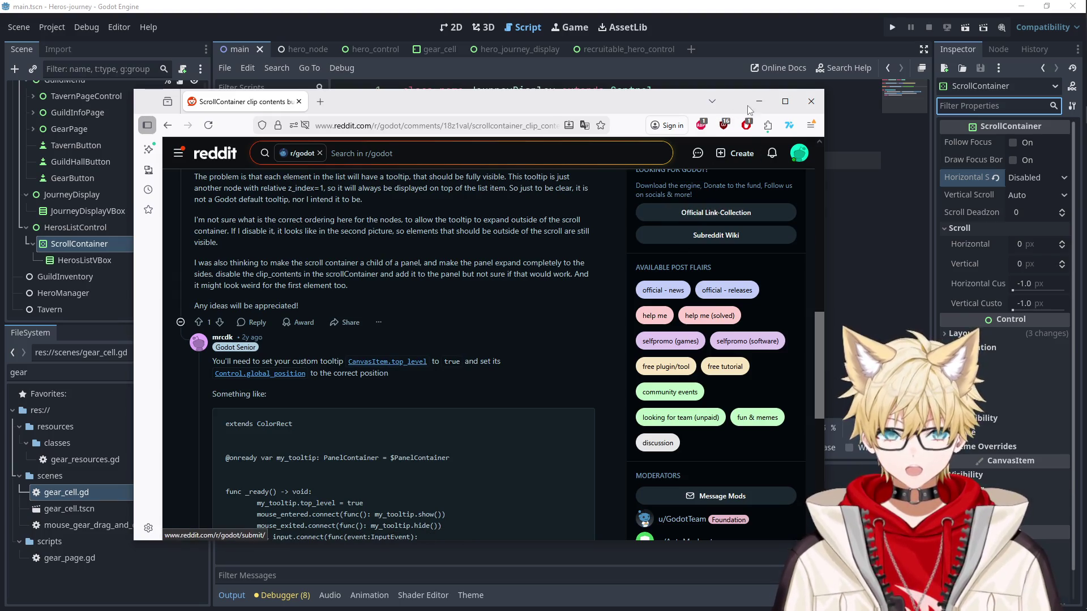
key("alt+Tab")
scroll(100, 227, "up", 3)
left_click(97, 205)
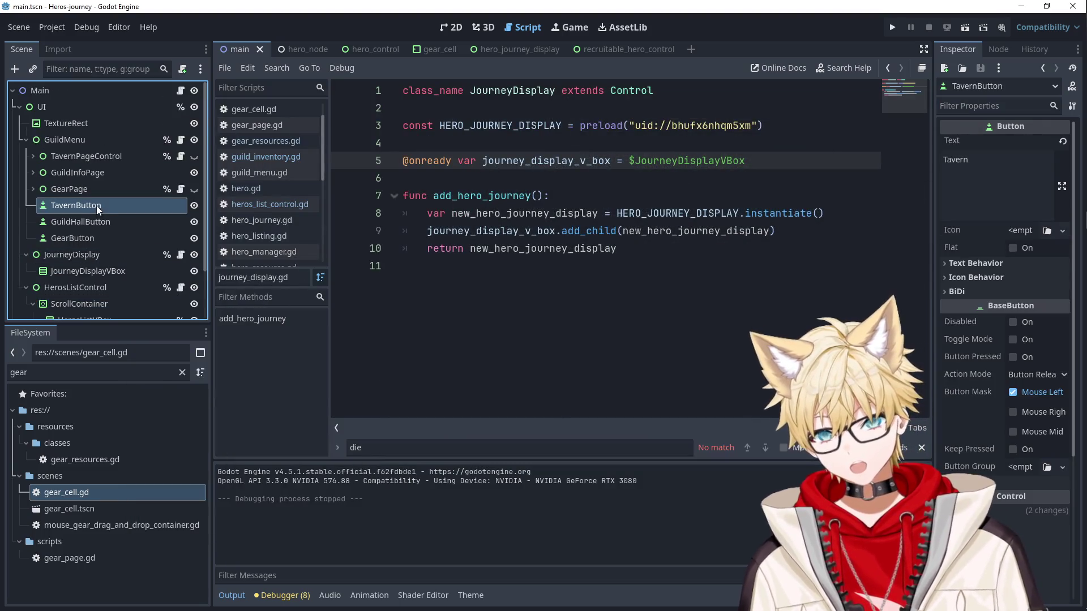
Select the JourneyButtonsVbox node in the hero_control scene
left_click(369, 50)
scroll(107, 254, "down", 3)
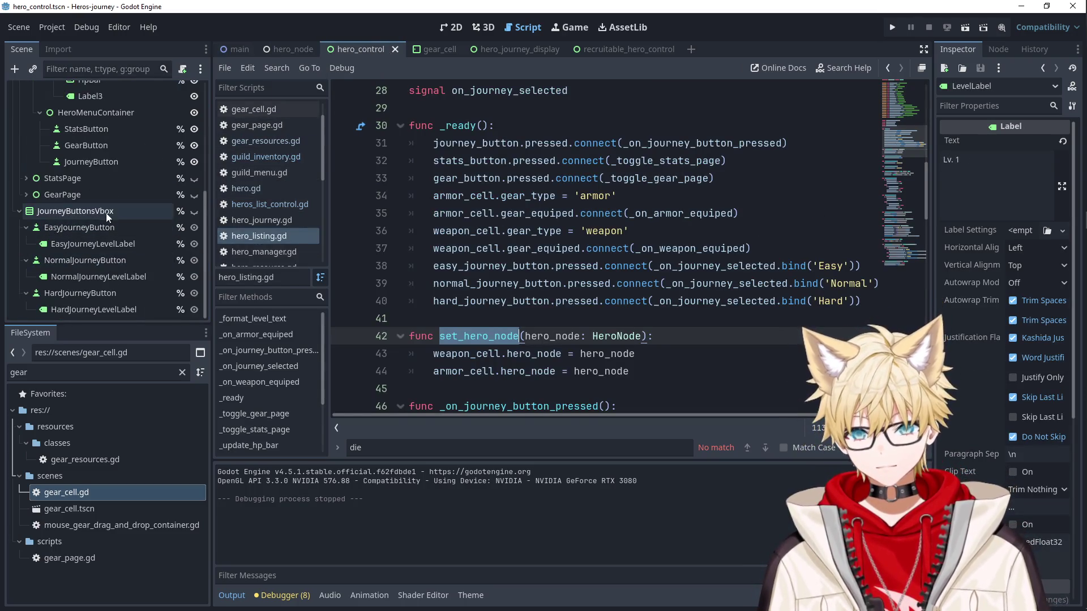
left_click(106, 212)
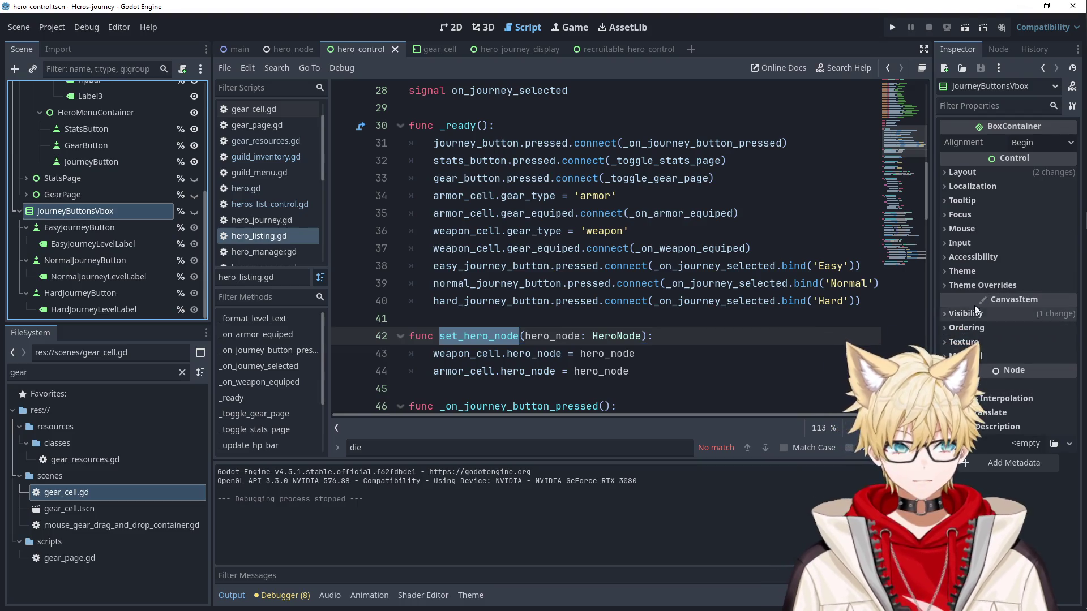
Filter the Inspector by 'top' and enable Visibility > Top Level
left_click(973, 105)
type("sep")
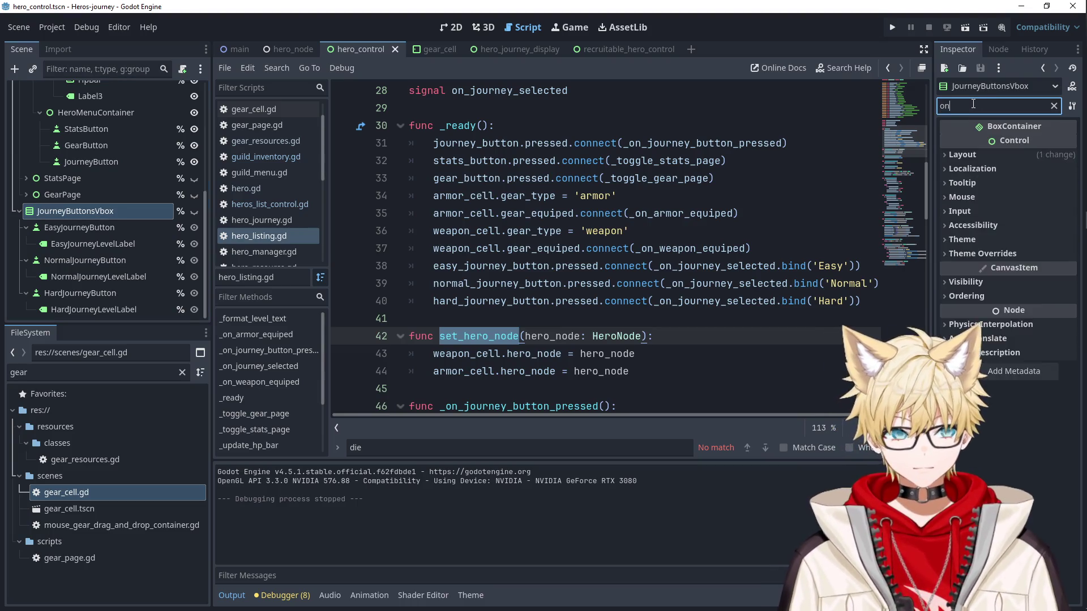
key("BackSpace")
key("BackSpace")
key("BackSpace")
type("top")
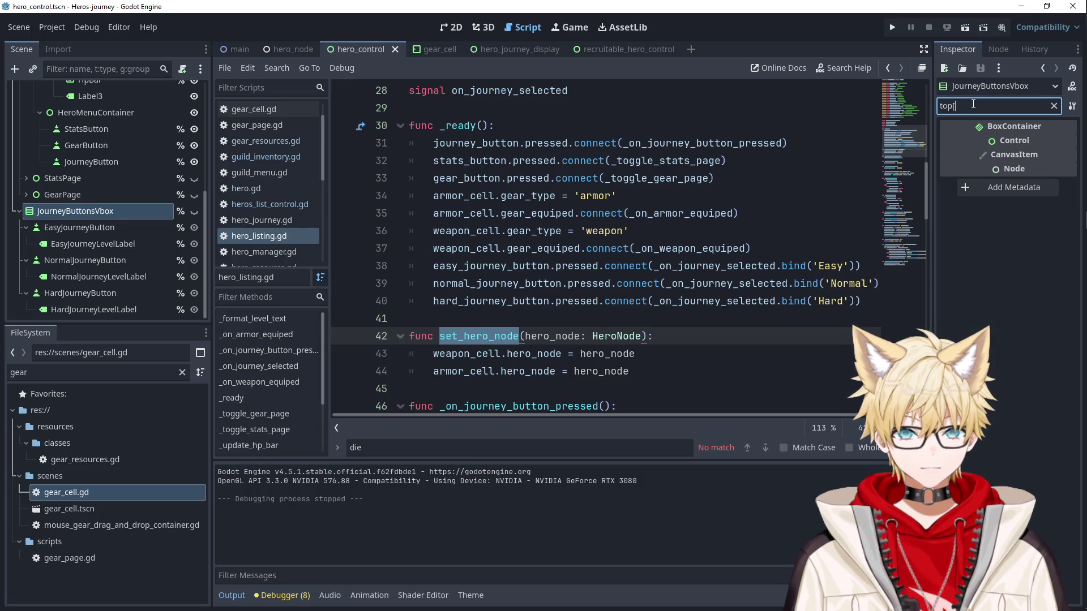
left_click(989, 155)
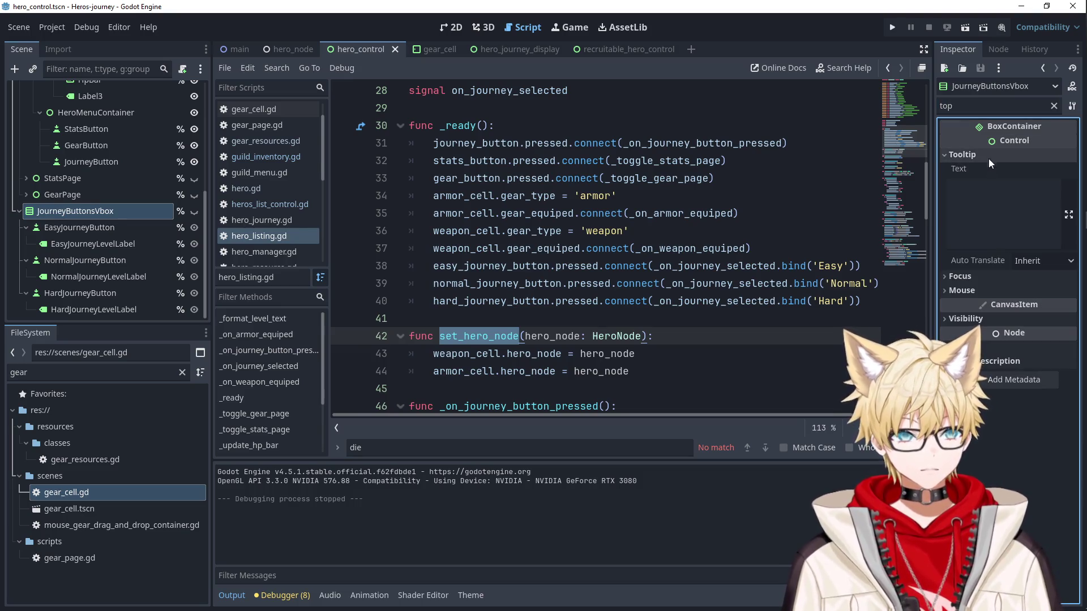
left_click(979, 276)
left_click(972, 308)
left_click(965, 354)
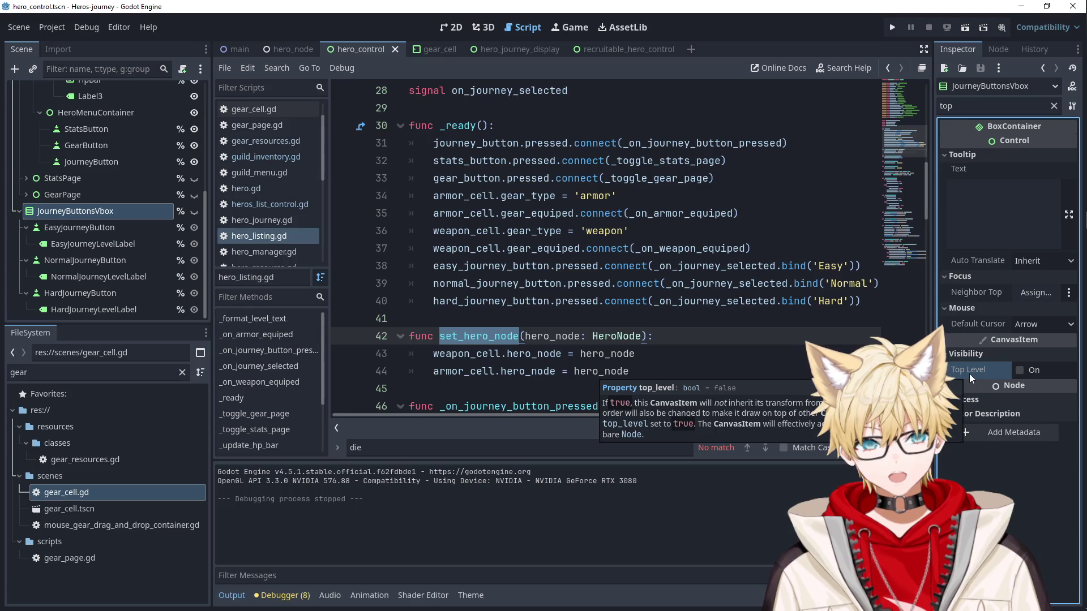
left_click(1017, 373)
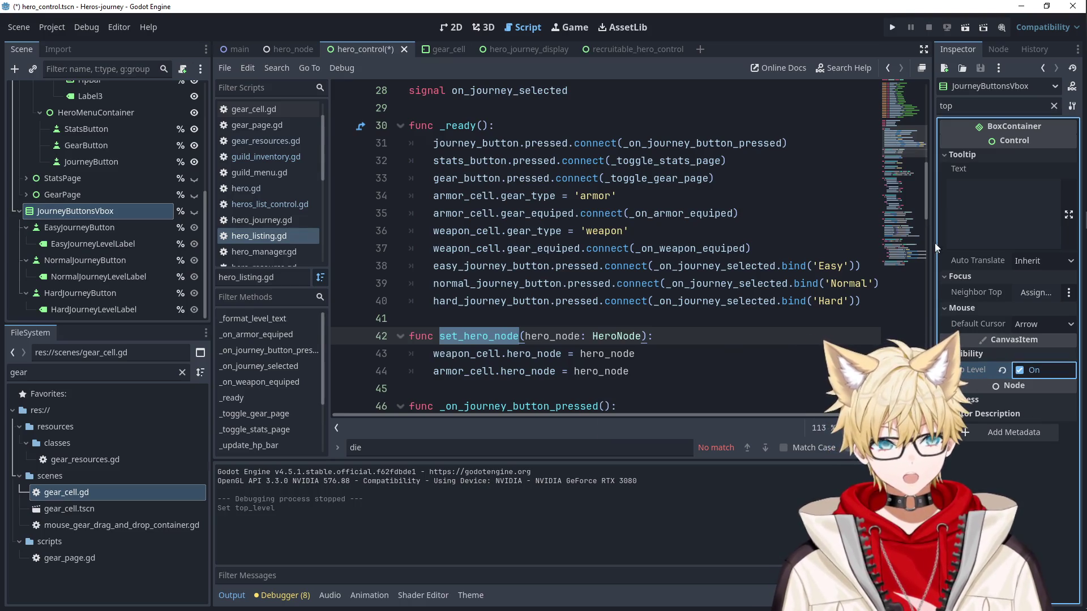
Run the game and recruit two heroes in the Tavern
left_click(893, 28)
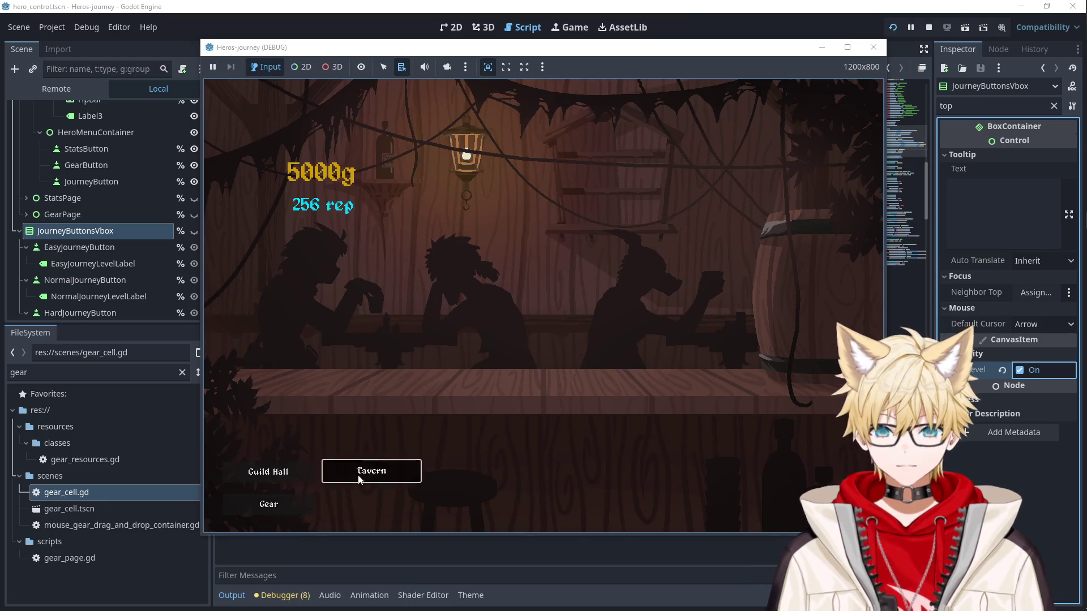
left_click(360, 472)
left_click(388, 191)
left_click(388, 191)
left_click(388, 191)
left_click(389, 191)
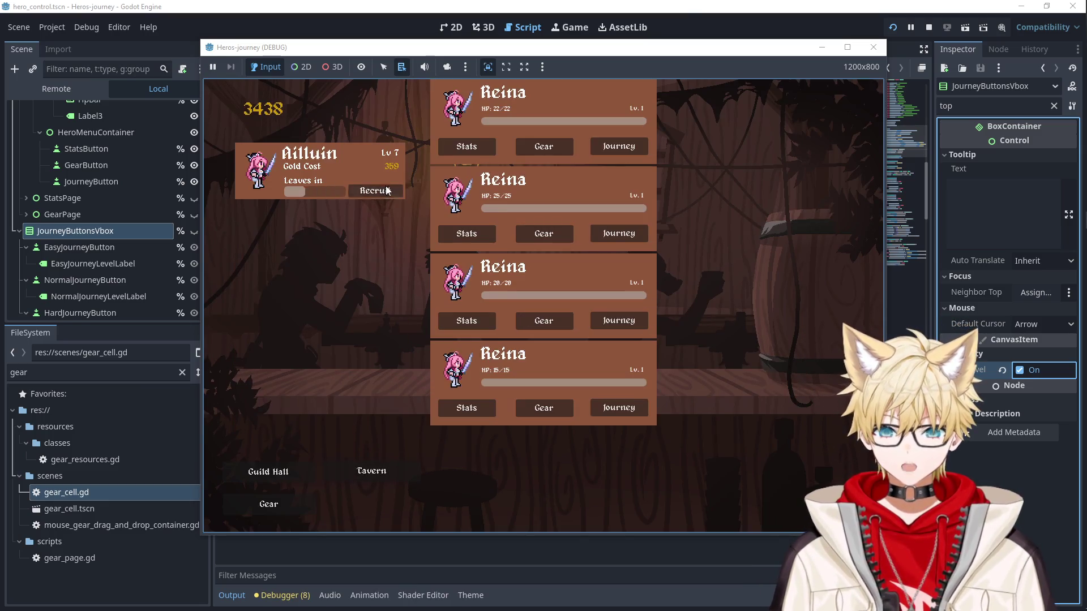
Test the journey popups on the hero cards, sending heroes on Normal journeys
left_click(618, 150)
left_click(616, 150)
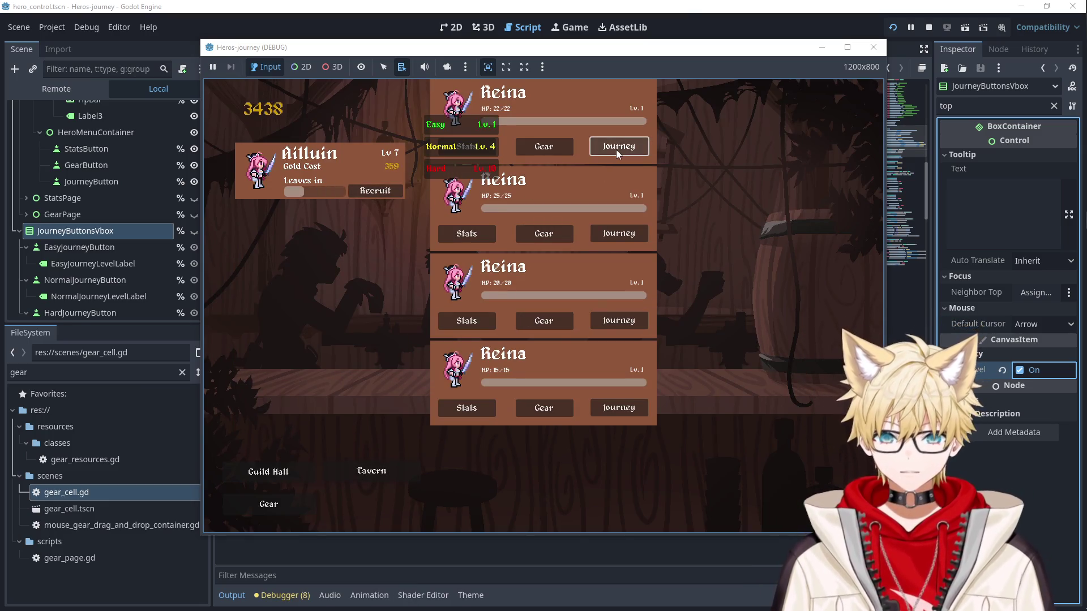
left_click(616, 150)
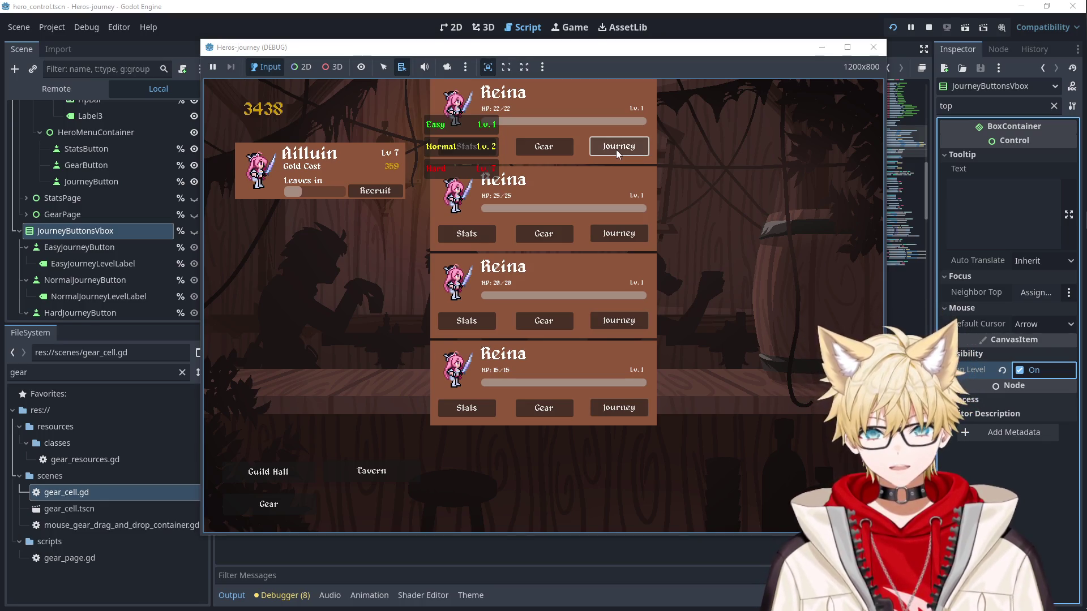
left_click(628, 241)
left_click(623, 237)
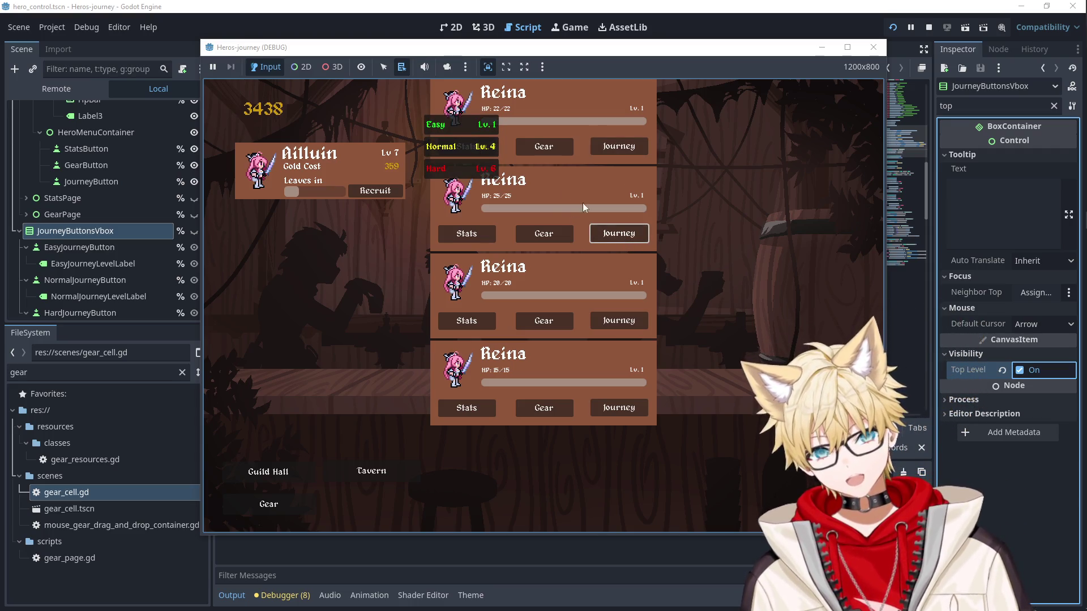
left_click(472, 149)
left_click(472, 150)
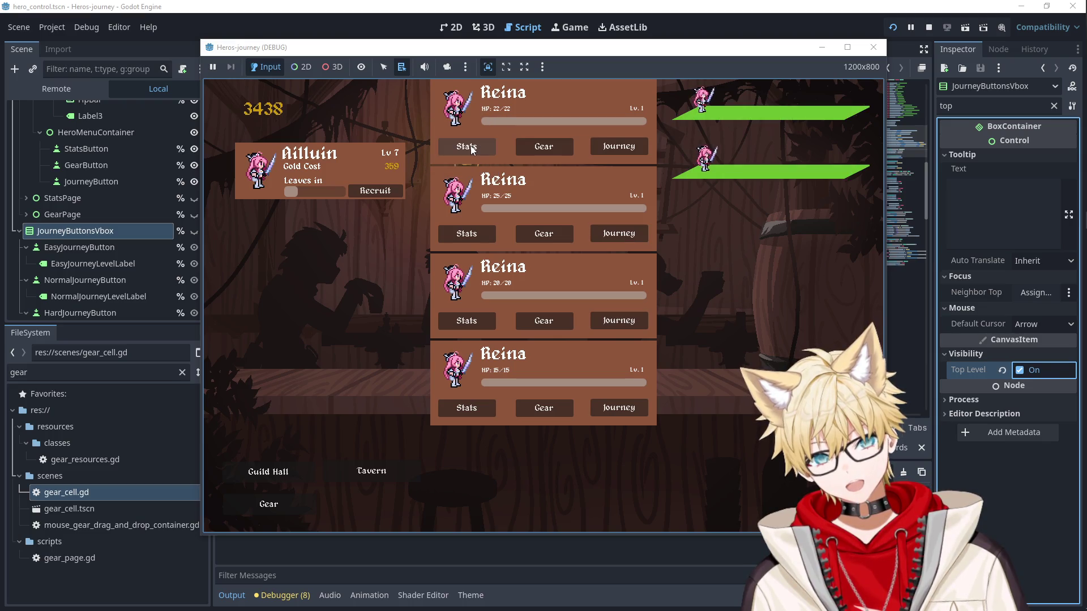
left_click(619, 319)
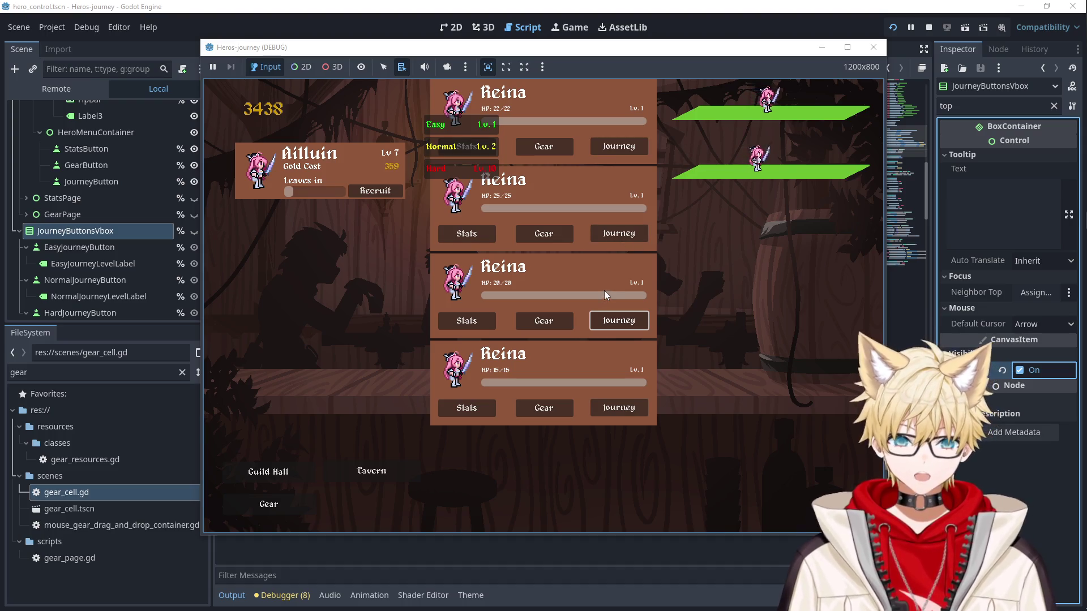
Stop the game and switch Top Level back off for JourneyButtonsVbox
left_click(874, 47)
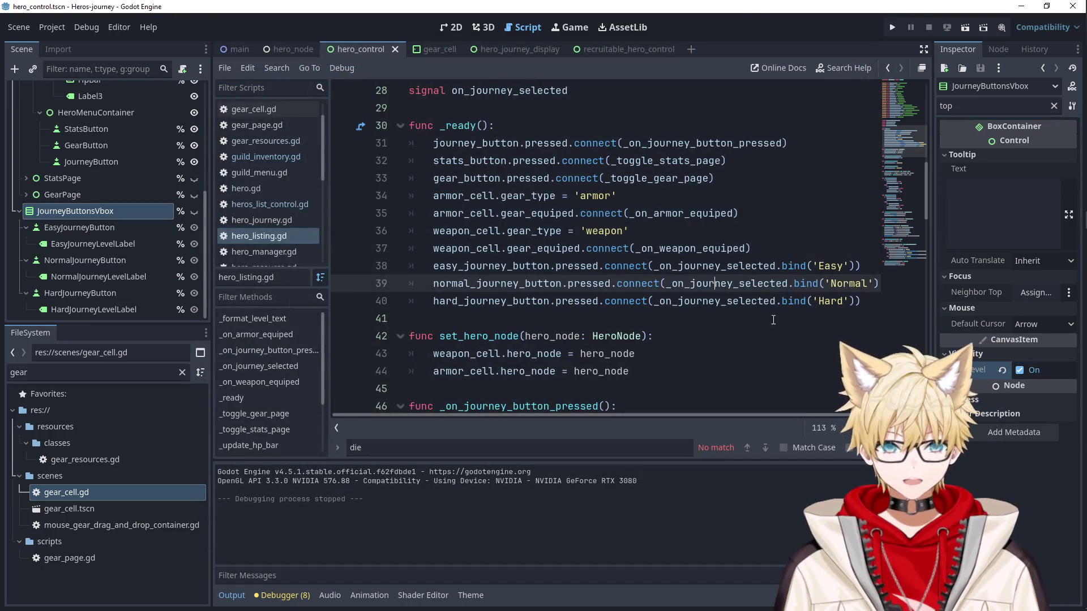
left_click(1020, 370)
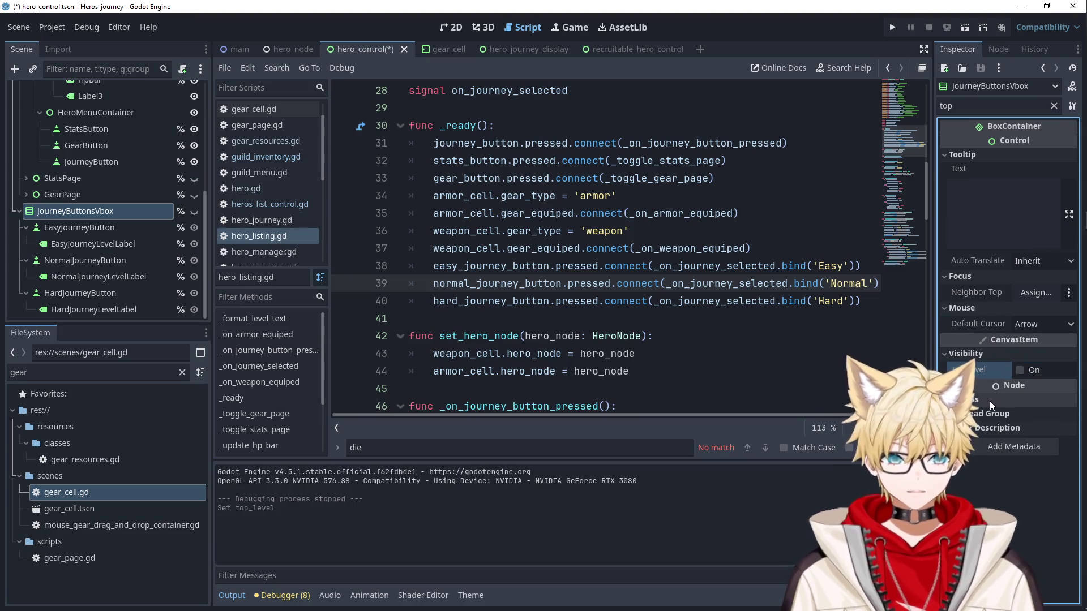
key("alt+Tab")
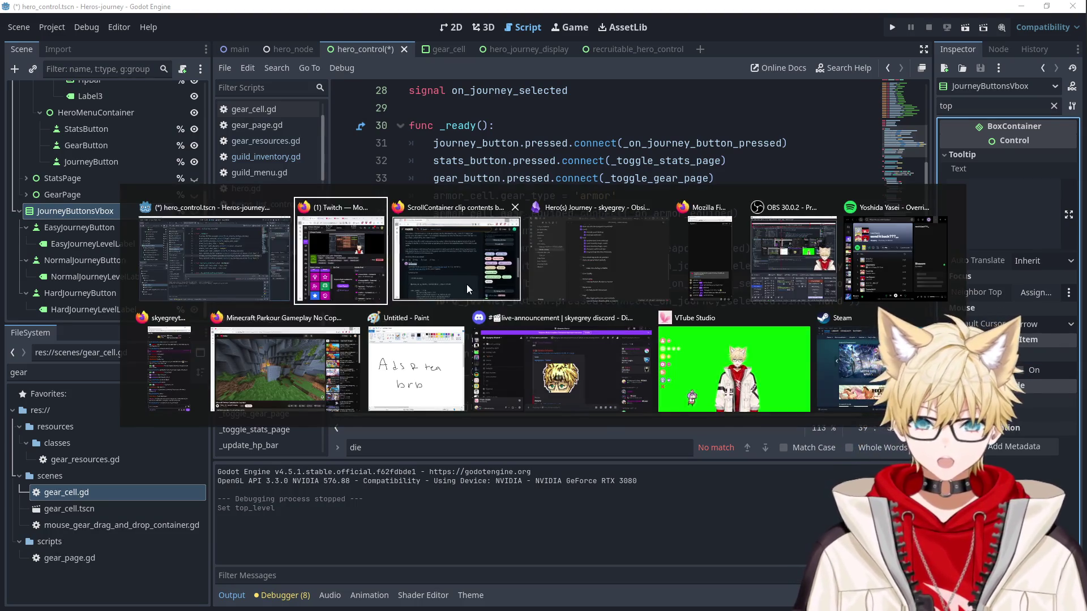
Open the Godot Forum 'Nodes clipped by ScrollContainer' thread and drag the browser aside
left_click(468, 290)
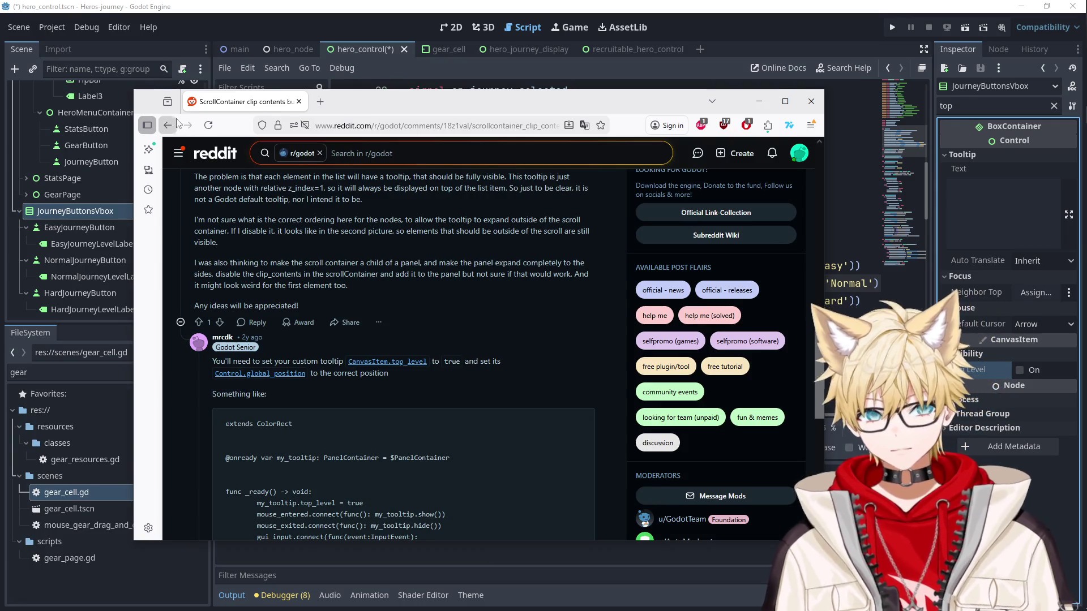
left_click(168, 126)
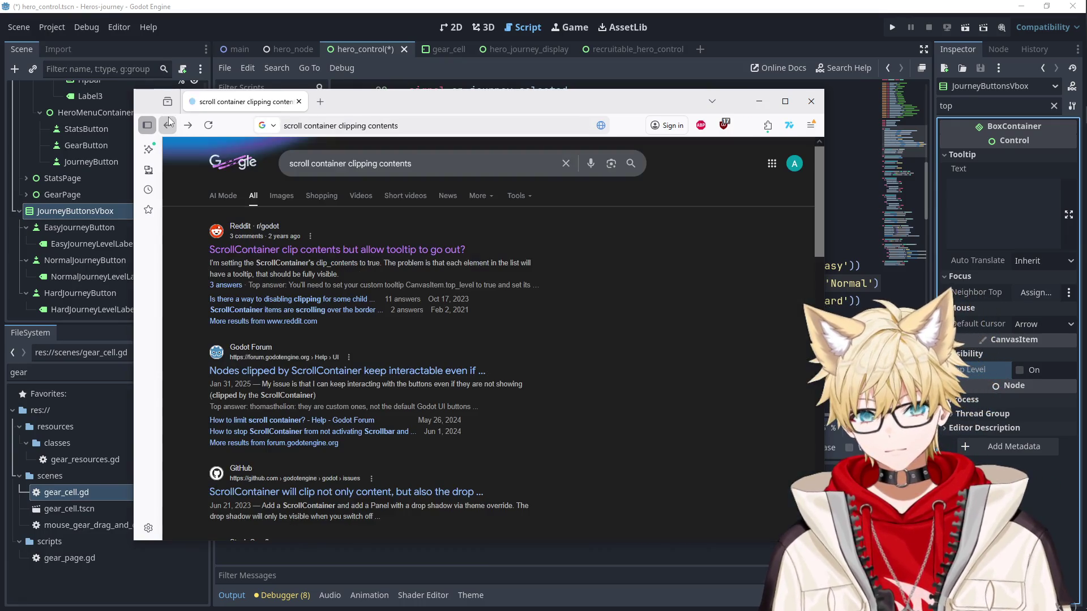
left_click(351, 373)
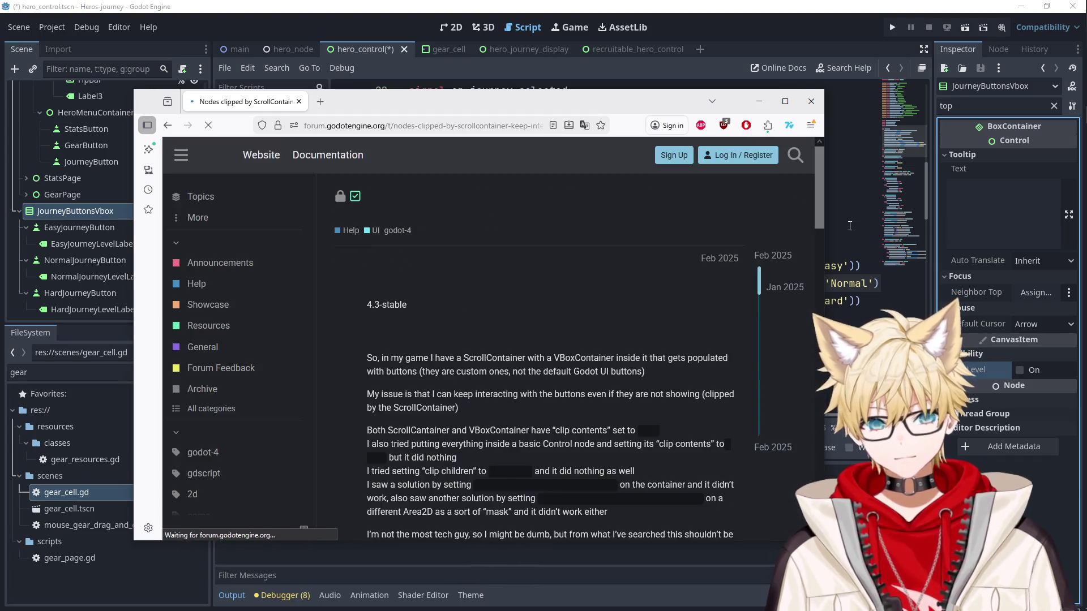
scroll(581, 317, "down", 3)
left_click_drag(510, 102, 0, 111)
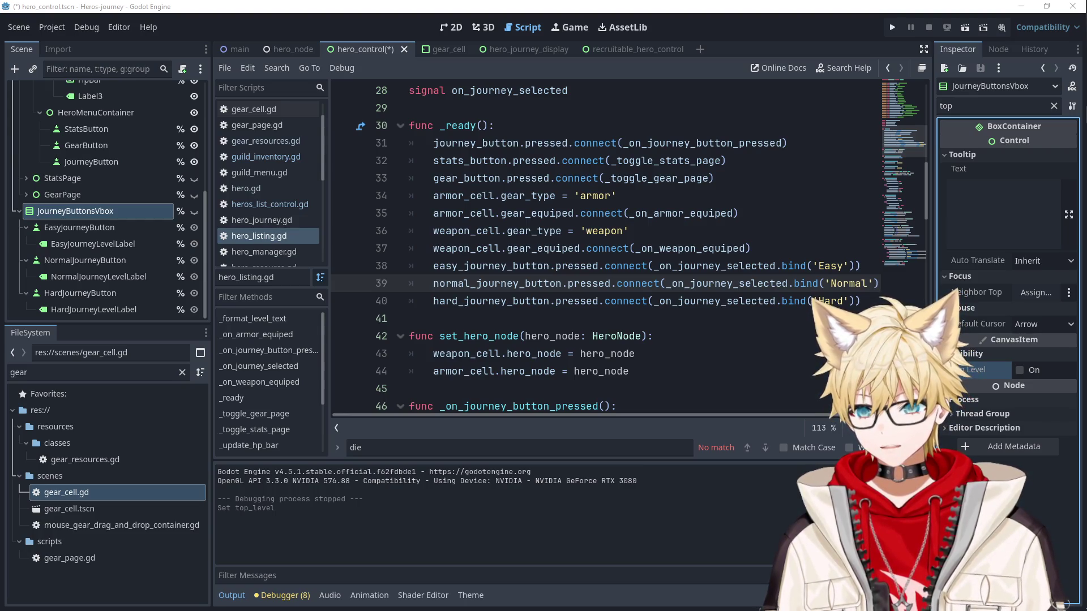
Widen the main scene's ScrollContainer to 798 by 800, then save and run the game
left_click(455, 27)
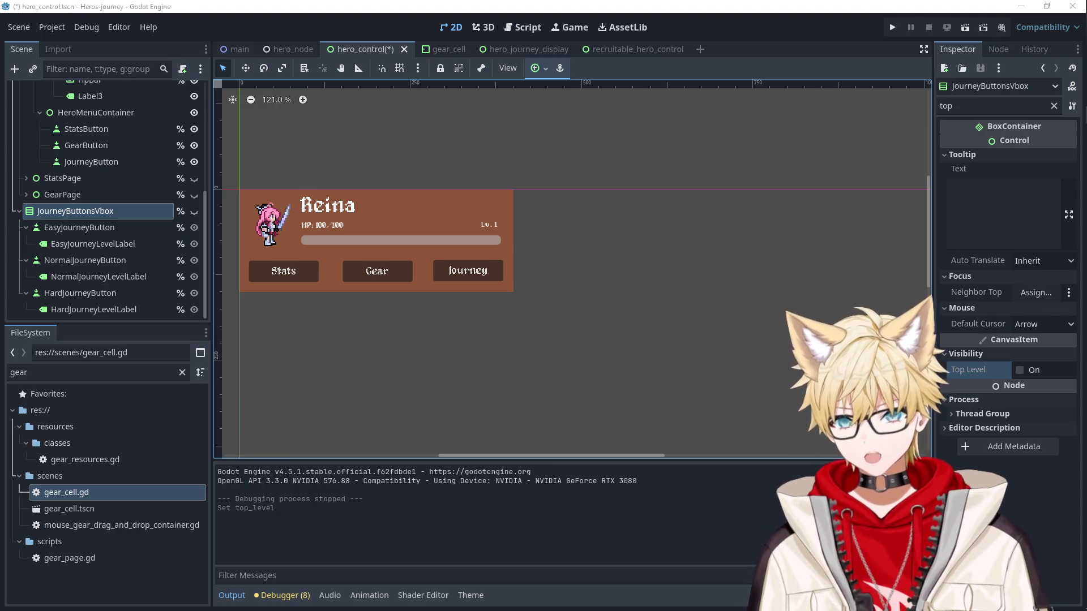
left_click(235, 50)
scroll(110, 233, "down", 2)
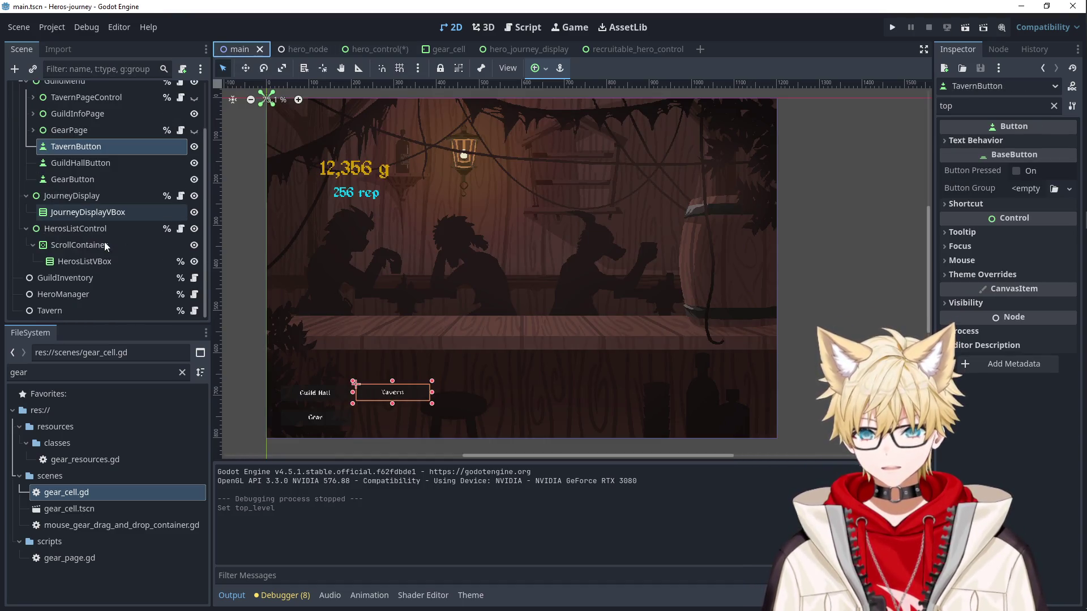
left_click(104, 243)
left_click_drag(609, 267, 778, 269)
left_click(893, 28)
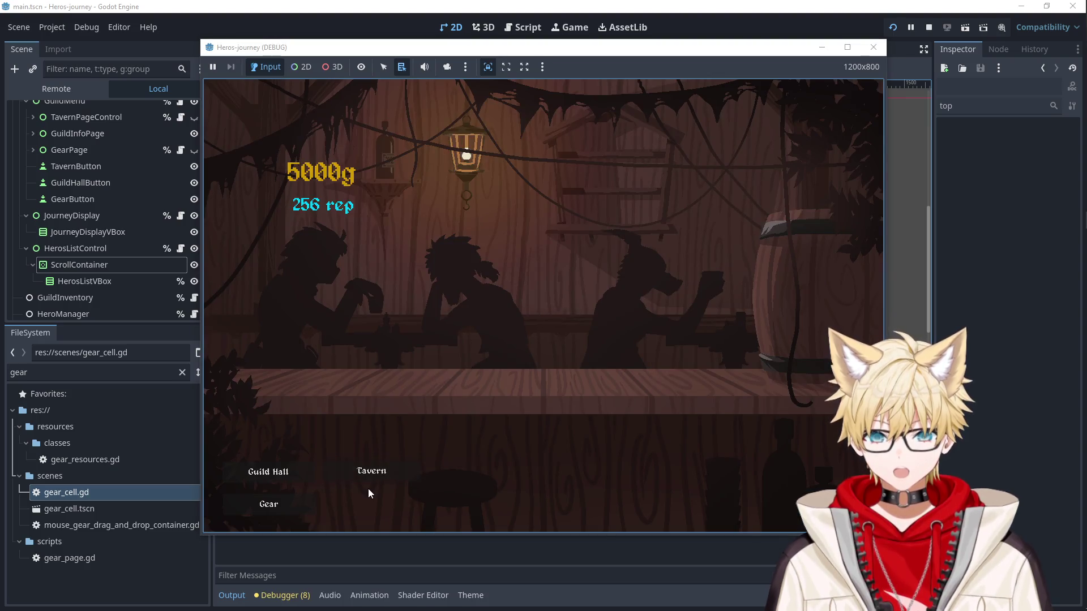
Recruit three heroes, open each Reina card's journey choices, then stop and return to hero_control
left_click(370, 474)
left_click(368, 192)
left_click(368, 191)
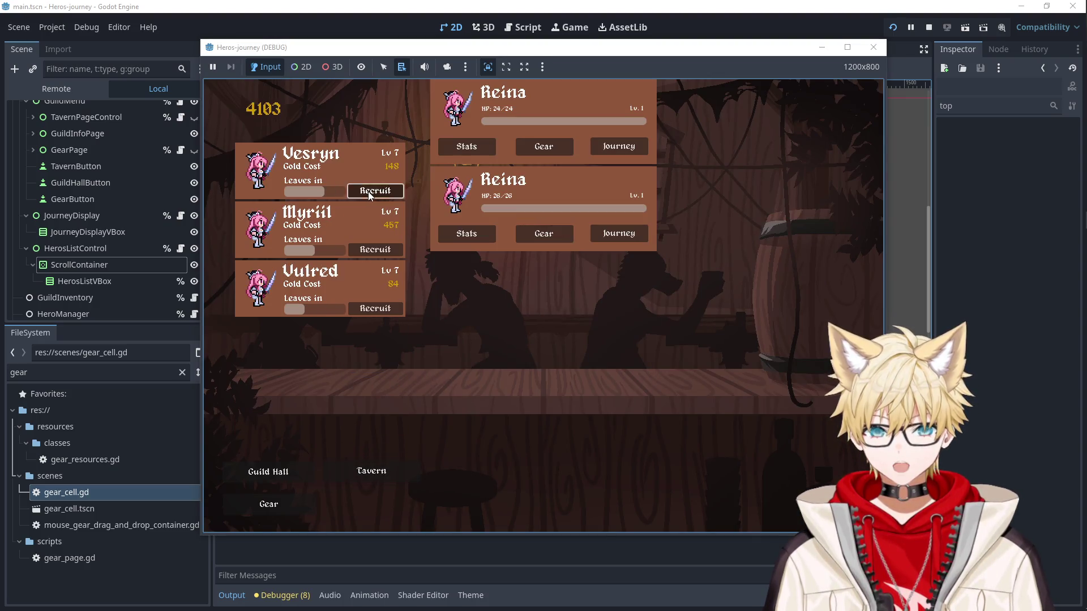
left_click(368, 191)
left_click(602, 152)
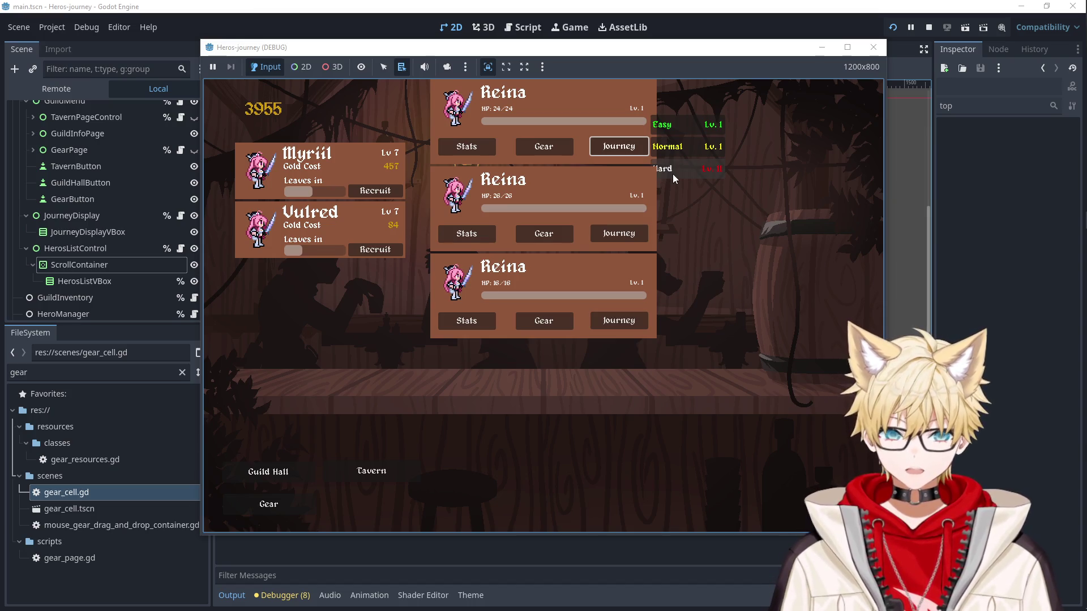
left_click(617, 234)
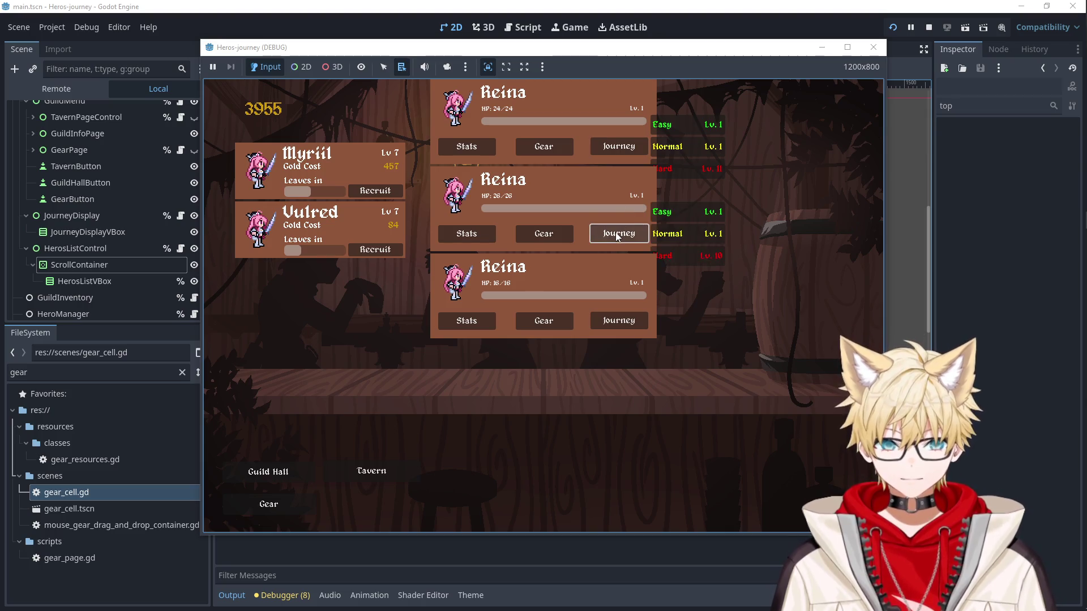
left_click(620, 321)
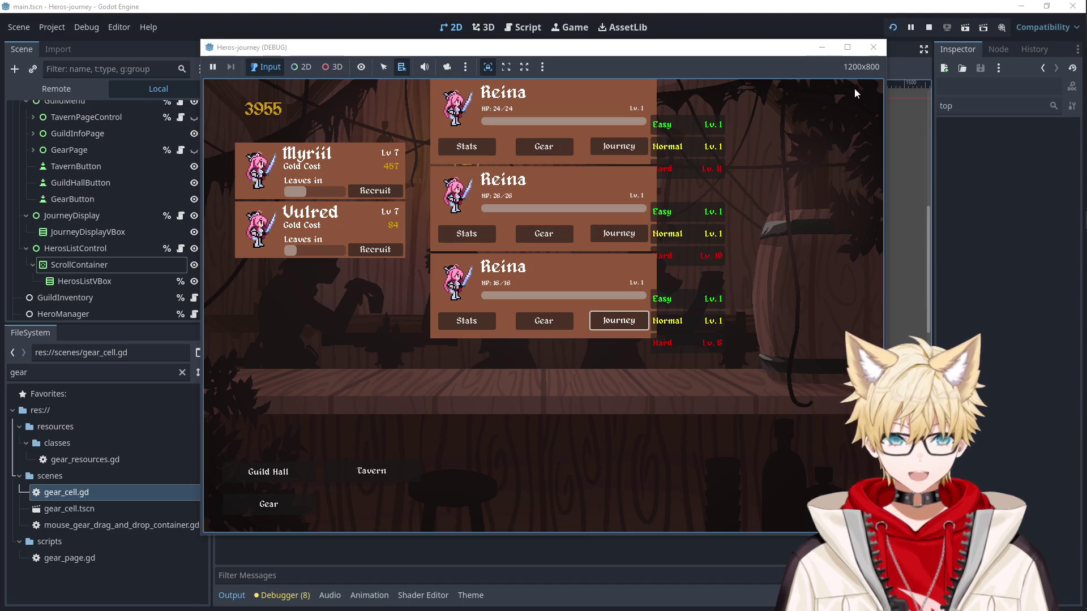
left_click(873, 48)
left_click(406, 48)
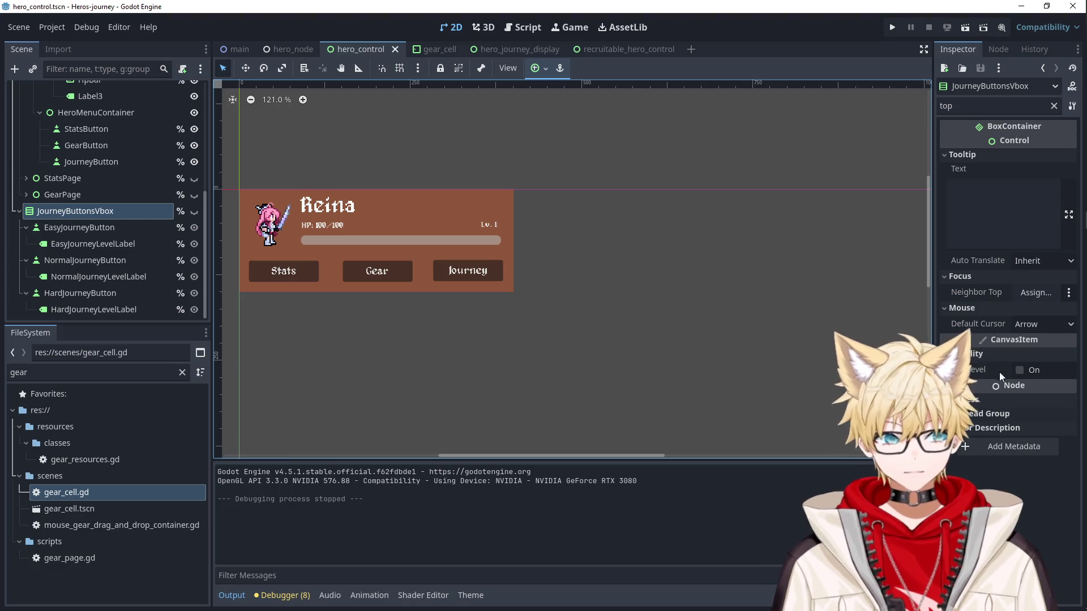
Set JourneyButtonsVbox's Z Index to 1 using the 'z' Inspector filter, then save and run
left_click(989, 409)
key("ctrl+f")
type("laye")
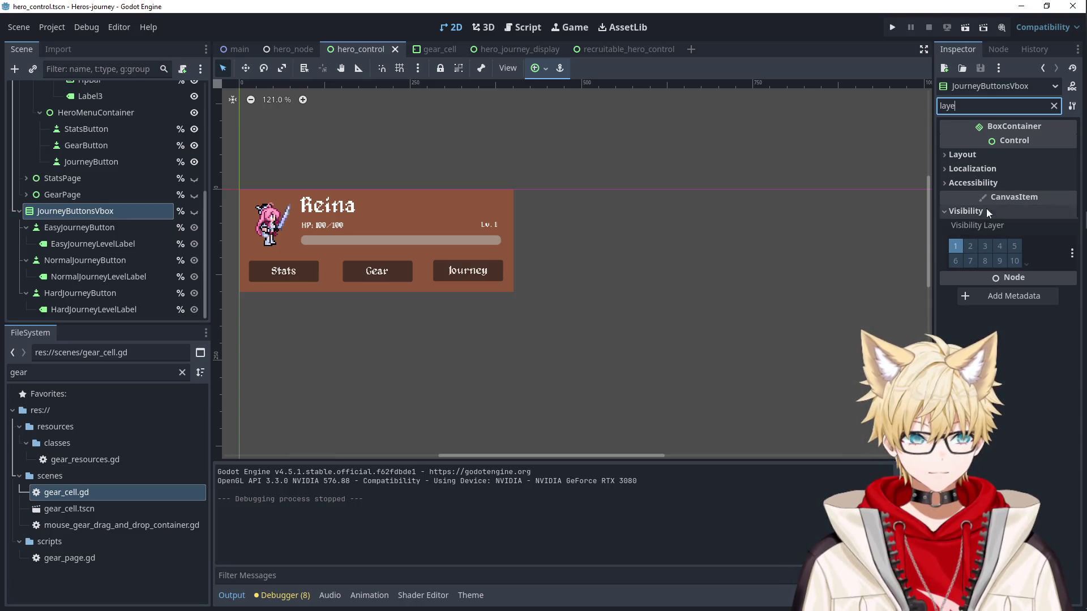
key("ctrl+a")
type("z")
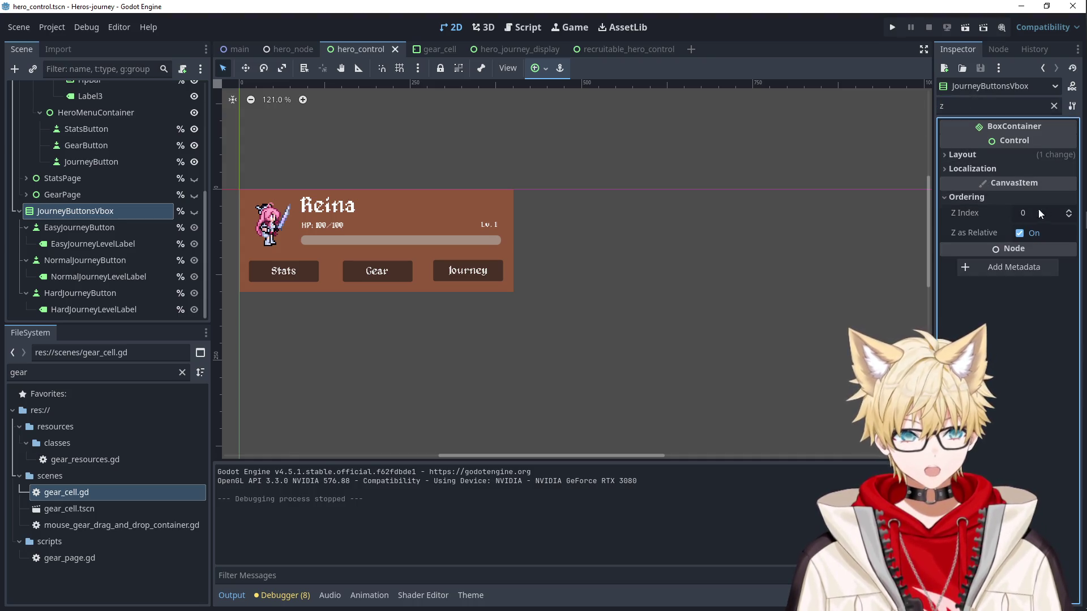
left_click(1068, 210)
left_click(790, 270)
key("F5")
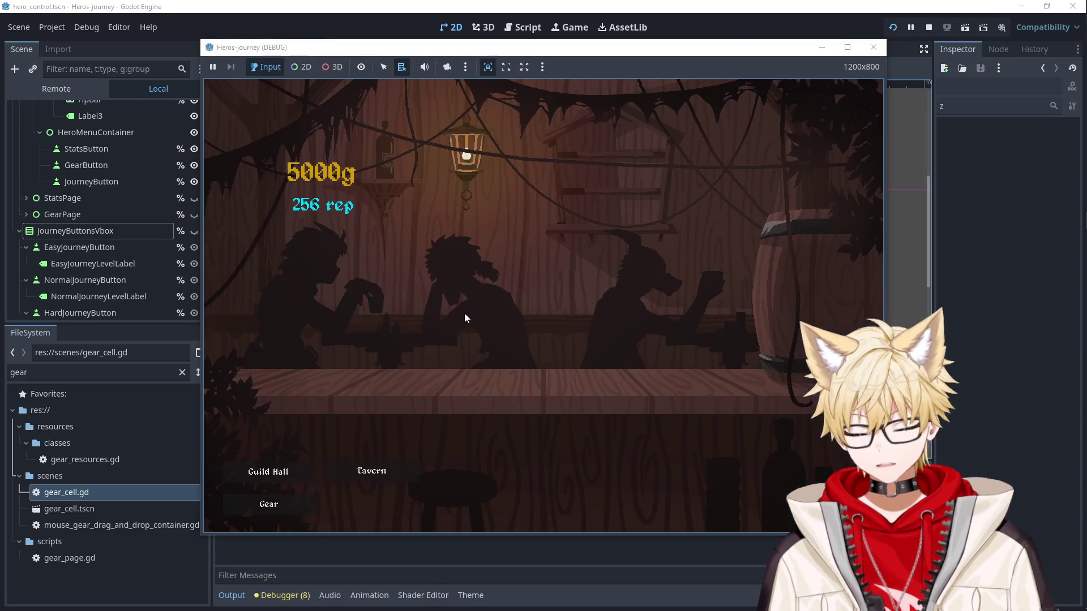
Recruit five heroes and open journey choices on the first three Reina cards
left_click(371, 471)
left_click(372, 192)
left_click(372, 193)
left_click(371, 193)
left_click(626, 147)
left_click(606, 236)
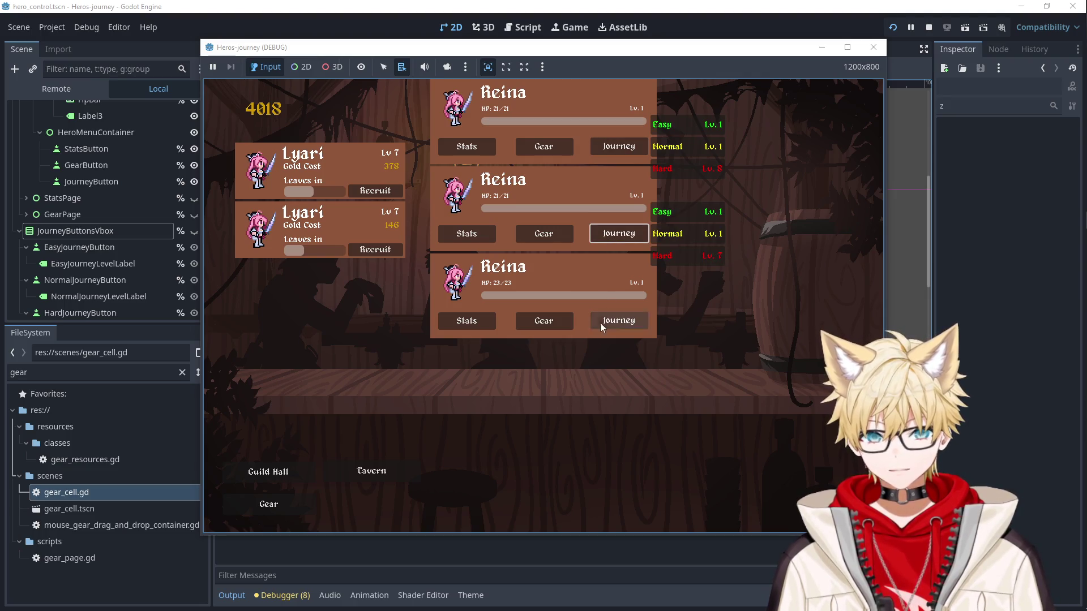
left_click(618, 320)
left_click(375, 249)
left_click(377, 193)
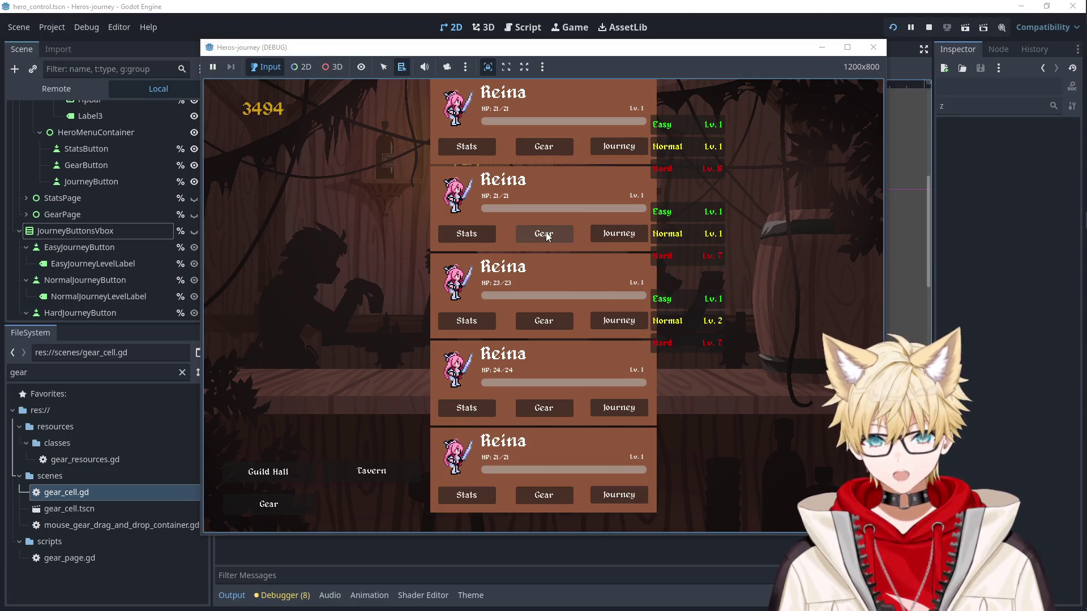
Toggle several cards' gear panels, send the first hero on a Hard journey, and stop the game
left_click(547, 236)
left_click(546, 236)
left_click(547, 235)
left_click(548, 238)
left_click(546, 320)
left_click(546, 320)
left_click(546, 236)
left_click(543, 147)
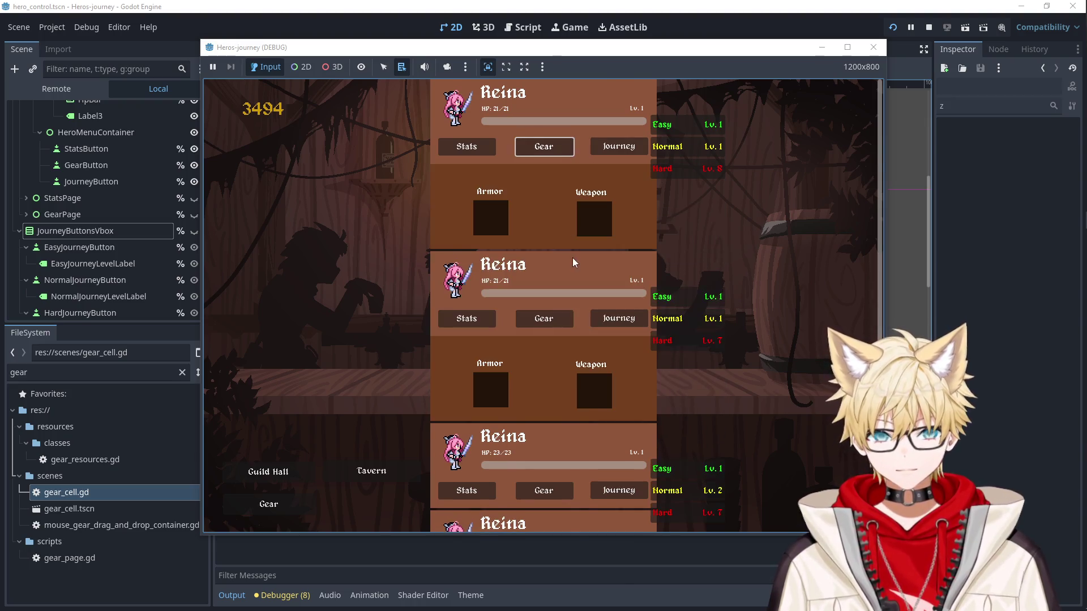
left_click(659, 170)
left_click(873, 48)
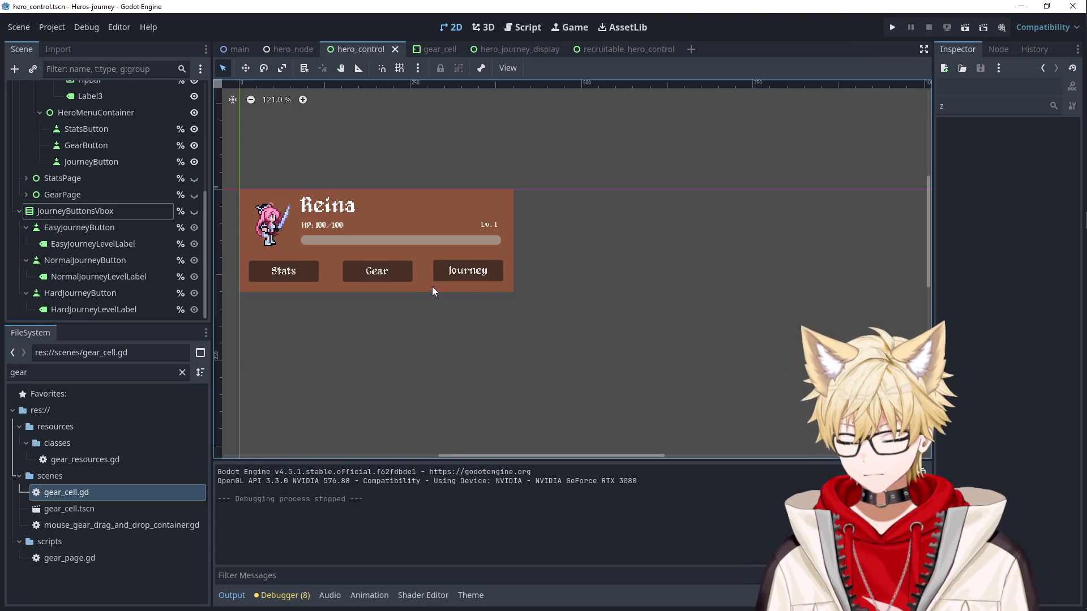
left_click(1069, 203)
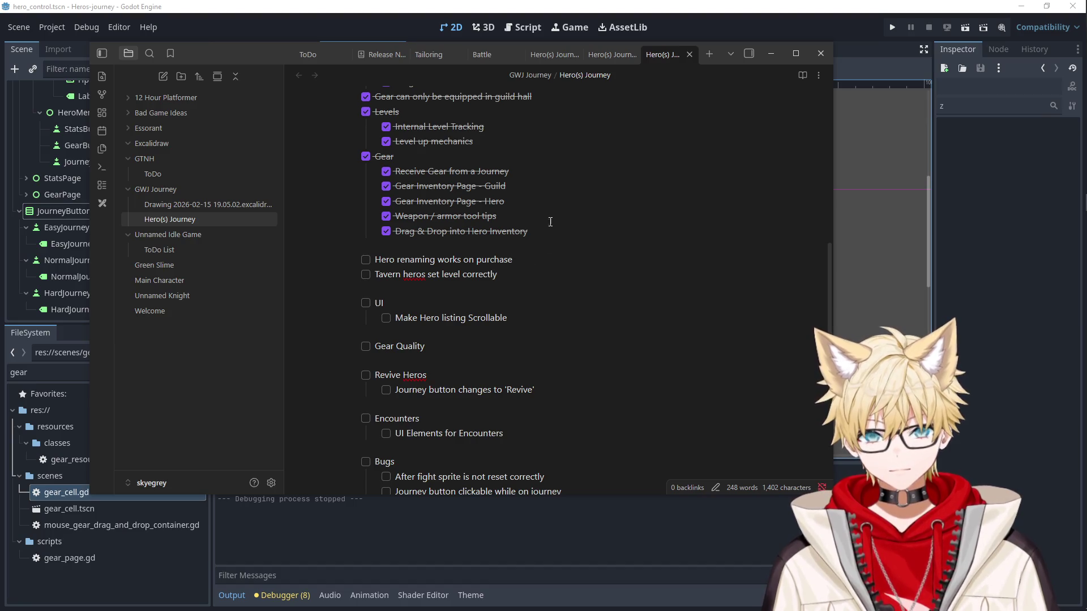
triple_click(381, 346)
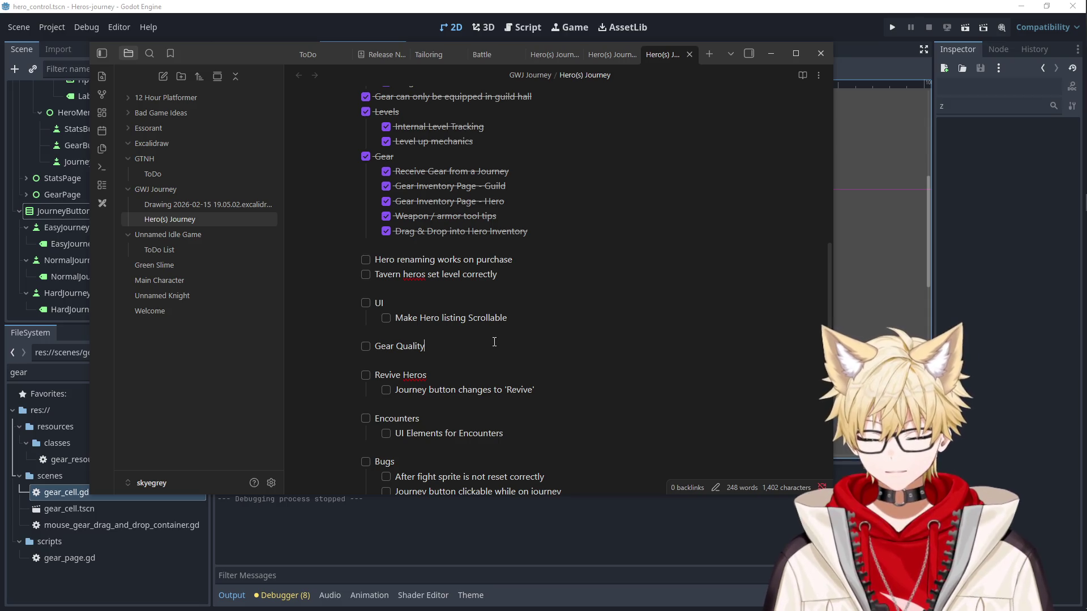
left_click(767, 50)
left_click(373, 214)
left_click(548, 240)
left_click(364, 212)
scroll(98, 181, "up", 3)
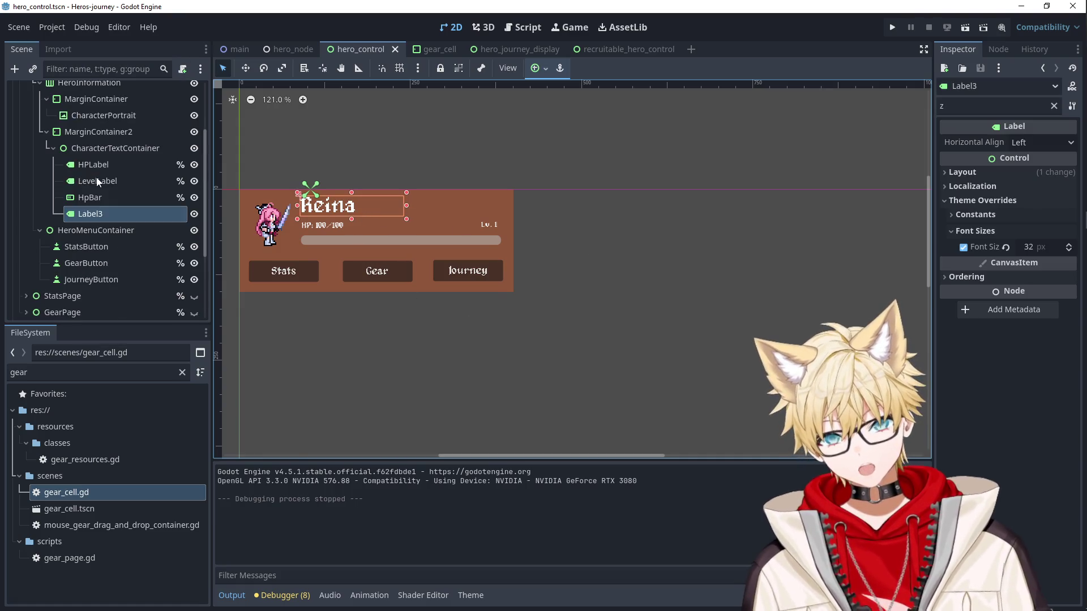
Rename Label3 to NameLabel and give it a scene-unique name
double_click(110, 214)
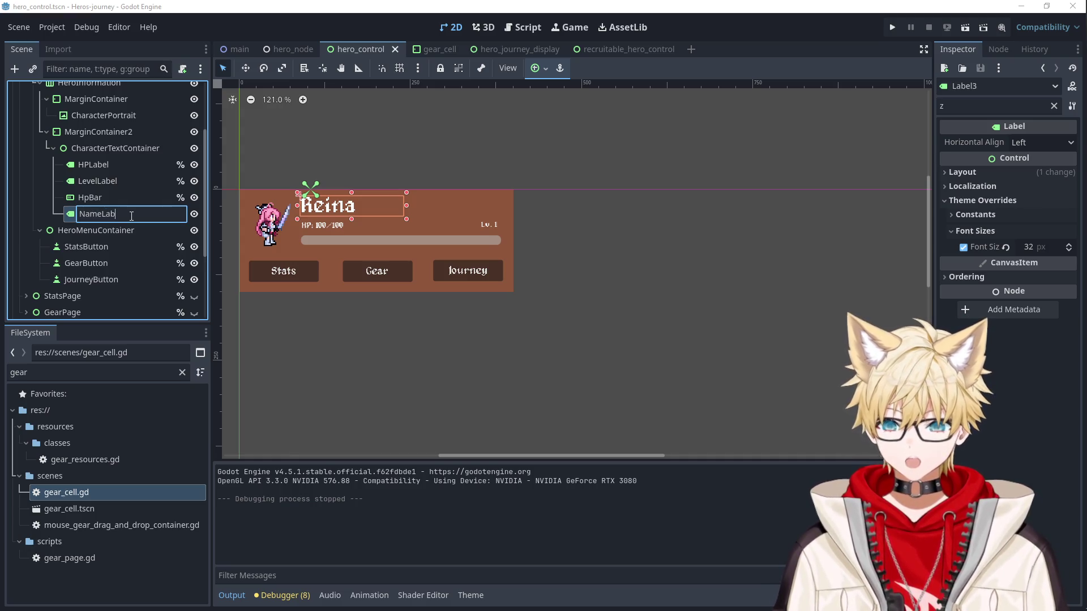
type("el")
key("Return")
right_click(131, 216)
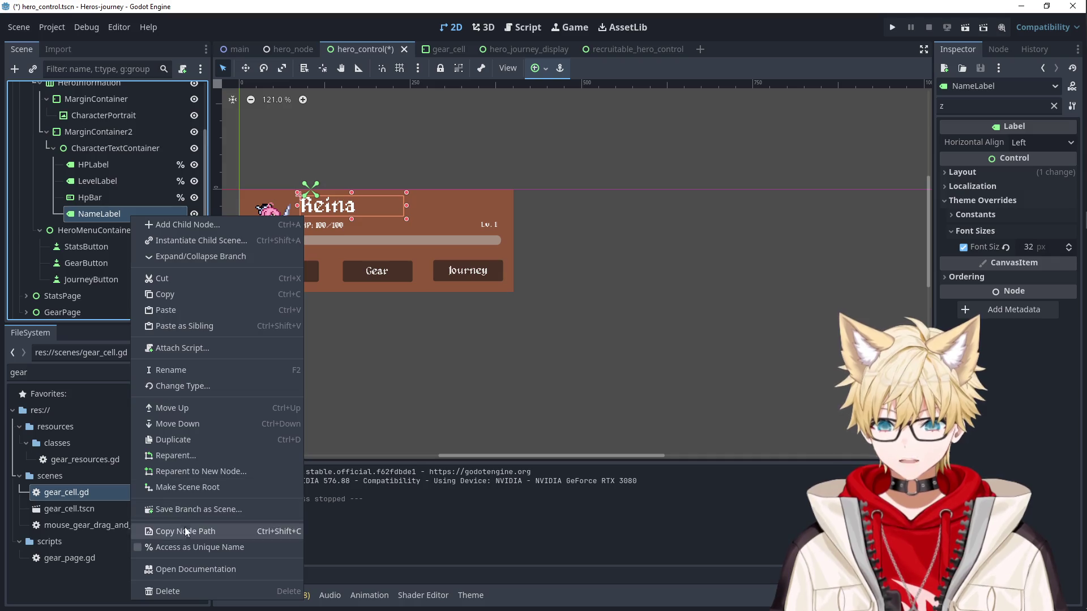
left_click(187, 546)
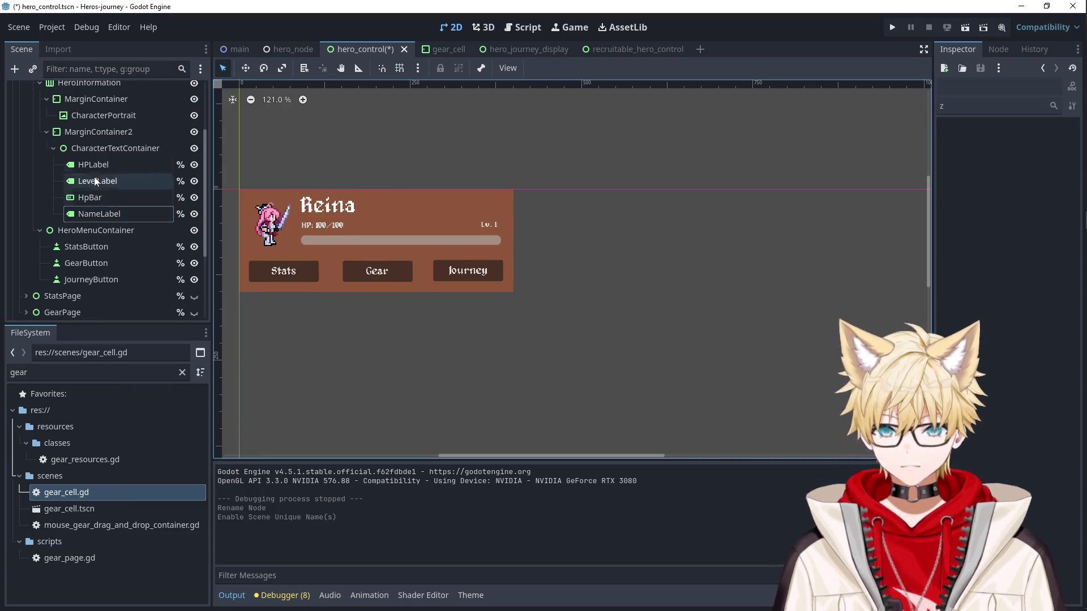
scroll(107, 239, "up", 3)
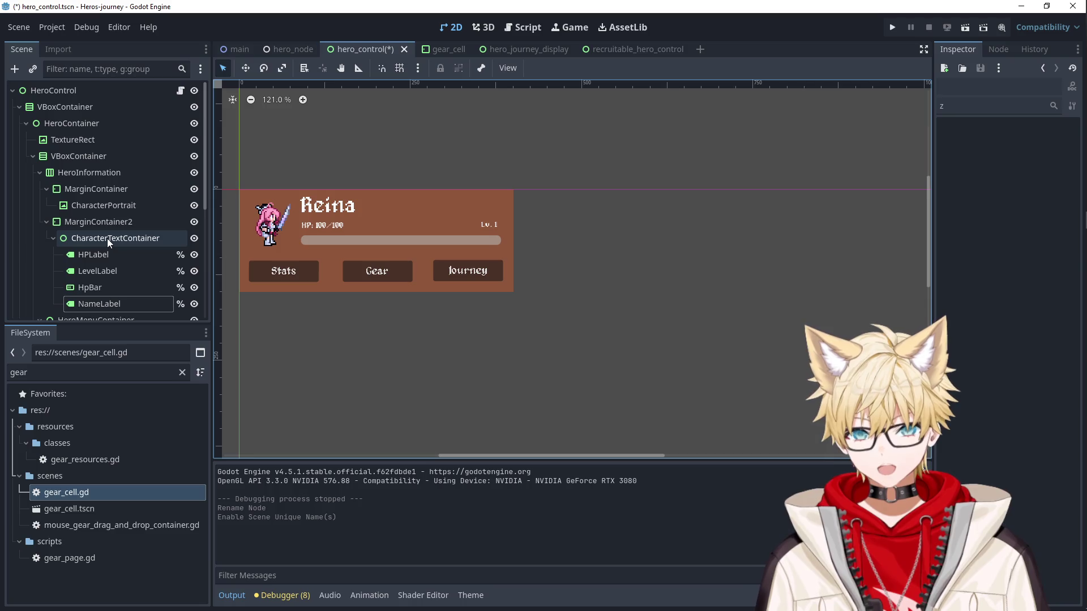
Move and resize the Lv. 1 label to fit the card's top-right corner
left_click(490, 223)
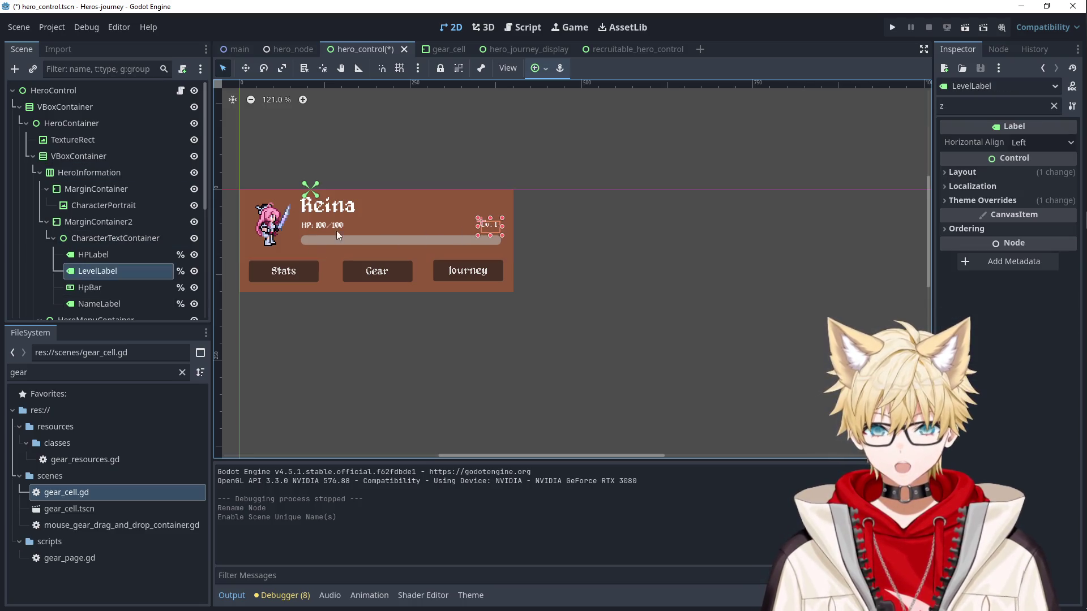
left_click_drag(491, 223, 491, 207)
scroll(490, 208, "up", 6)
scroll(543, 242, "left", 3)
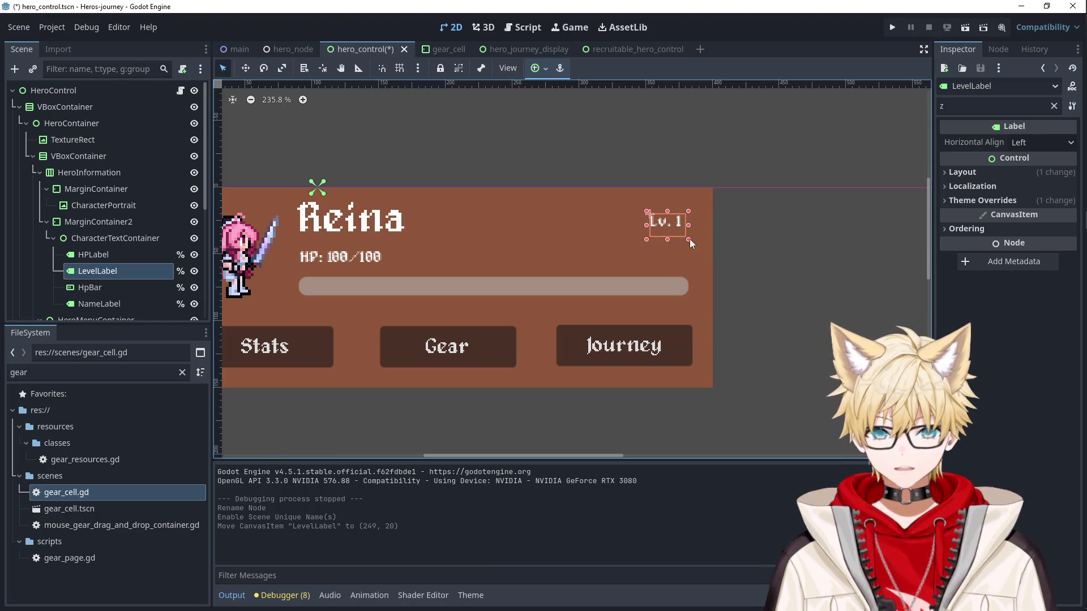
key("ctrl+z")
mouse_move(666, 264)
left_mouse_down()
mouse_move(635, 244)
mouse_move(319, 220)
left_mouse_up()
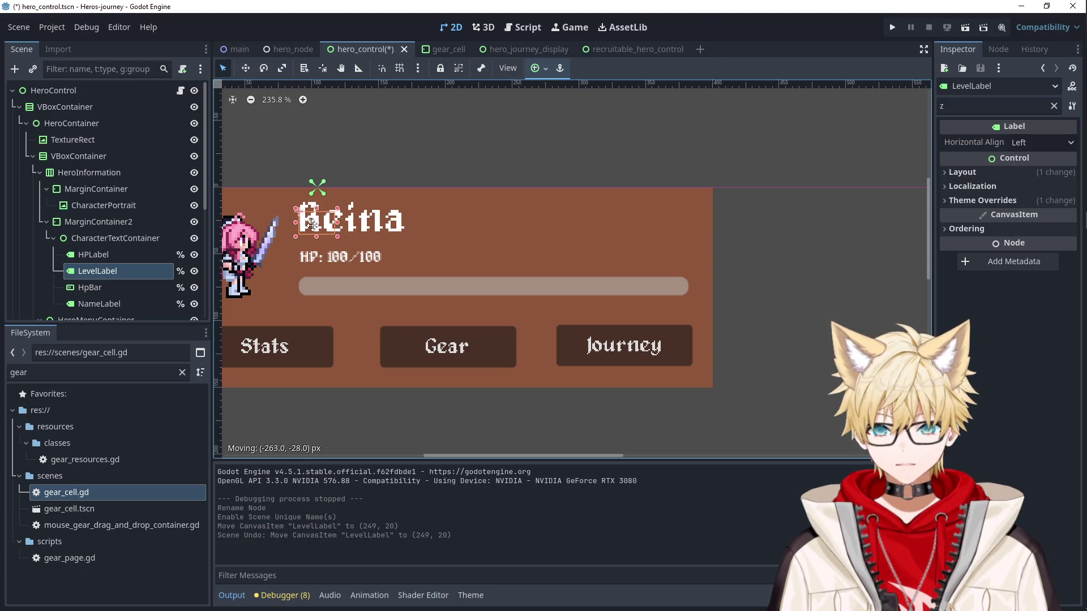
left_click_drag(312, 215, 313, 215)
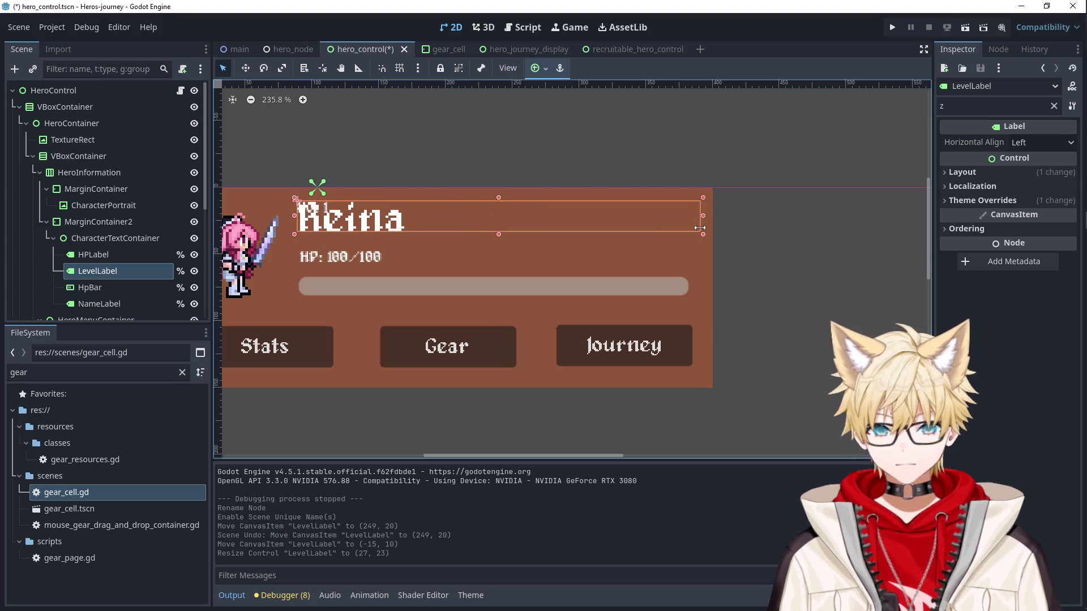
left_click_drag(685, 229, 685, 231)
left_click_drag(295, 216, 595, 216)
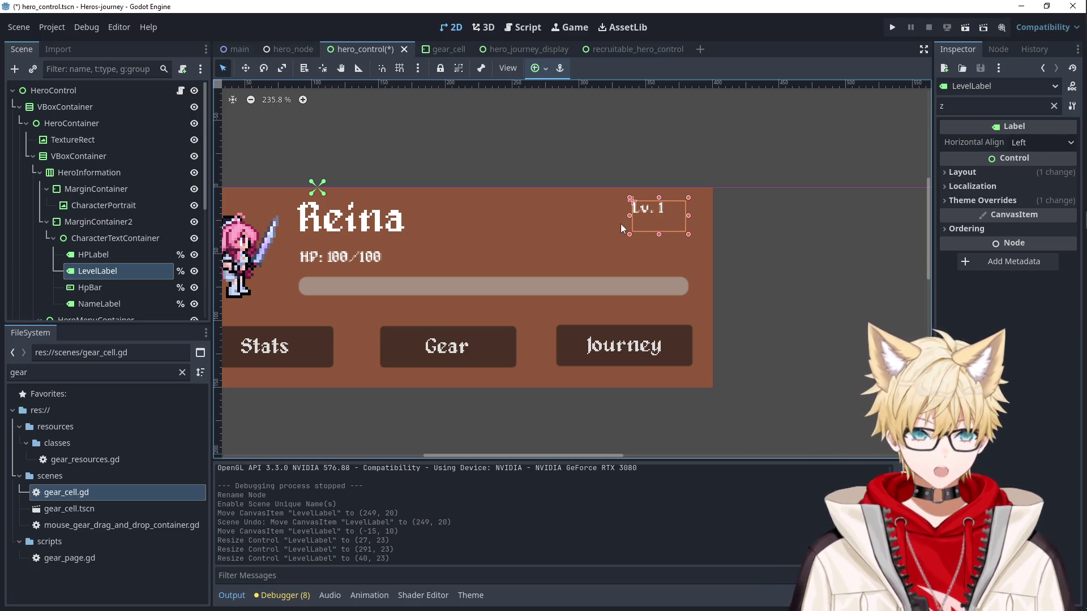
left_click_drag(630, 216, 613, 216)
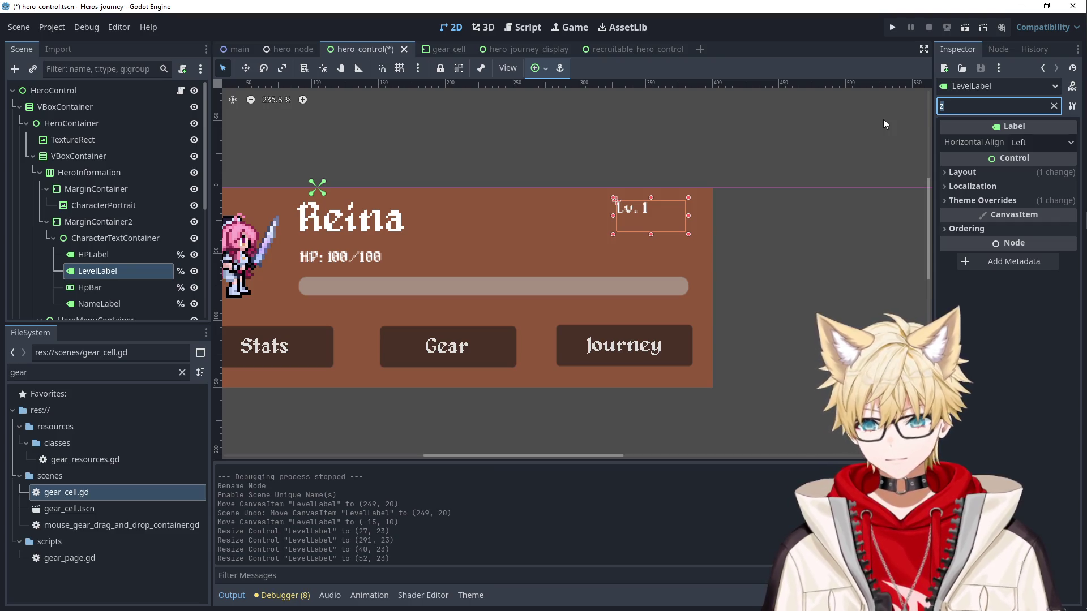
Set the Lv. 1 label's Horizontal Alignment to Center and Vertical Alignment to Bottom
type("ali")
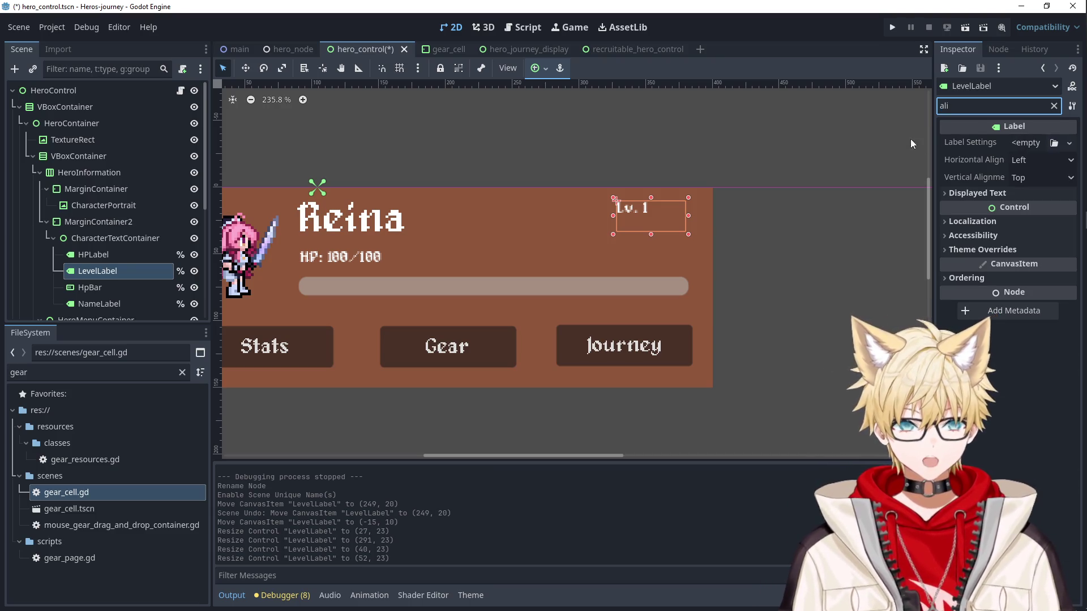
left_click(1030, 160)
left_click(1026, 194)
left_click(1026, 179)
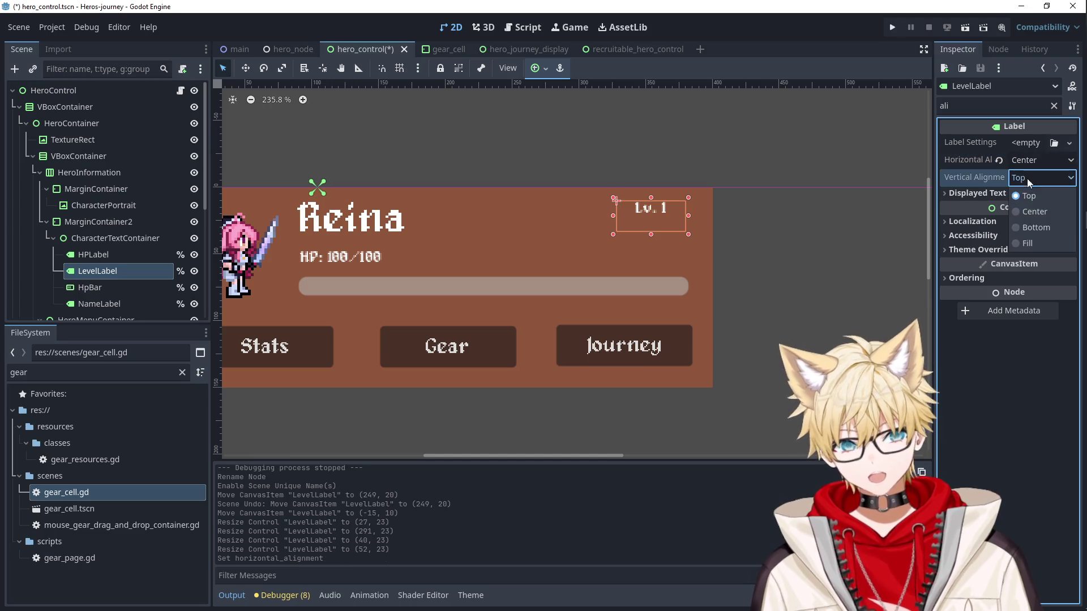
left_click(1023, 212)
left_click(853, 253)
left_click(658, 225)
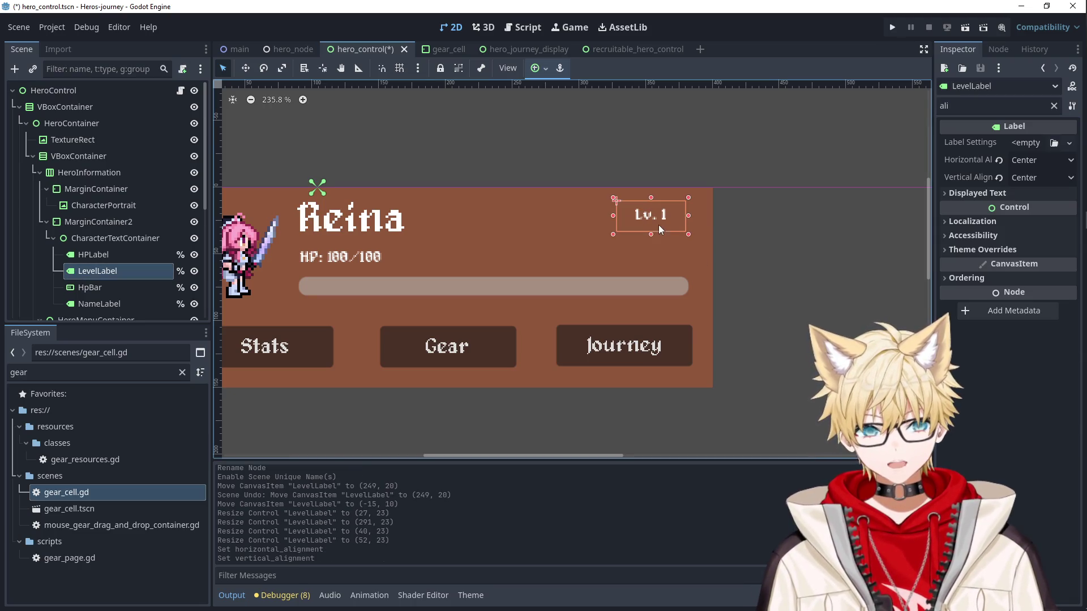
left_click(1027, 179)
left_click(1032, 161)
left_click(1030, 179)
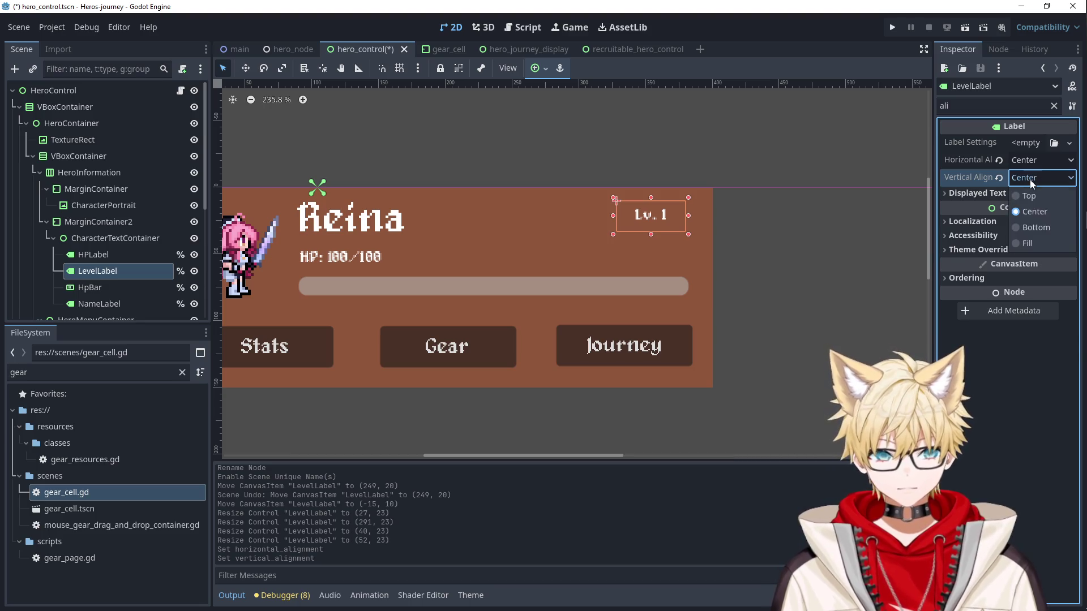
left_click(1030, 227)
left_click(822, 256)
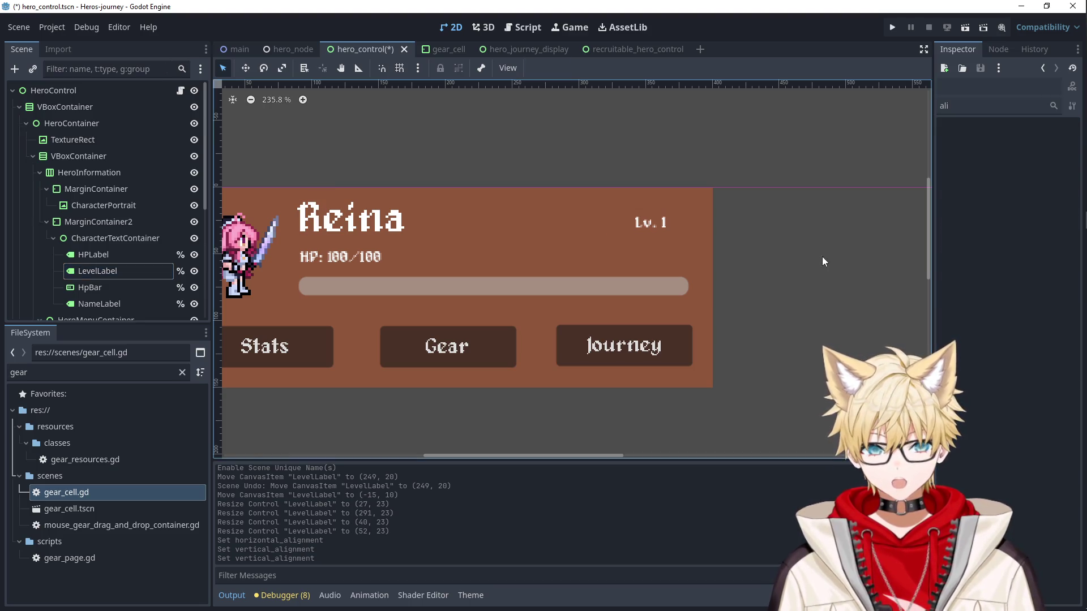
left_click(617, 210)
double_click(984, 108)
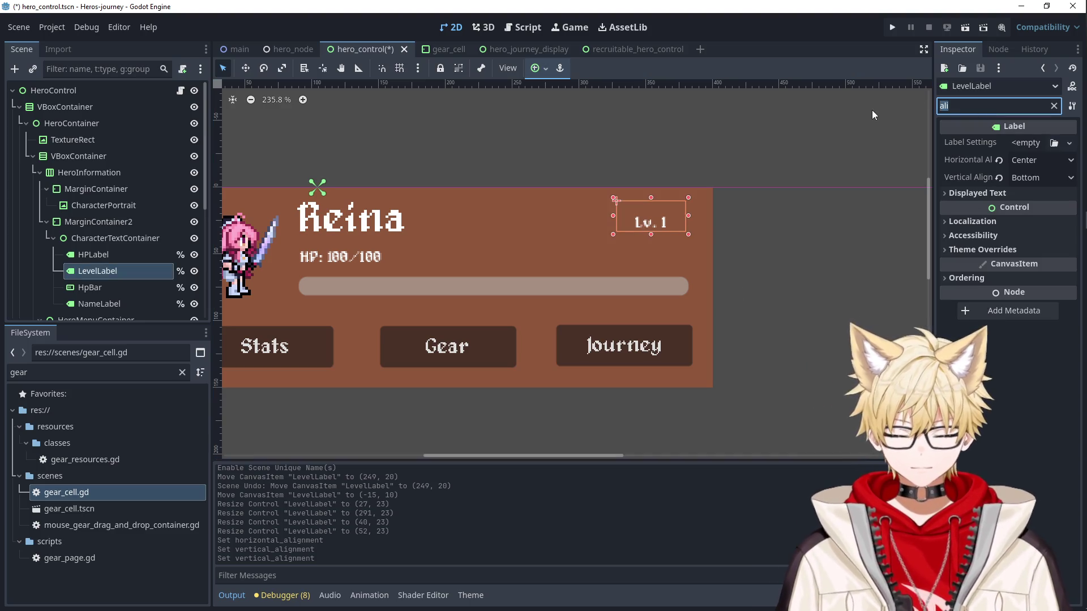
Give the Lv. 1 label a Font Size theme override of 16
type("font")
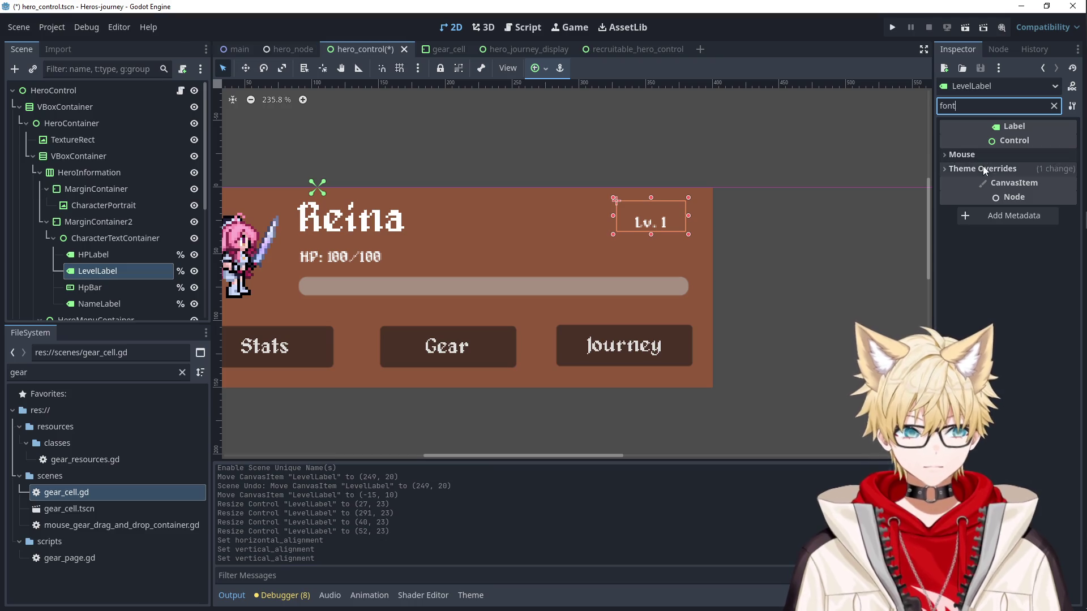
left_click(1013, 169)
left_click(1028, 215)
left_click(1038, 232)
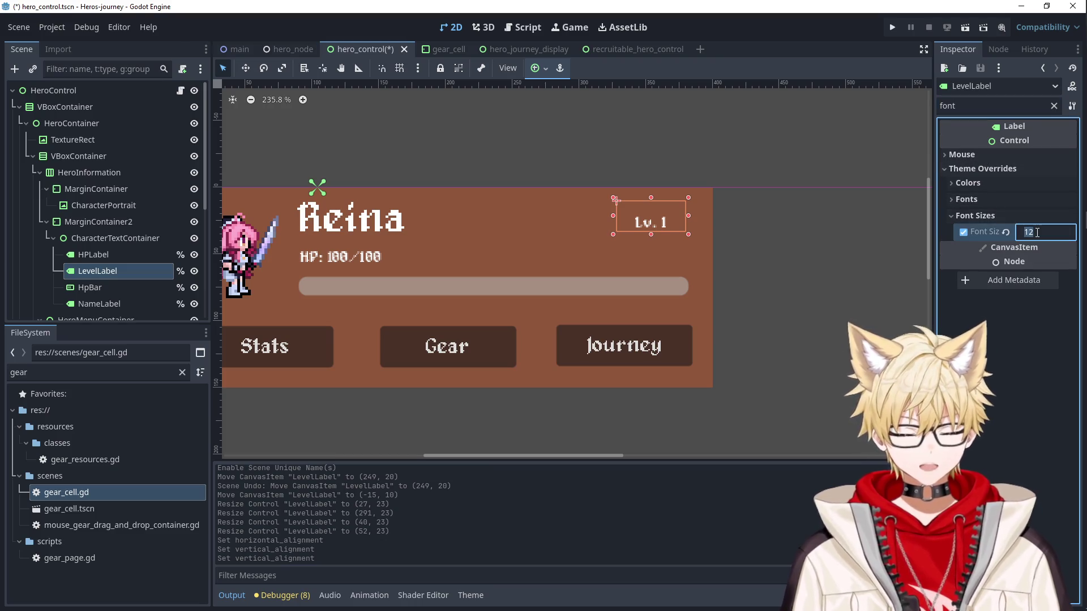
type("32")
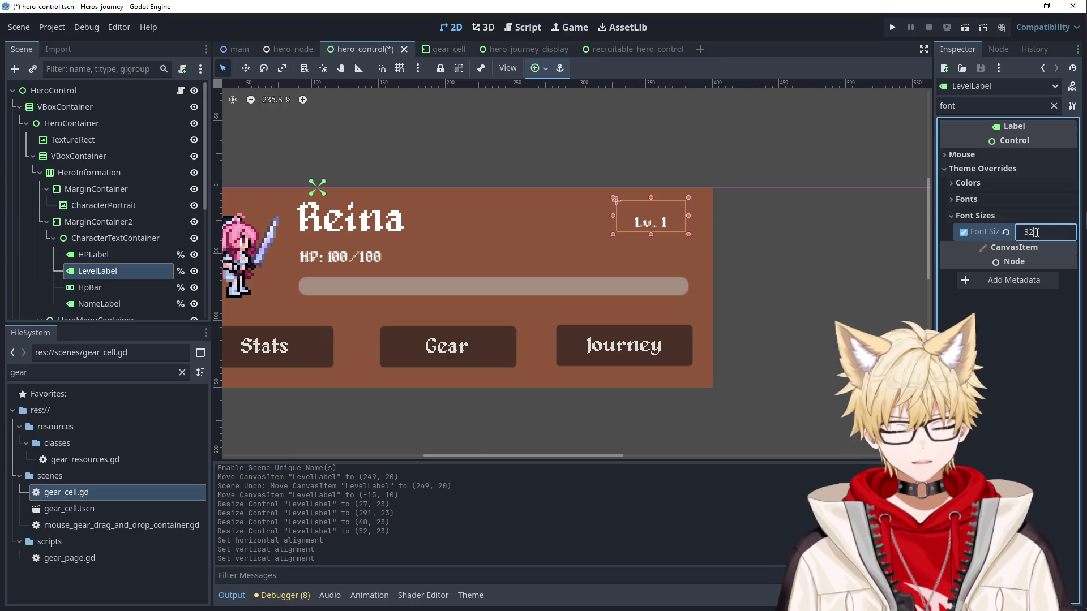
key("Return")
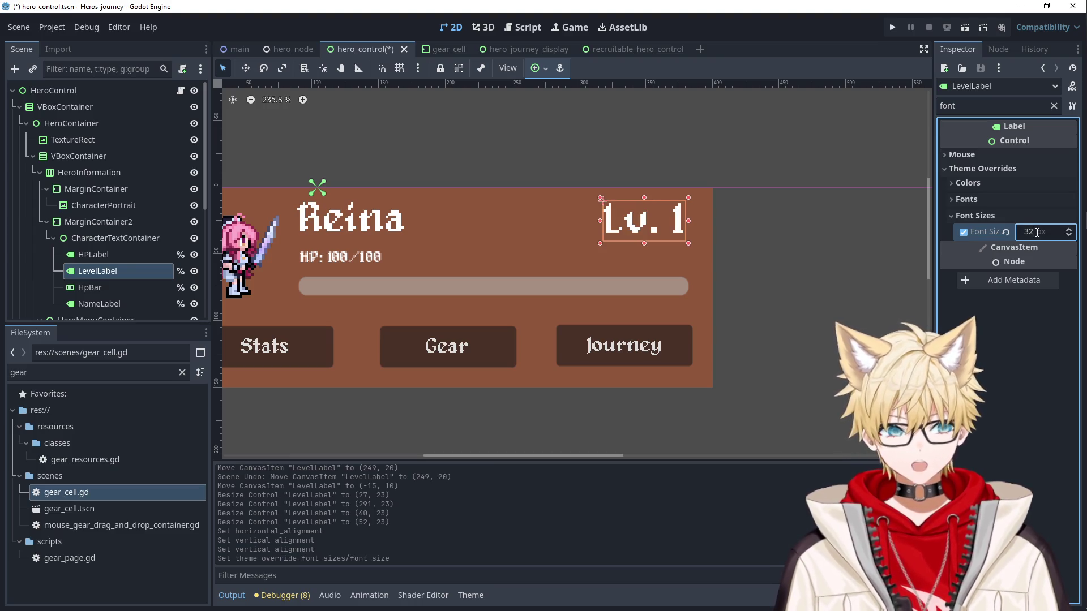
left_click(1037, 232)
type("16")
key("Return")
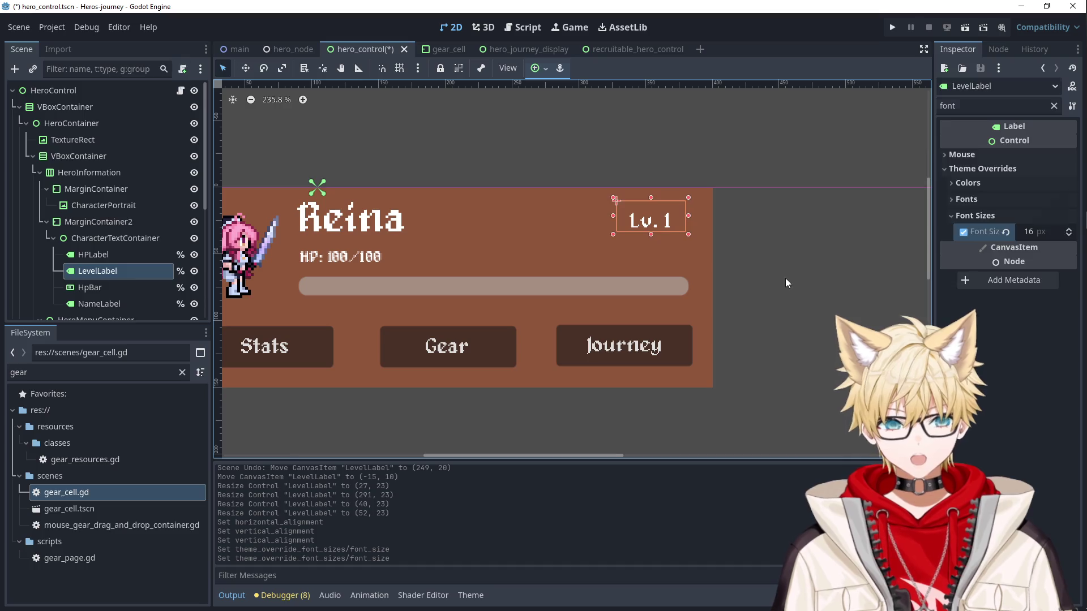
Give the HP label a Font Size theme override of 16
left_click(363, 258)
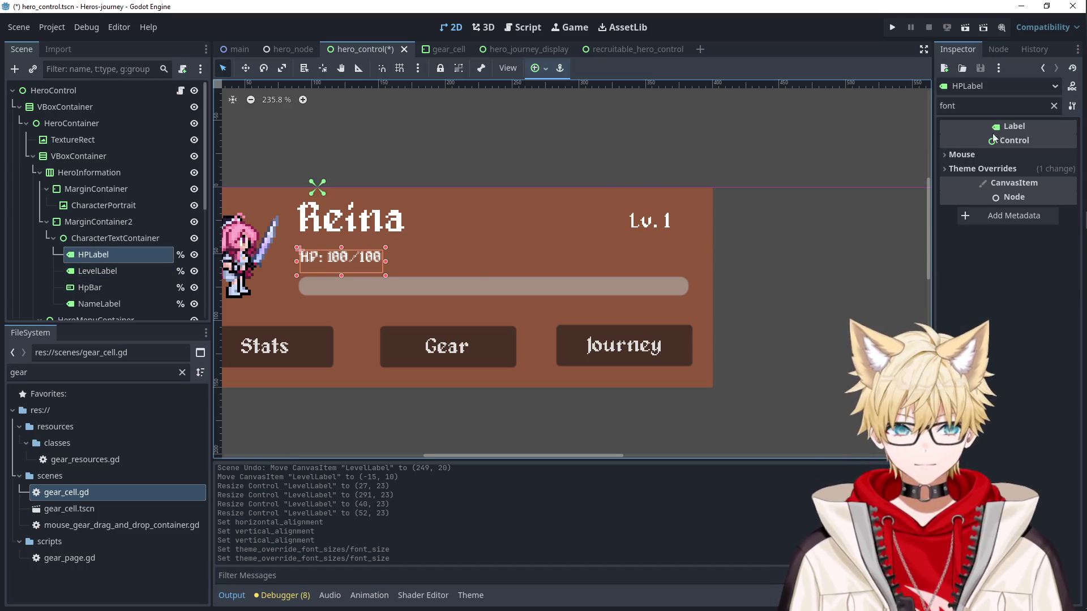
left_click(983, 169)
left_click(974, 216)
left_click(1030, 232)
type("16")
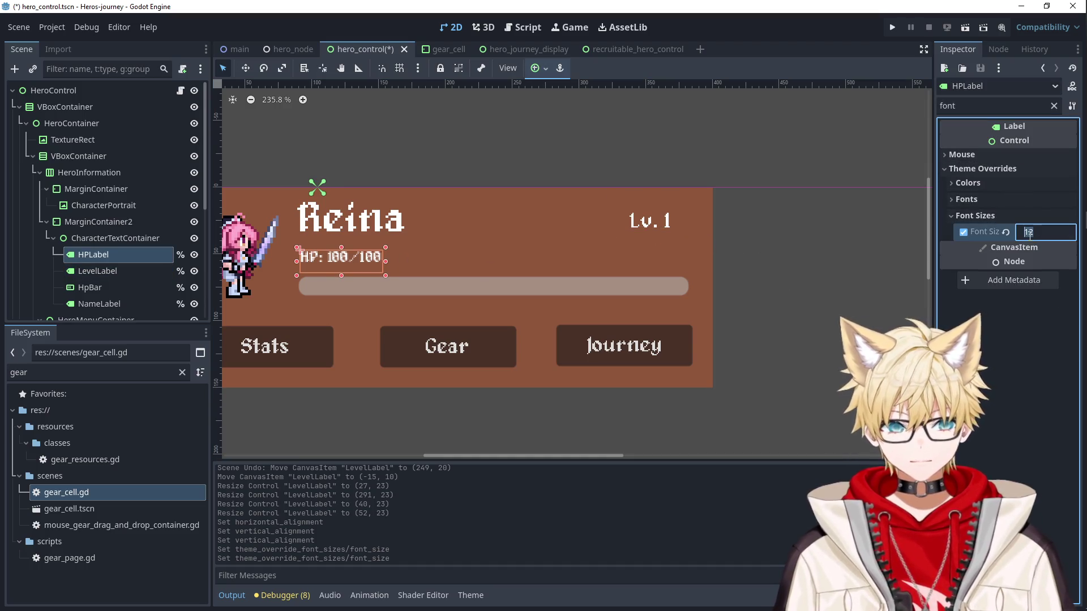
key("Return")
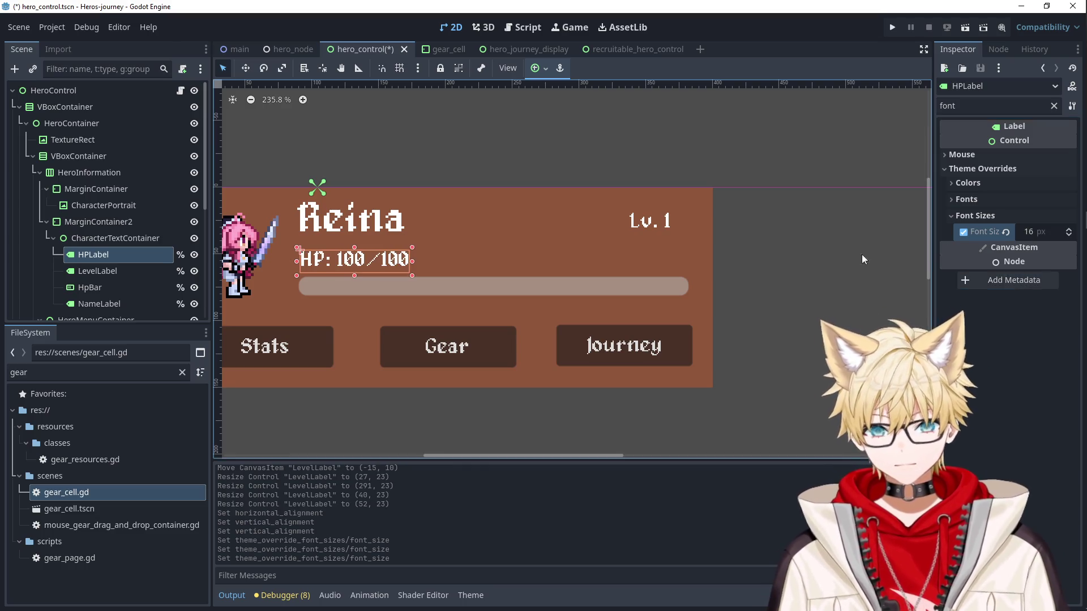
left_click(798, 314)
scroll(725, 323, "down", 3)
scroll(732, 303, "down", 2)
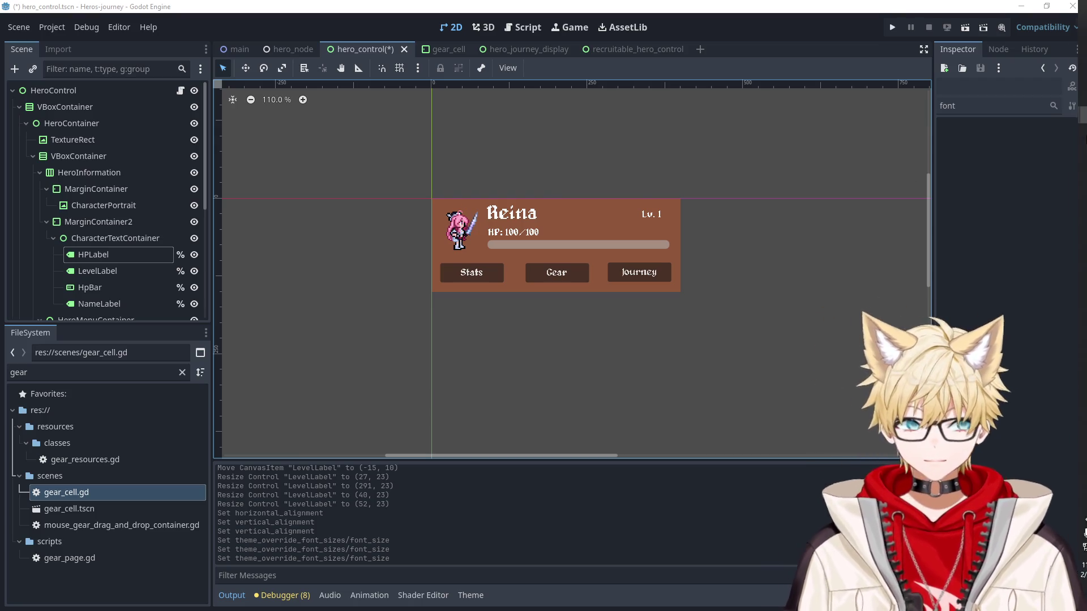
Bring the browser playing 'Minecraft Parkour Gameplay No Copyright' in front of Godot
mouse_move(1069, 115)
left_click(997, 291)
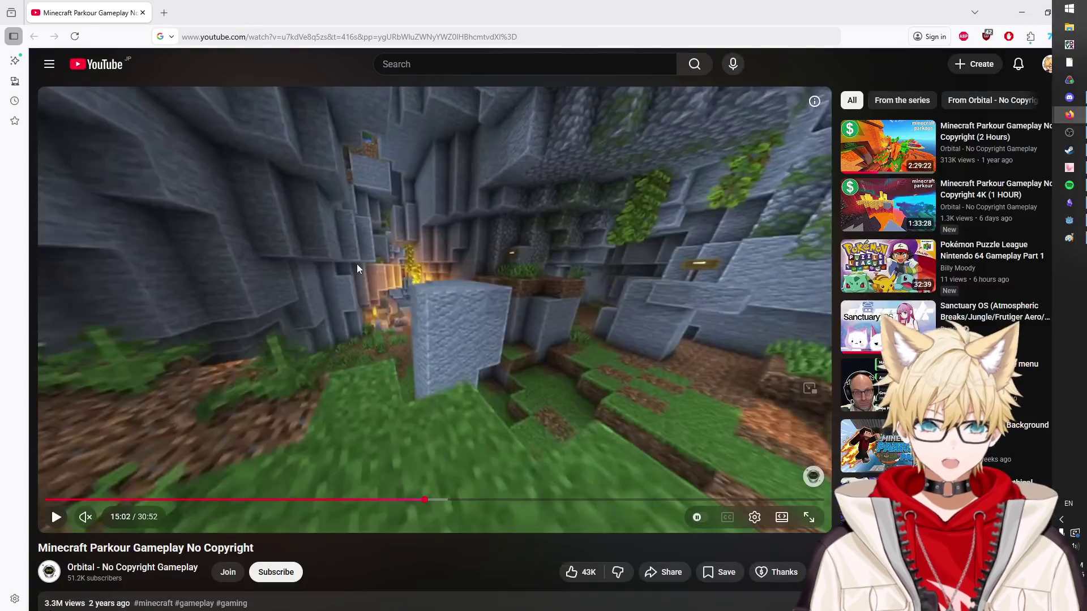
Play the Minecraft parkour video and bring the 'Ads & tea brb' Paint note to the front
left_click(470, 249)
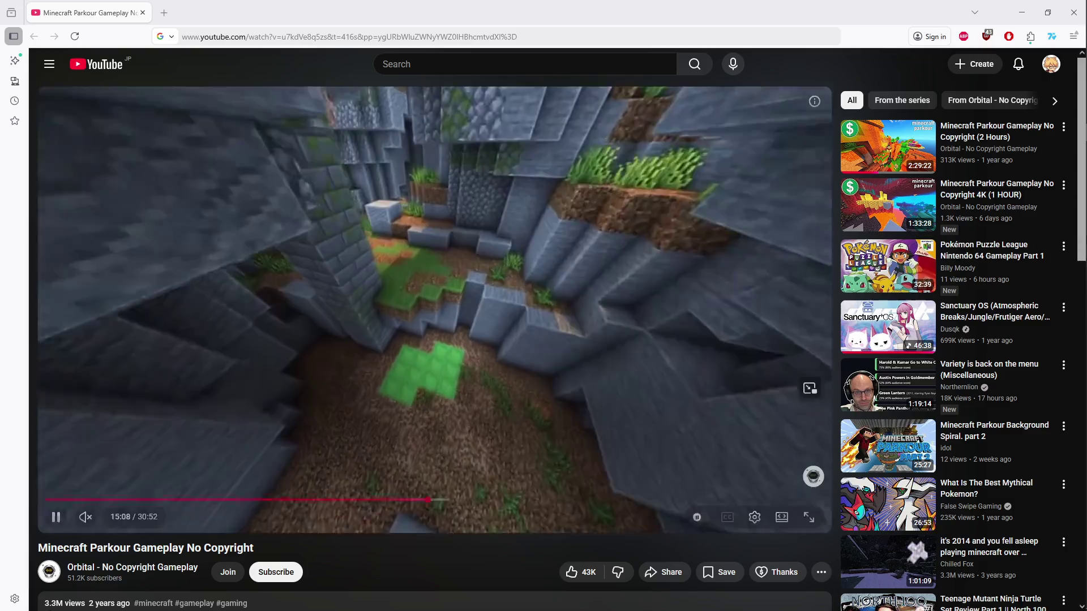
key("alt+Tab")
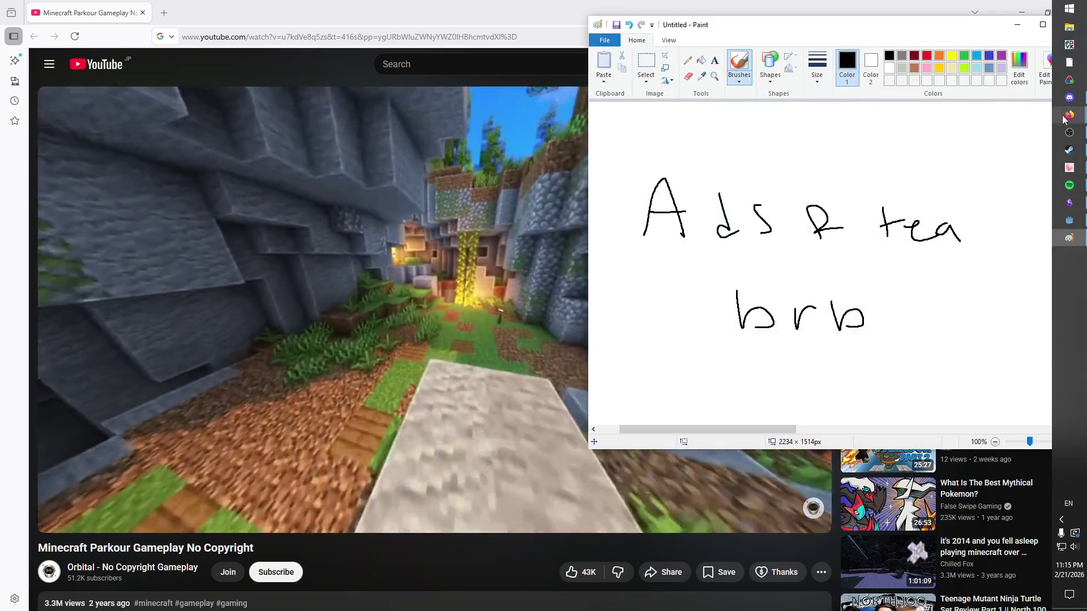
mouse_move(1064, 116)
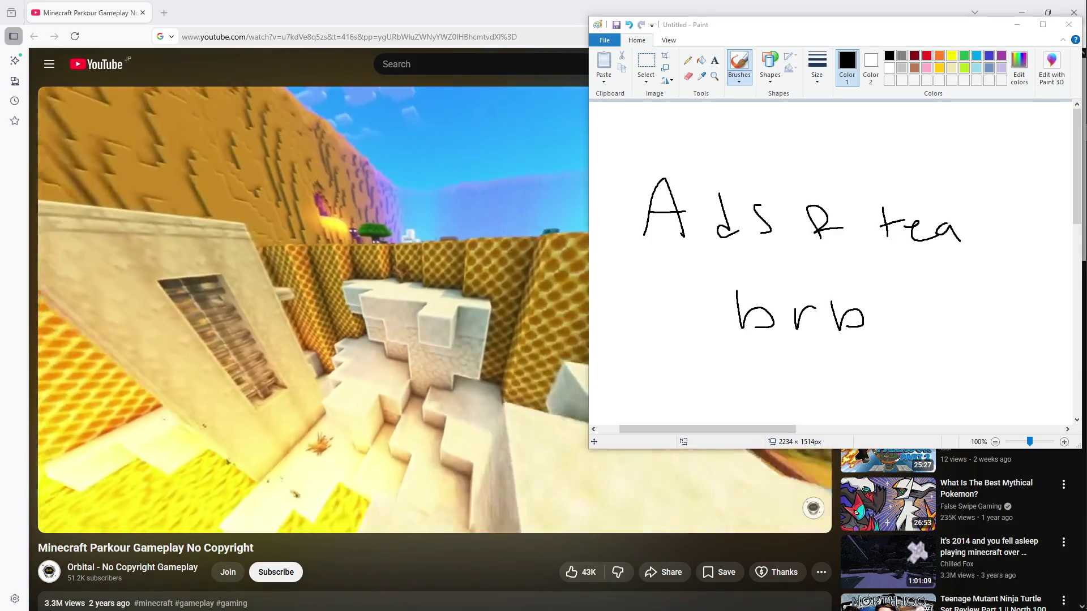
mouse_move(280, 392)
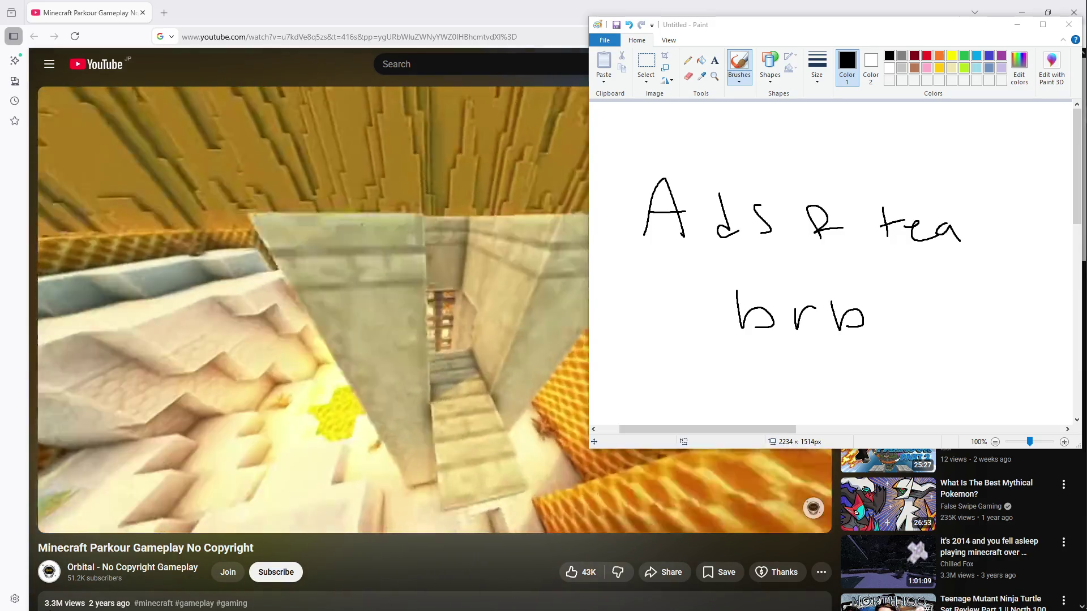
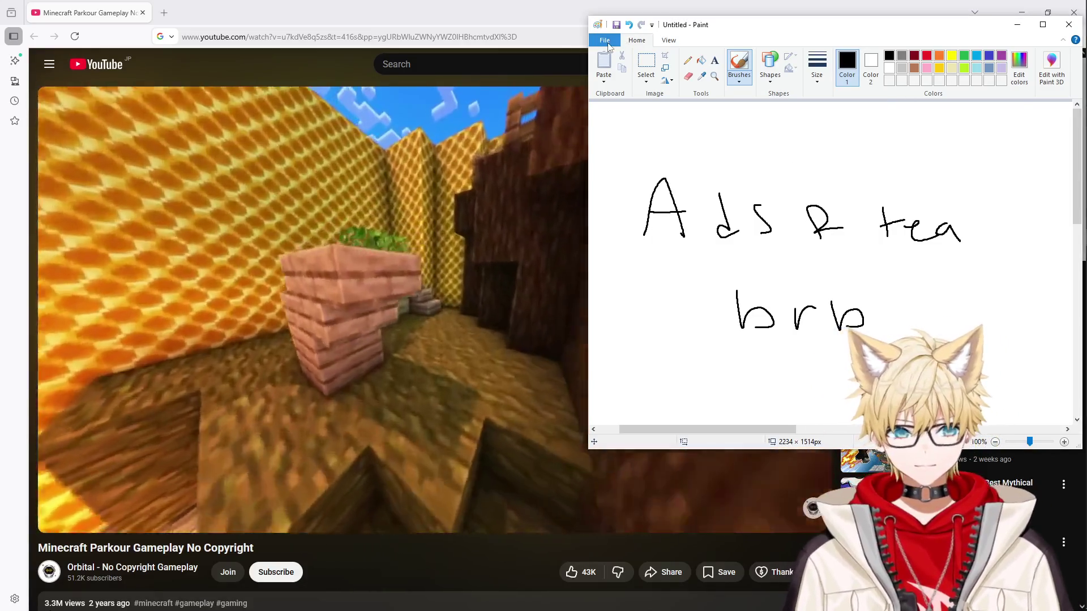
Start a new blank Paint canvas, discarding the old handwritten note without saving
left_click(604, 40)
left_click(617, 313)
left_click(837, 243)
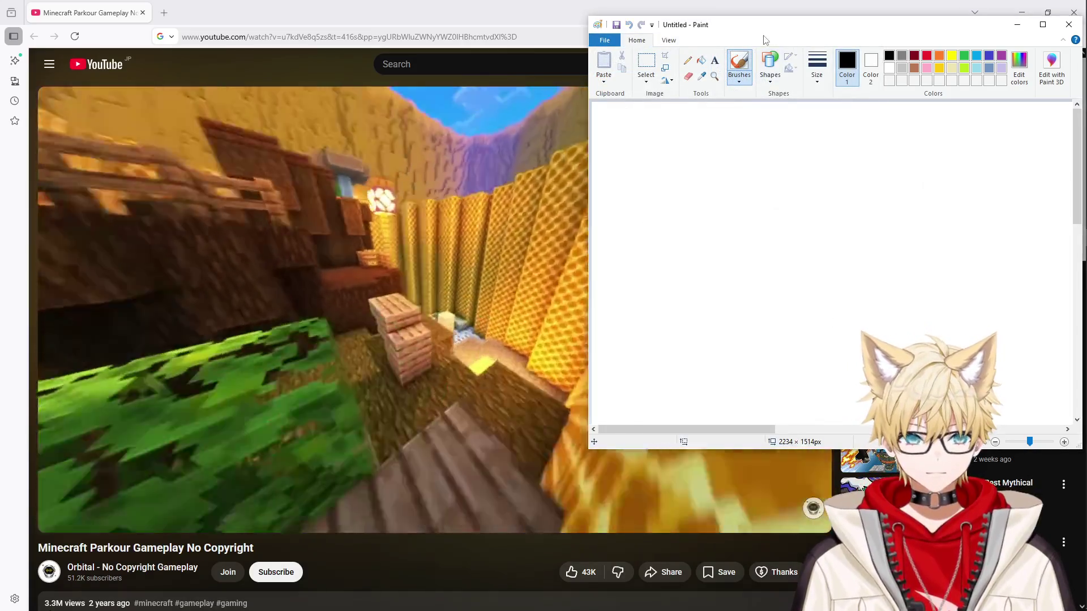
Draw a large left box and a right box joined by a connecting bar
left_click_drag(792, 25, 427, 57)
mouse_move(298, 227)
left_mouse_down()
mouse_move(293, 364)
mouse_move(334, 227)
mouse_move(453, 352)
mouse_move(283, 358)
left_mouse_up()
mouse_move(452, 279)
left_mouse_down()
mouse_move(456, 309)
mouse_move(556, 285)
mouse_move(452, 308)
left_mouse_up()
left_click_drag(555, 222, 557, 359)
left_click_drag(556, 222, 653, 360)
left_click_drag(556, 359, 652, 360)
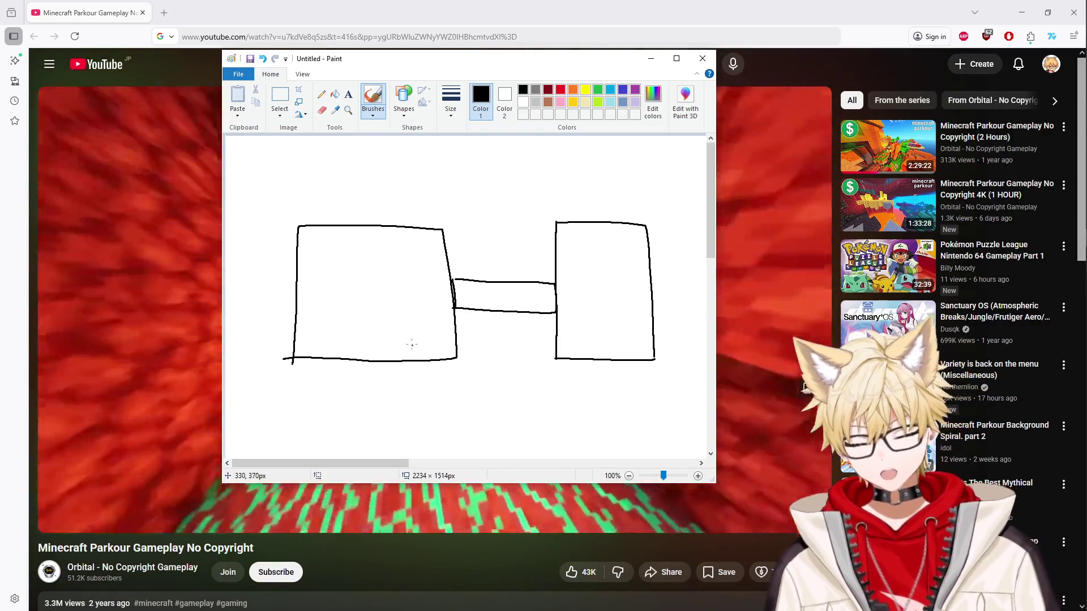
Draw small legs under both boxes and X marks where the bar meets each box
mouse_move(314, 358)
left_mouse_down()
mouse_move(313, 374)
mouse_move(346, 361)
left_mouse_up()
mouse_move(593, 360)
left_mouse_down()
mouse_move(594, 374)
mouse_move(625, 365)
left_mouse_up()
left_click_drag(558, 295, 553, 318)
mouse_move(551, 270)
left_mouse_down()
mouse_move(562, 315)
mouse_move(545, 324)
left_mouse_up()
mouse_move(444, 280)
left_mouse_down()
mouse_move(472, 315)
mouse_move(439, 315)
left_mouse_up()
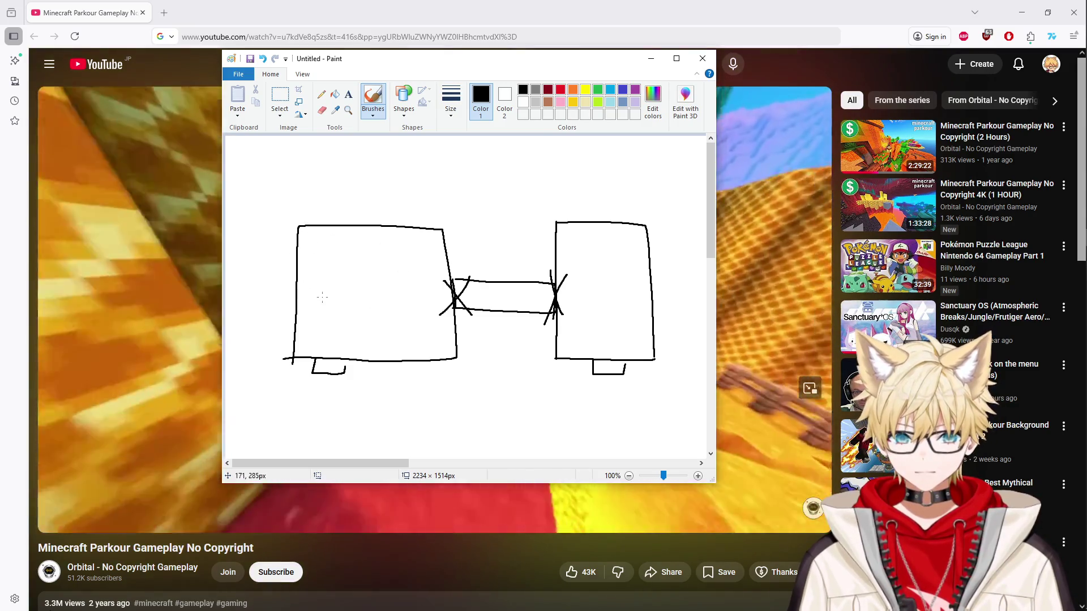
Handwrite two words in the left box and a D in the right box, undoing stray strokes
mouse_move(310, 258)
left_mouse_down()
mouse_move(317, 277)
mouse_move(367, 256)
mouse_move(386, 266)
left_mouse_up()
left_click_drag(333, 334, 374, 335)
key("ctrl+z")
key("ctrl+z")
mouse_move(375, 323)
left_mouse_down()
mouse_move(388, 322)
mouse_move(392, 340)
mouse_move(409, 318)
left_mouse_up()
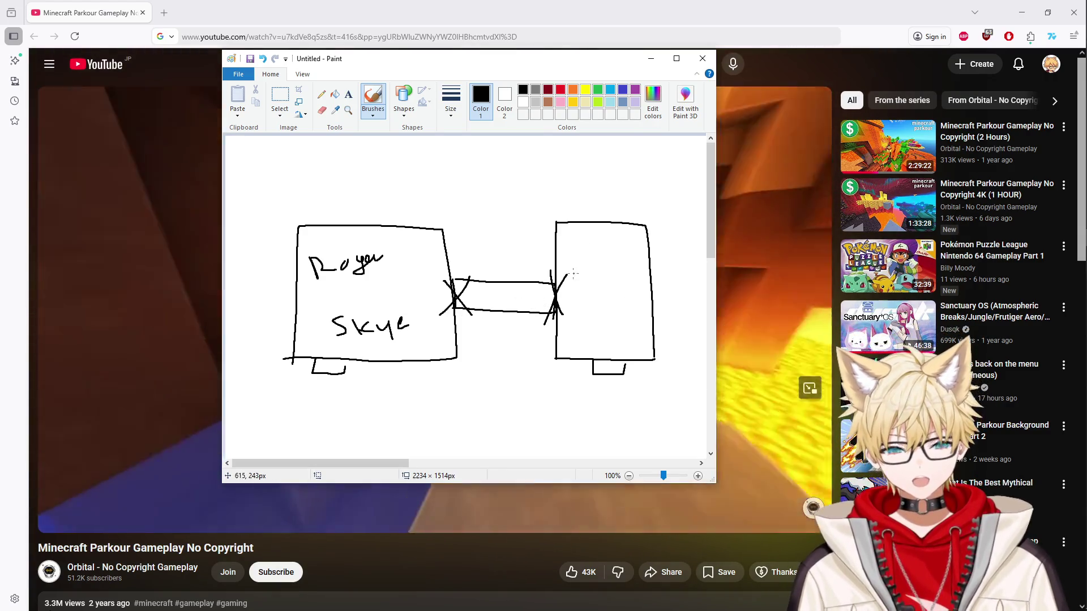
left_click_drag(569, 261, 572, 280)
left_click_drag(568, 261, 574, 281)
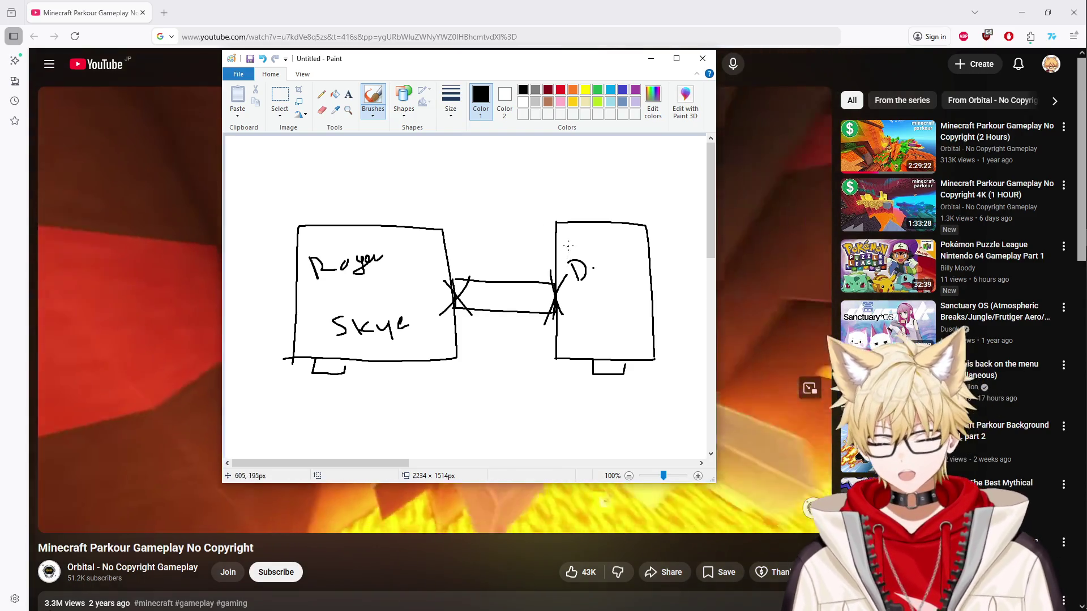
key("ctrl+z")
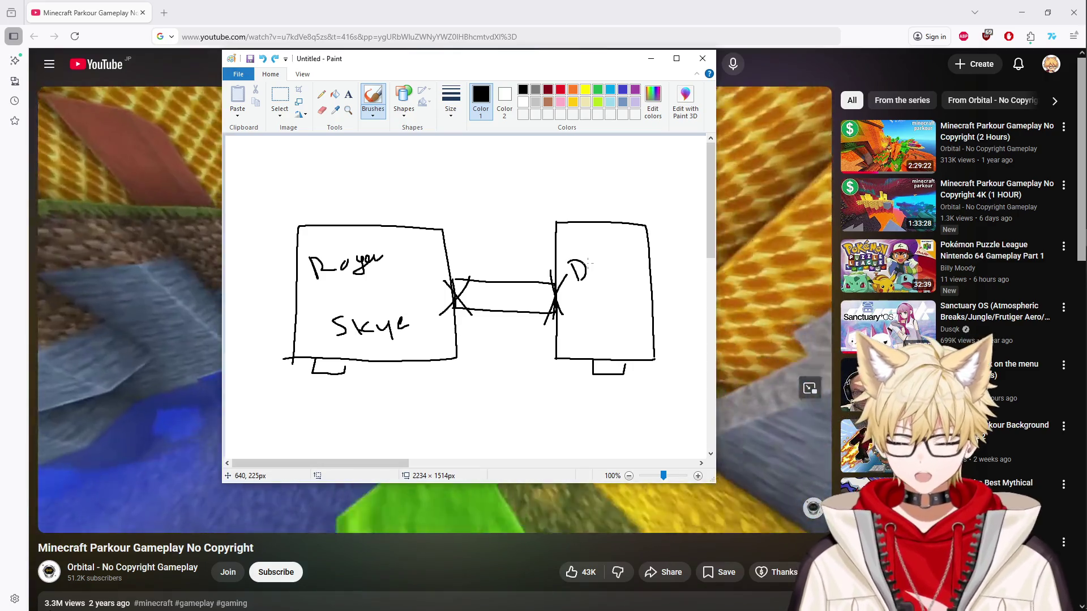
Close Paint without saving the sketch, pause the video and minimize the browser
left_click(702, 58)
left_click(494, 275)
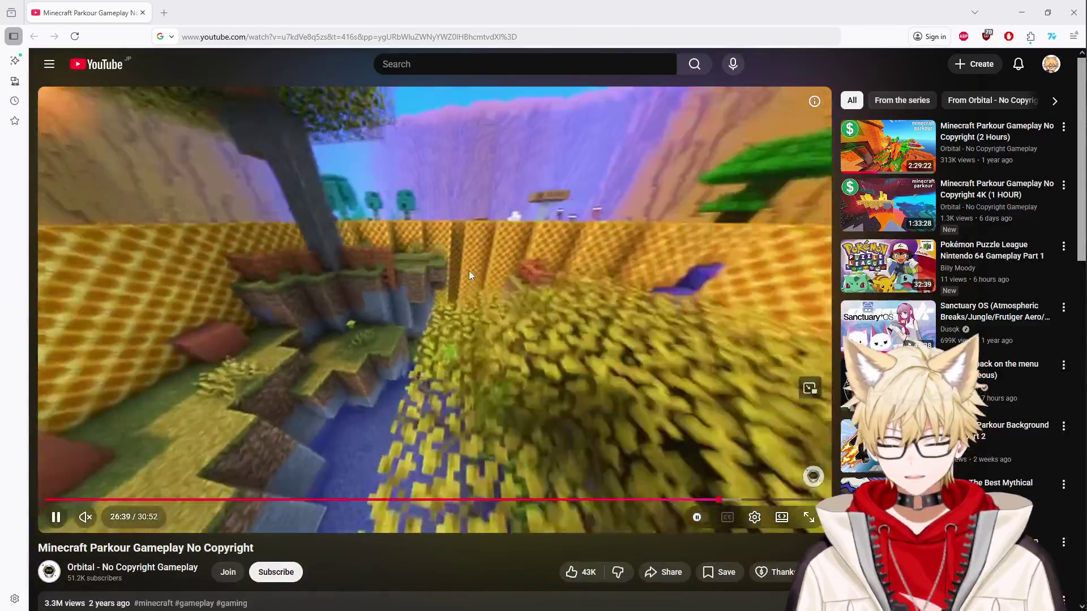
left_click(264, 143)
double_click(128, 4)
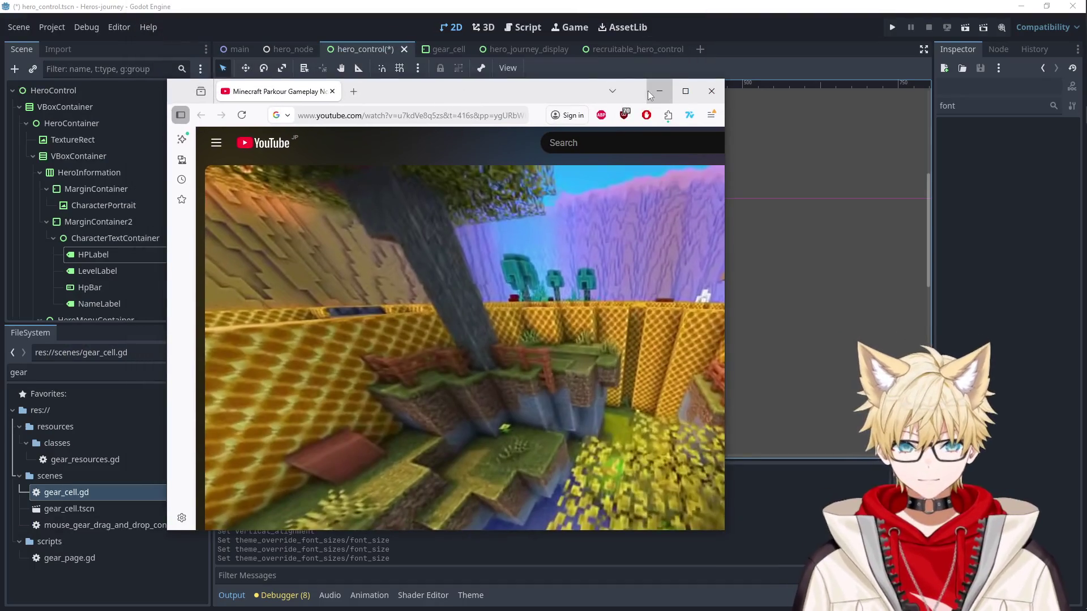
left_click(647, 94)
Review the Hero(s) Journey checklist in Obsidian, highlighting the Gear Quality item, then hide the notes
mouse_move(1069, 150)
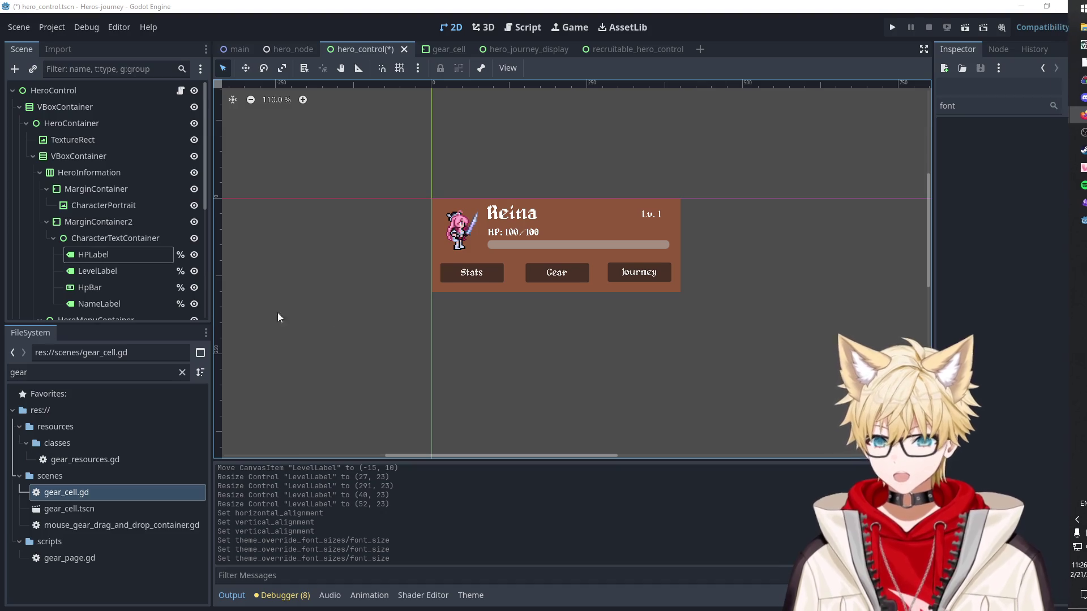
left_click(1069, 211)
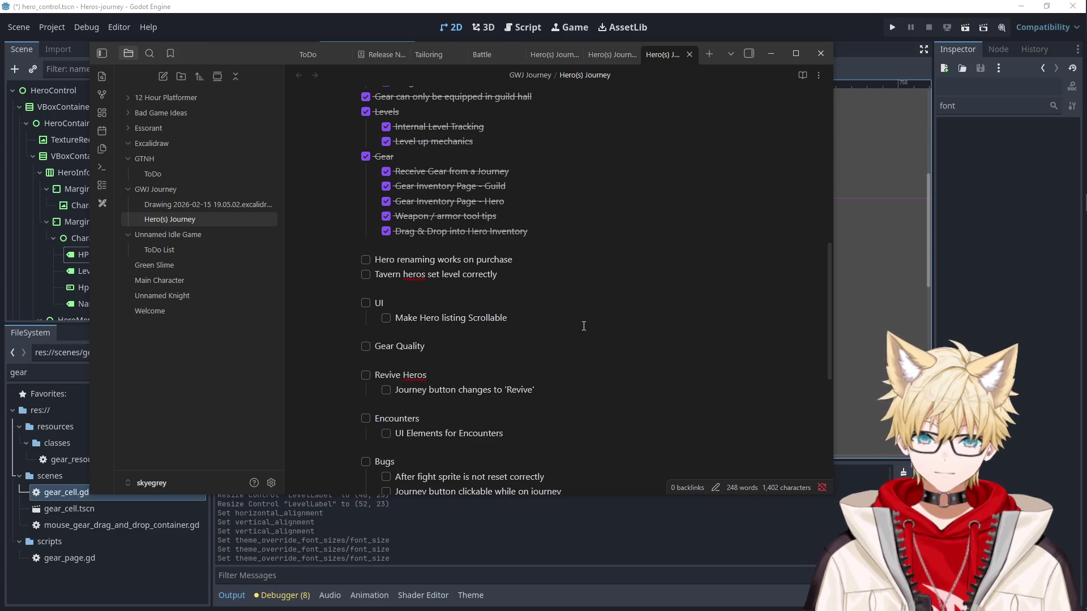
left_click_drag(421, 350, 348, 344)
left_click(440, 354)
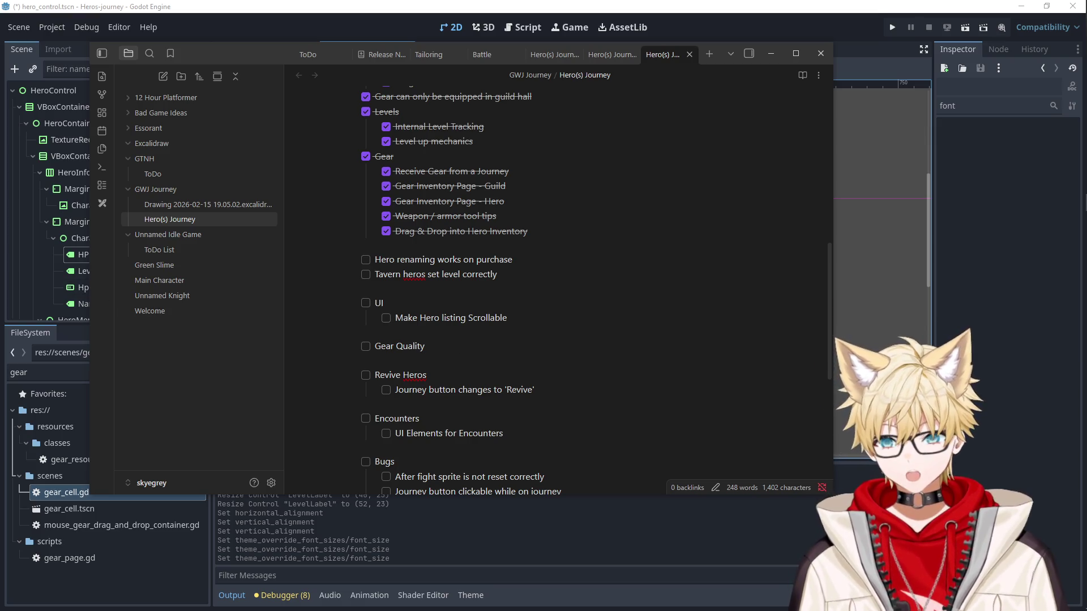
mouse_move(1077, 126)
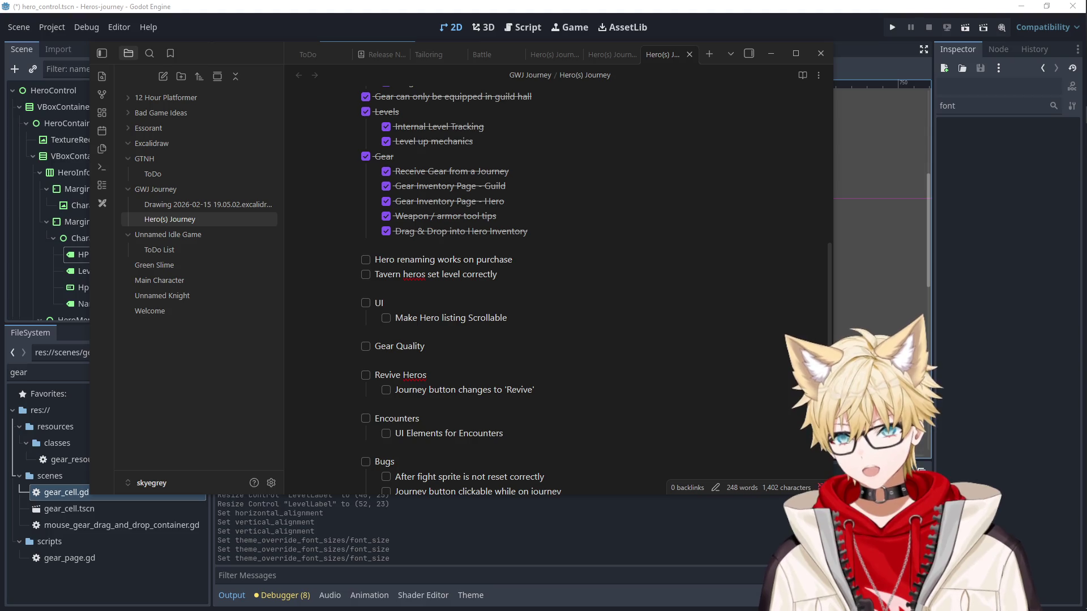
left_click(901, 290)
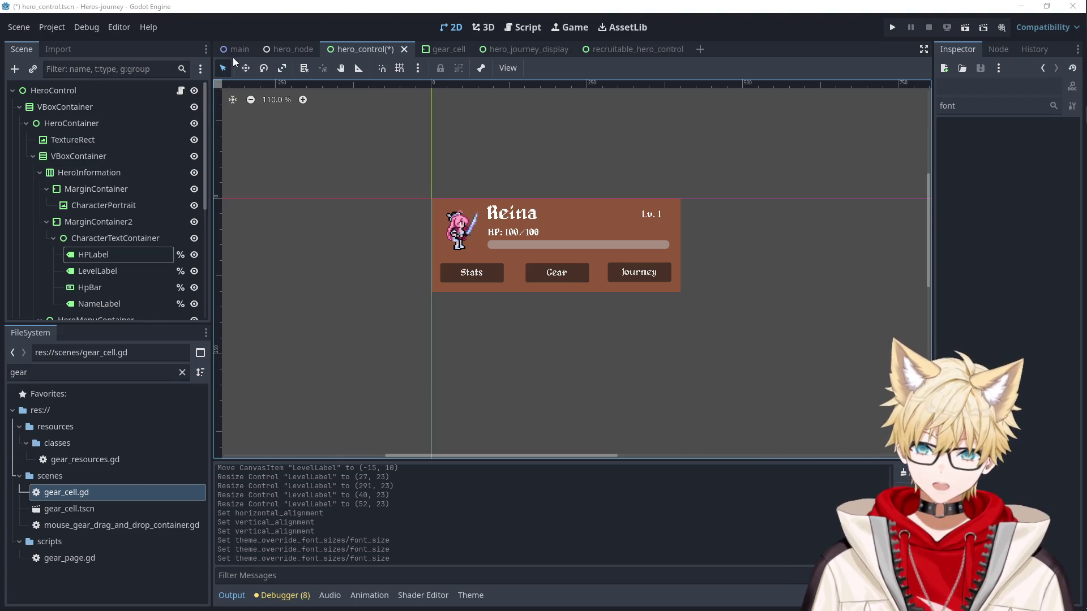
View the hero_control card with its name, Lv. 1 label, HP bar and buttons in the 2D editor
mouse_move(236, 52)
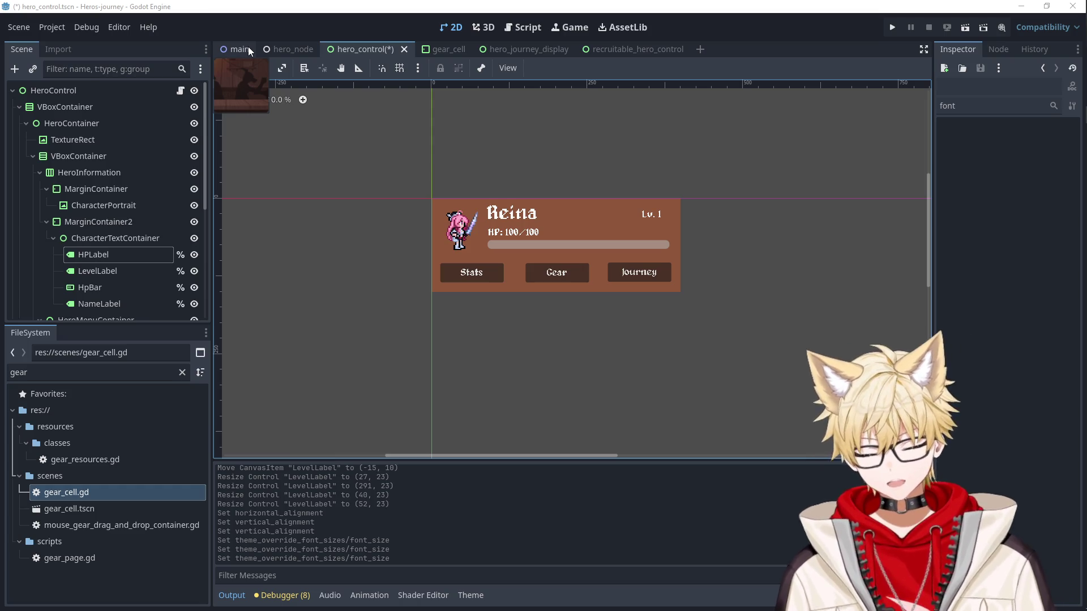
Launch Calculator through the system search with 'calc'
key("super")
type("calc")
key("Return")
Multiply 0.45 by itself repeatedly down to 0.04100625, then close Calculator
type("0.45*0.4")
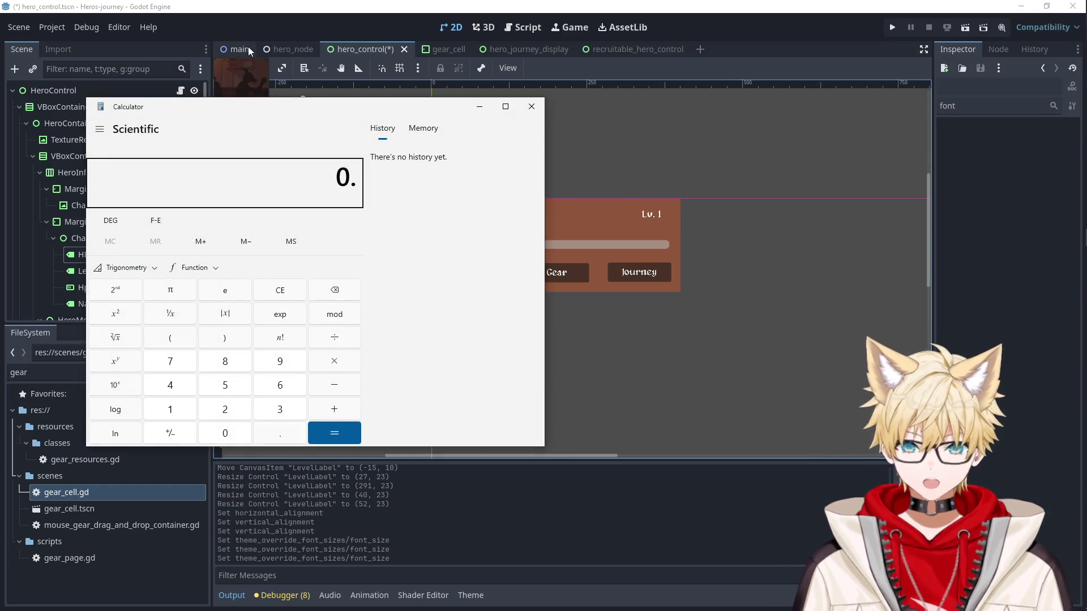
type("5")
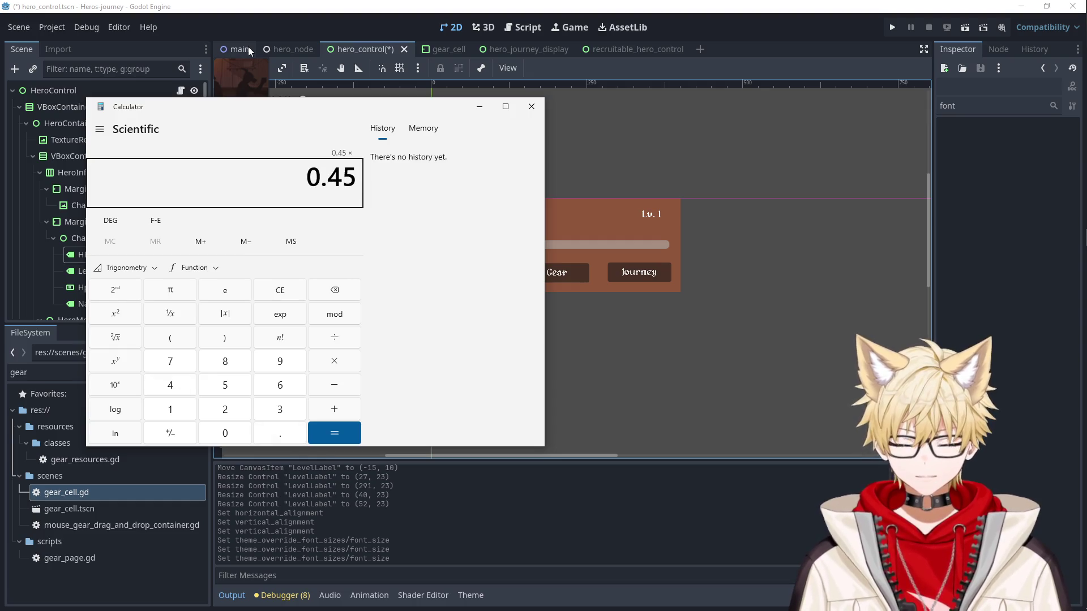
key("Return")
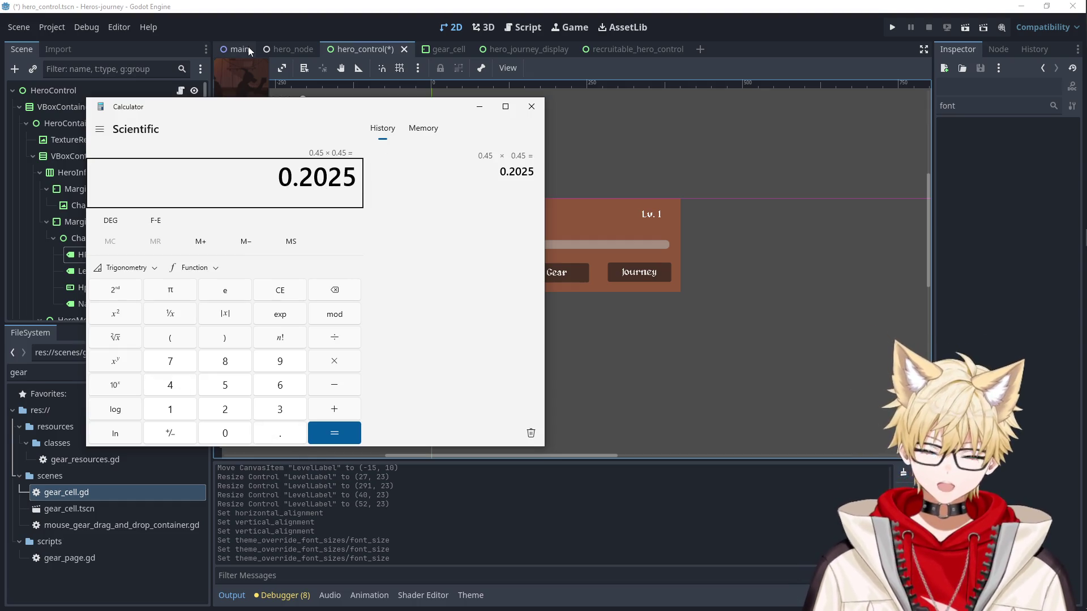
key("Return")
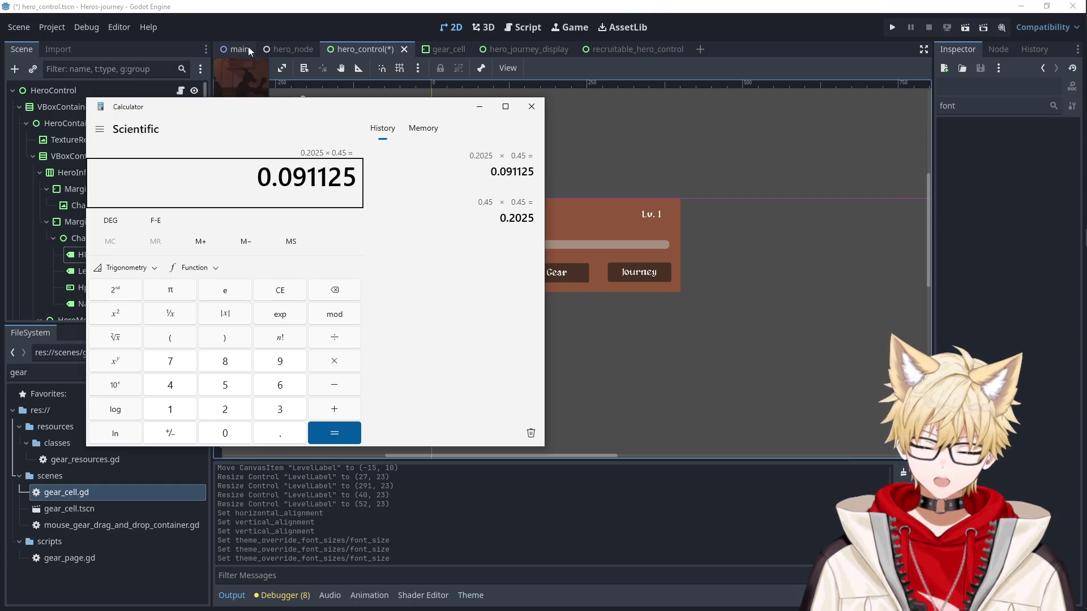
key("Return")
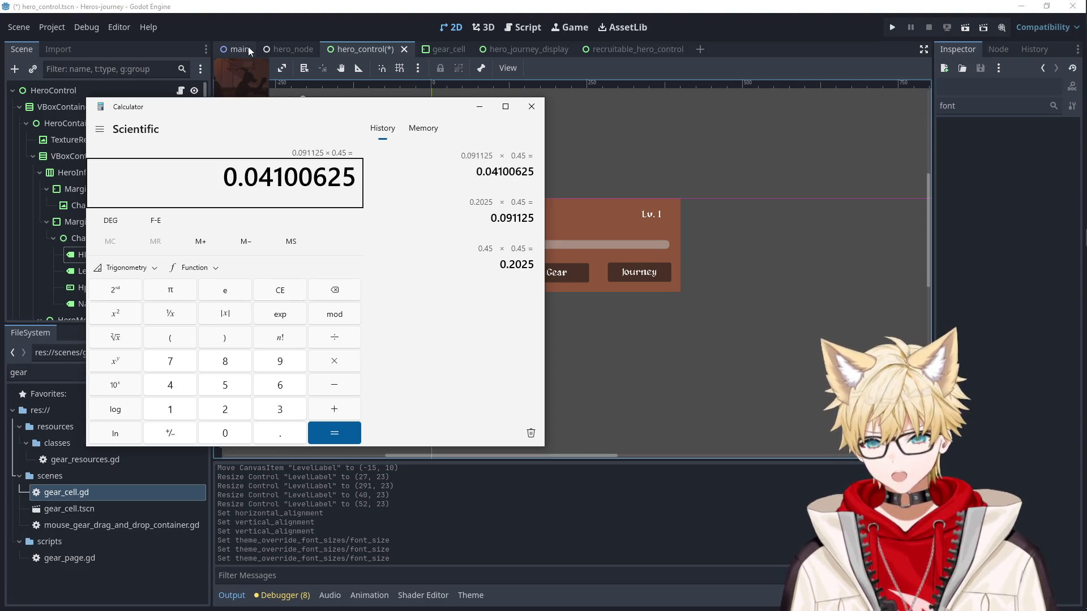
left_click(531, 106)
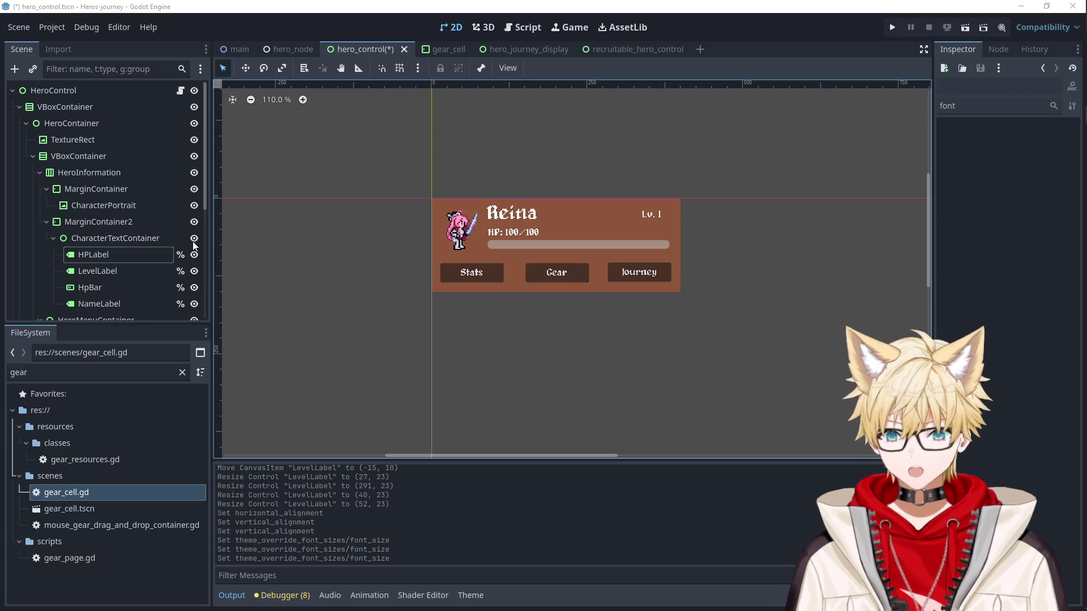
Open the GuildInventory node's script guild_inventory.gd from the main tavern scene
left_click(221, 49)
scroll(118, 190, "down", 3)
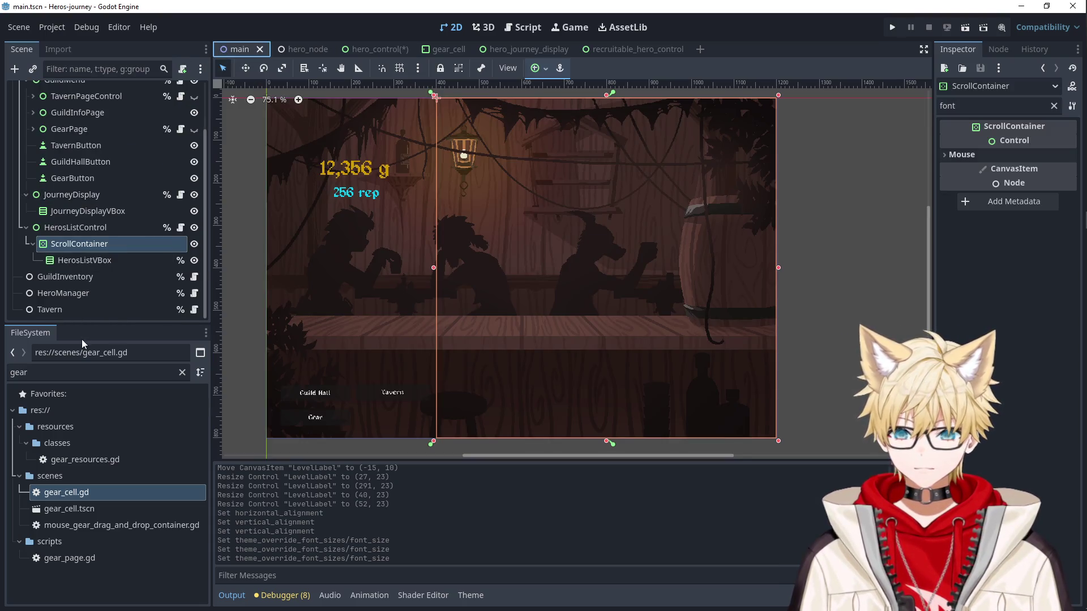
left_click(195, 276)
scroll(509, 328, "down", 15)
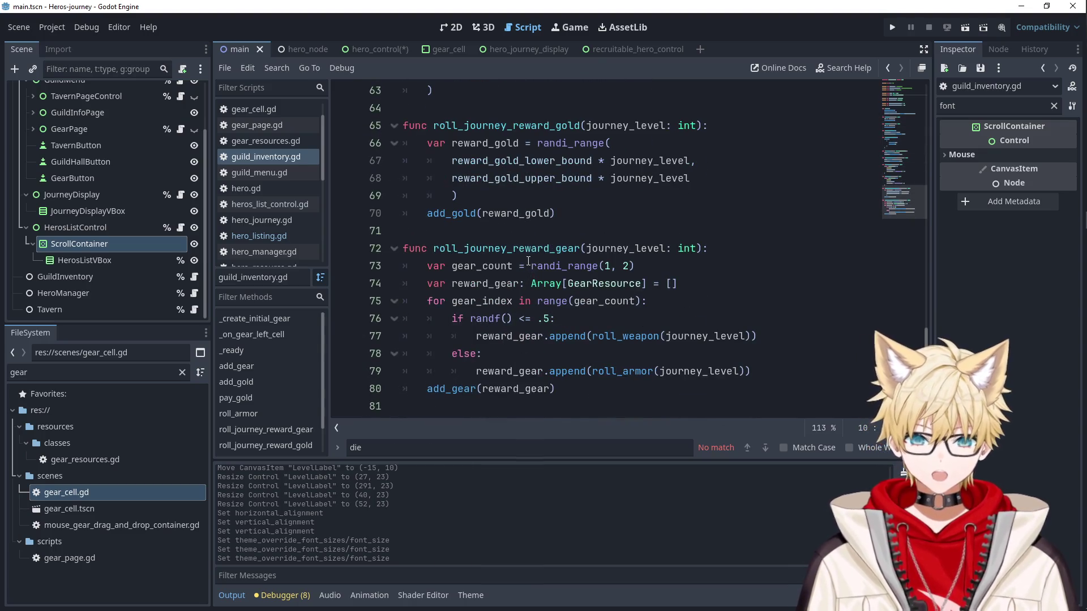
scroll(529, 261, "up", 5)
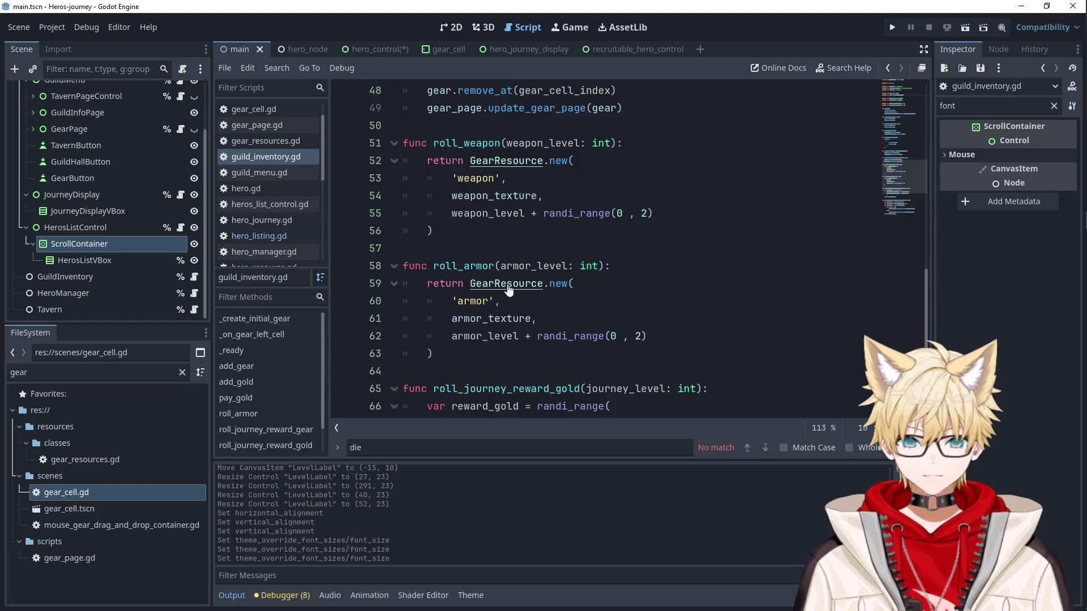
Jump to the GearResource definition in gear_resources.gd, placing the cursor below gear_level
left_click(508, 290, "ctrl")
scroll(532, 286, "down", 4)
scroll(571, 258, "up", 4)
left_click(625, 253)
key("Up")
key("Up")
key("Up")
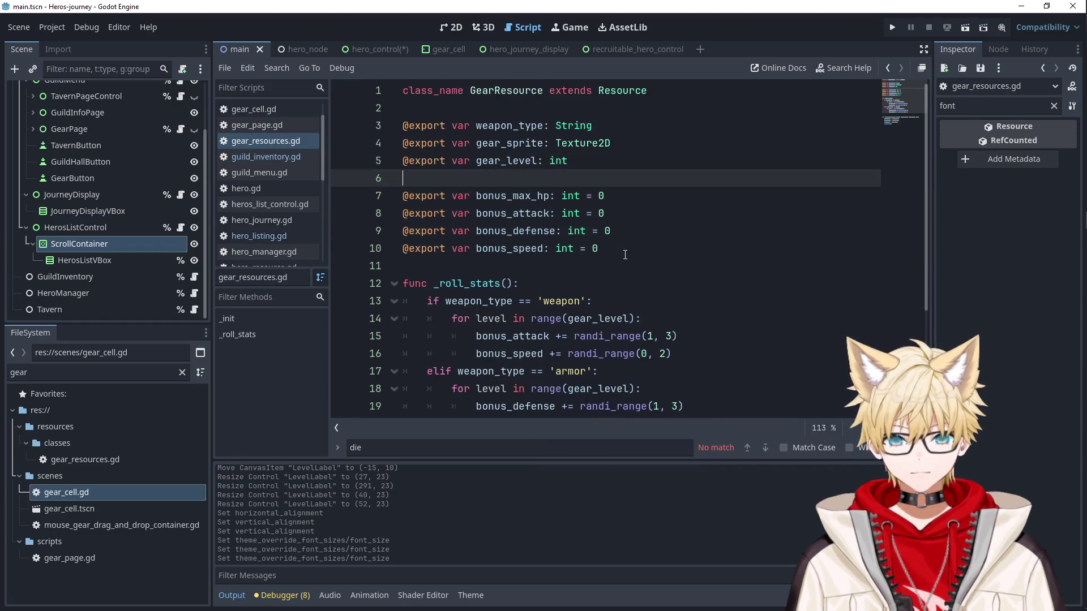
key("Return")
key("Return")
key("Up")
type("@export var")
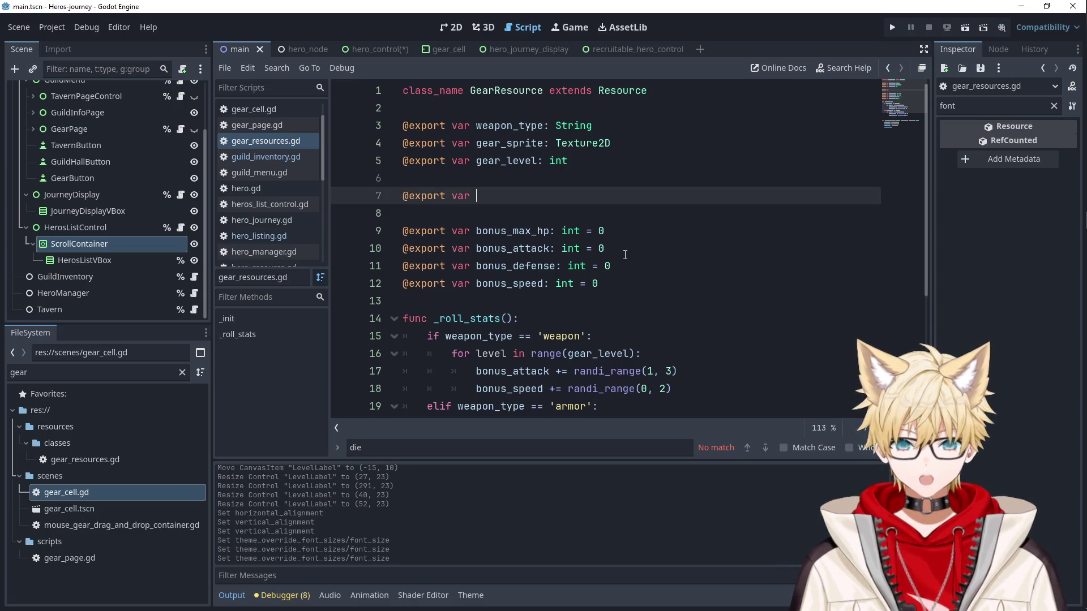
type(" rarity: St")
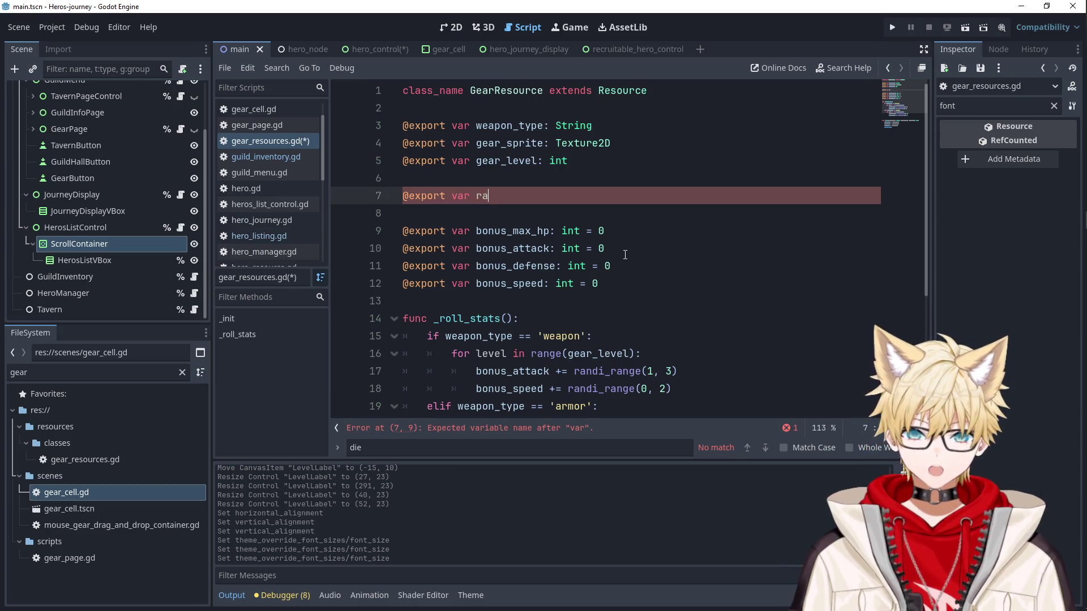
type("ring")
key("Return")
type("@export var ")
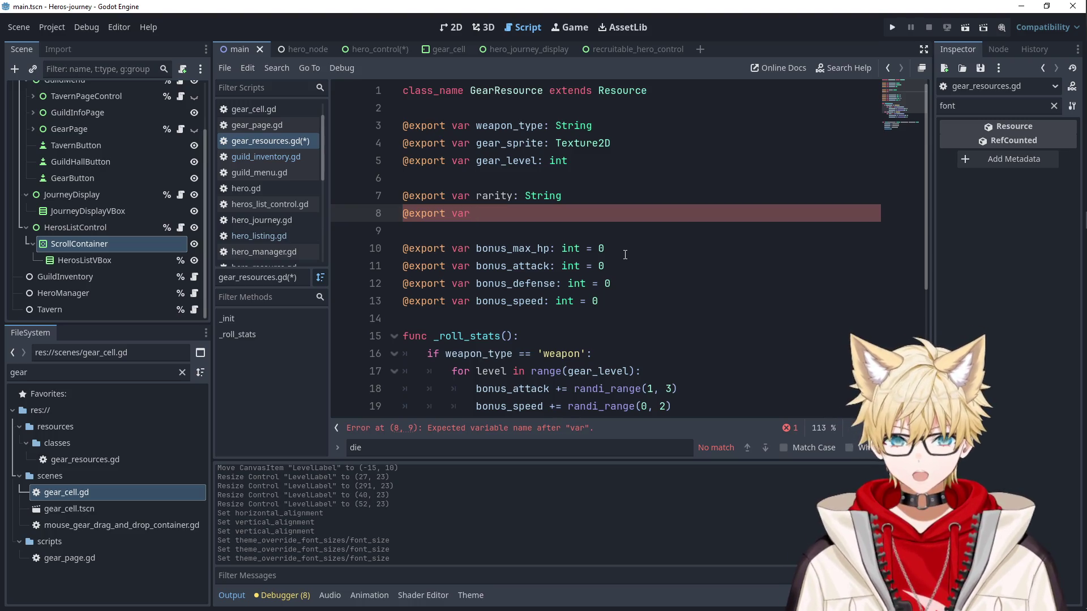
type("upgrade_chance: ")
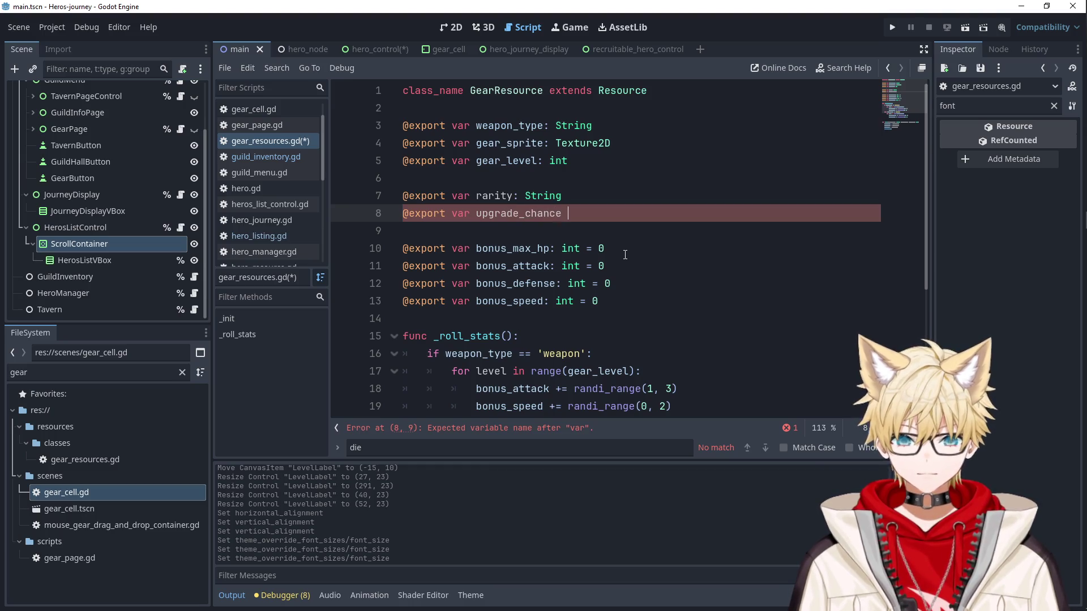
type("float ")
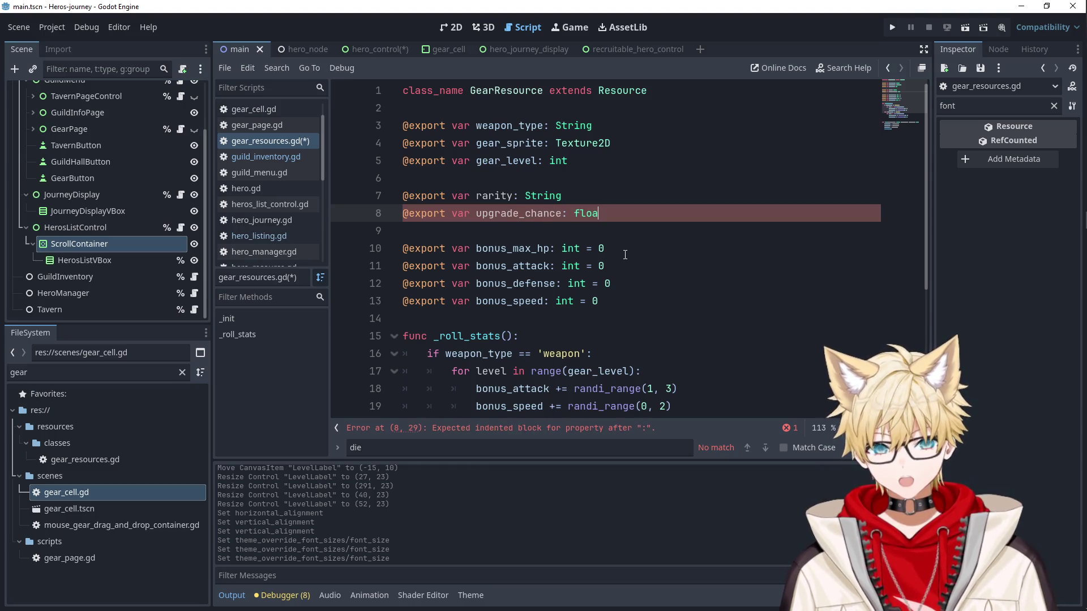
type("= .45")
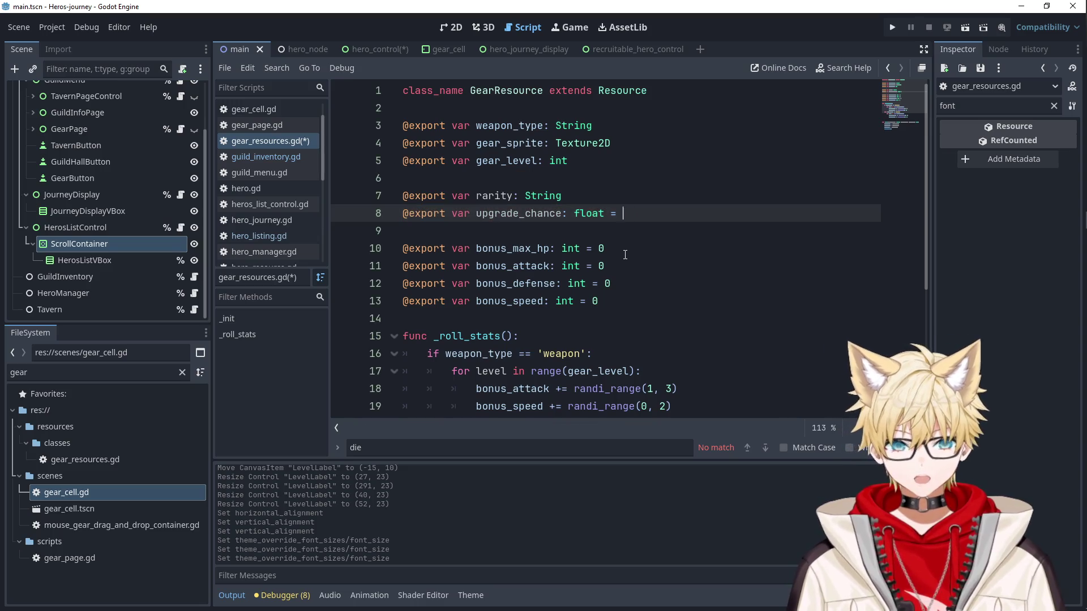
double_click(523, 216)
scroll(526, 198, "down", 4)
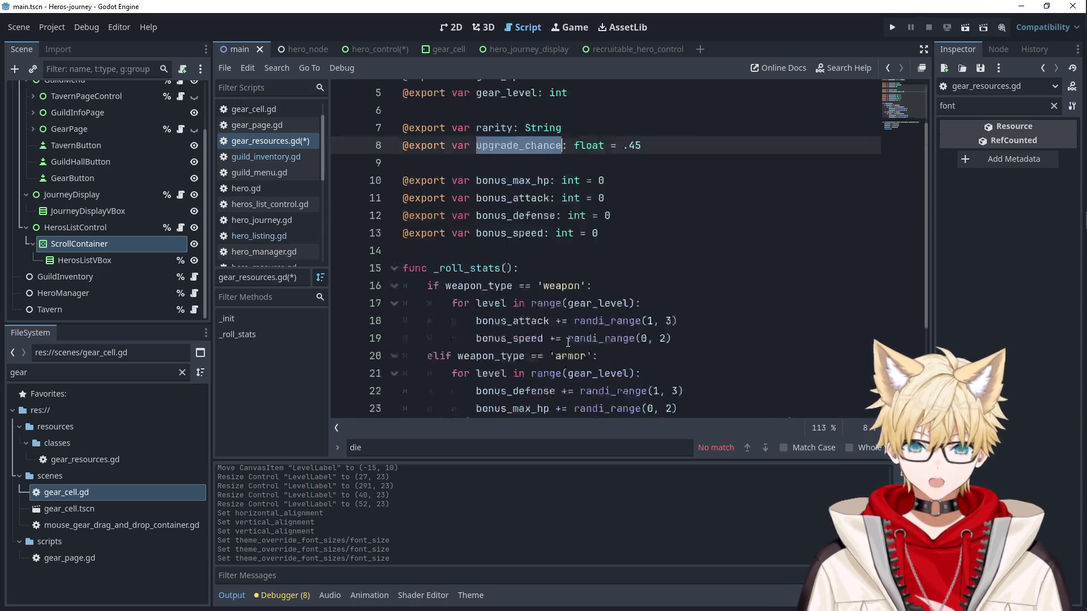
left_click(533, 148)
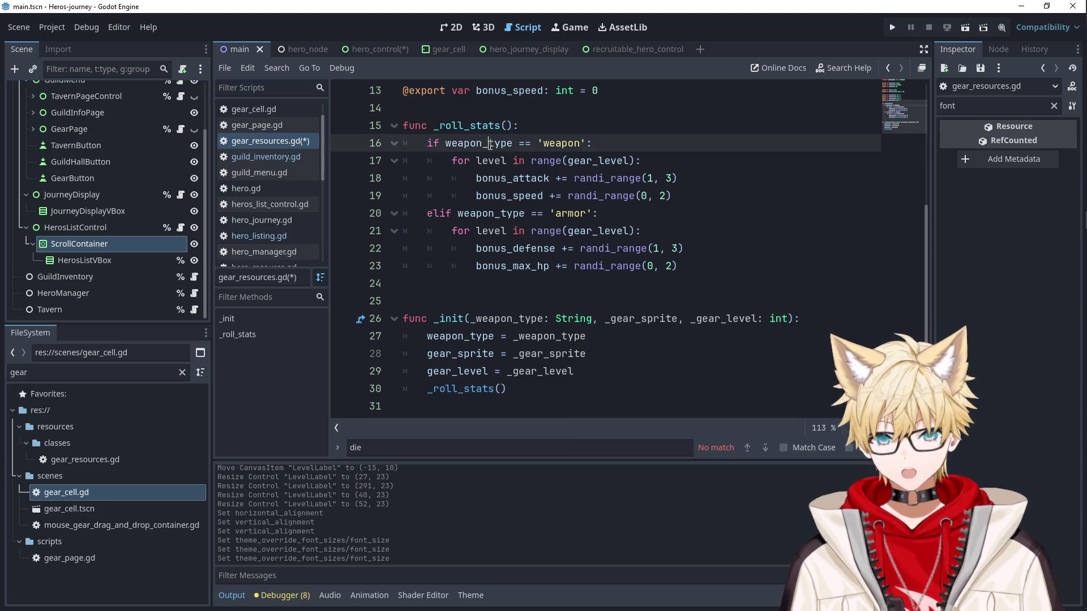
Open blank lines at the top of _roll_stats and begin an 'if randf() <=' condition
left_click(526, 128)
scroll(526, 131, "up", 1)
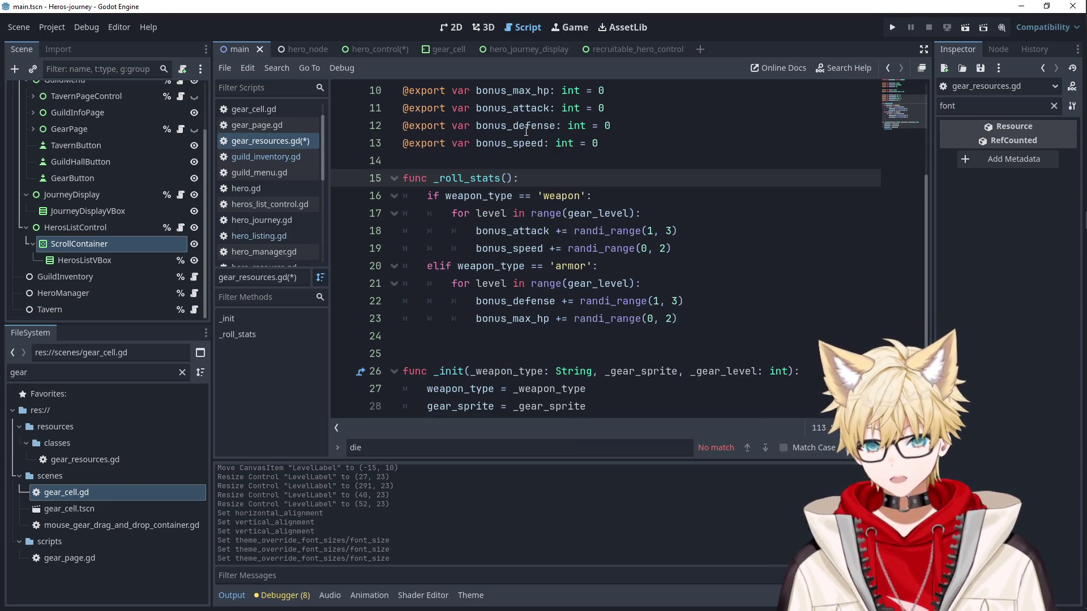
key("Return")
key("Return")
key("Return")
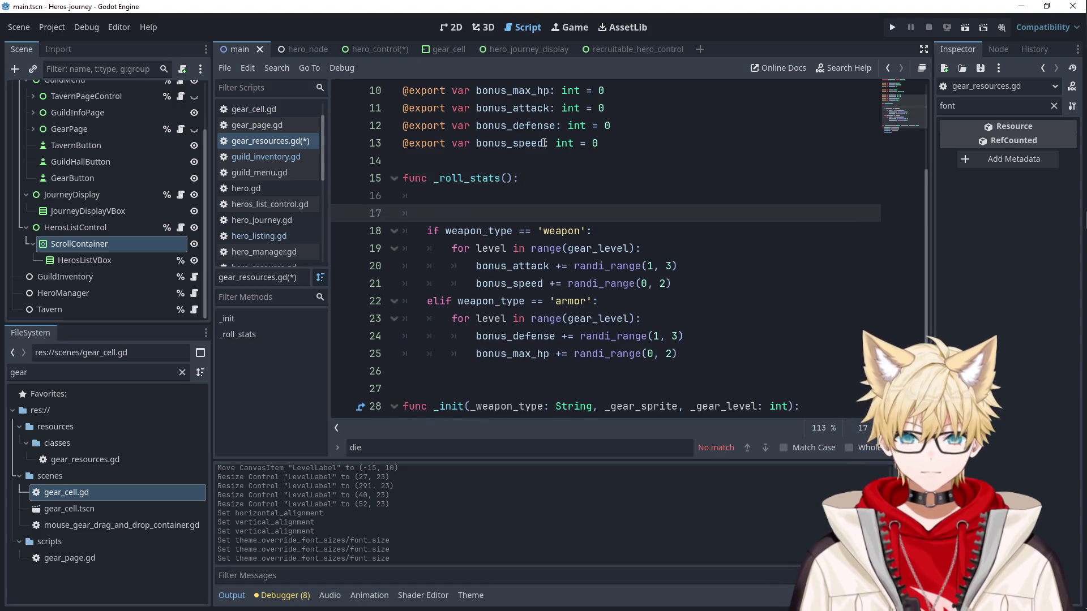
key("Up")
key("Up")
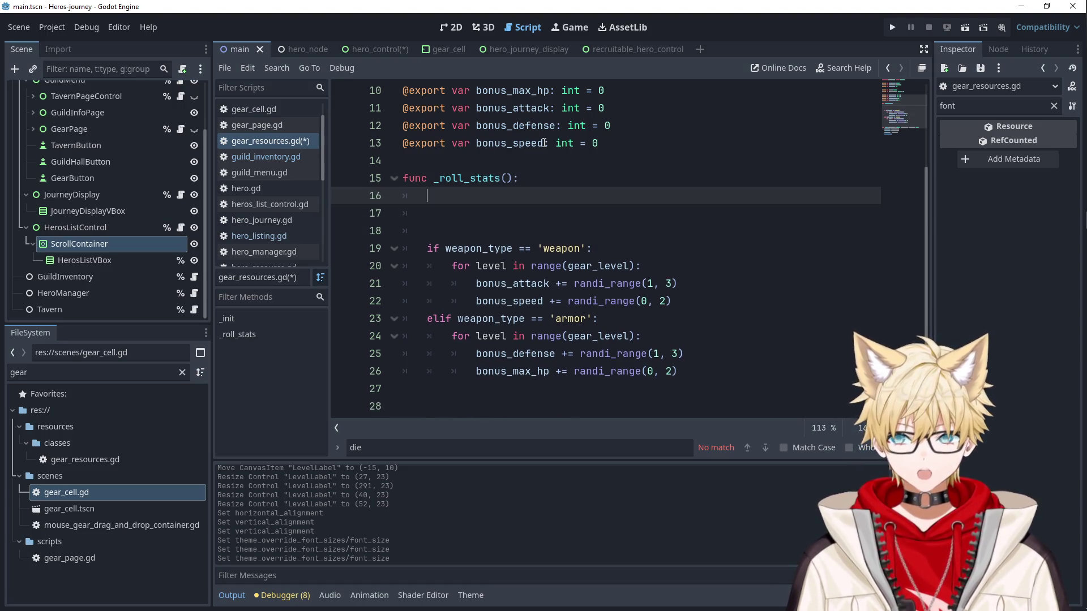
key("Down")
key("Up")
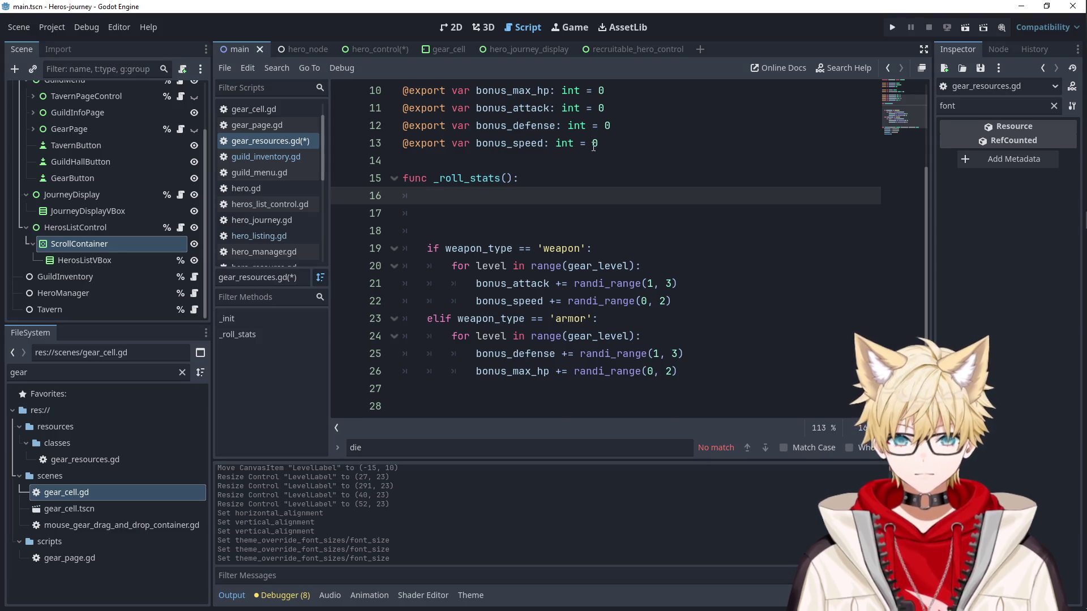
scroll(599, 145, "up", 3)
scroll(565, 178, "down", 2)
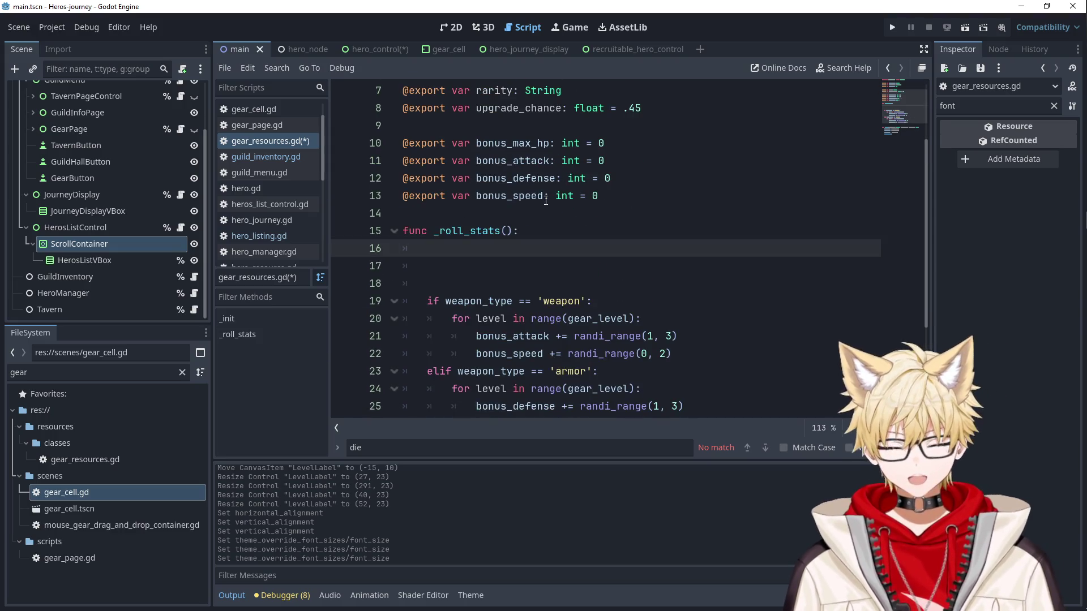
type("fl")
key("BackSpace")
key("BackSpace")
type("if")
key("BackSpace")
key("BackSpace")
type("if rand")
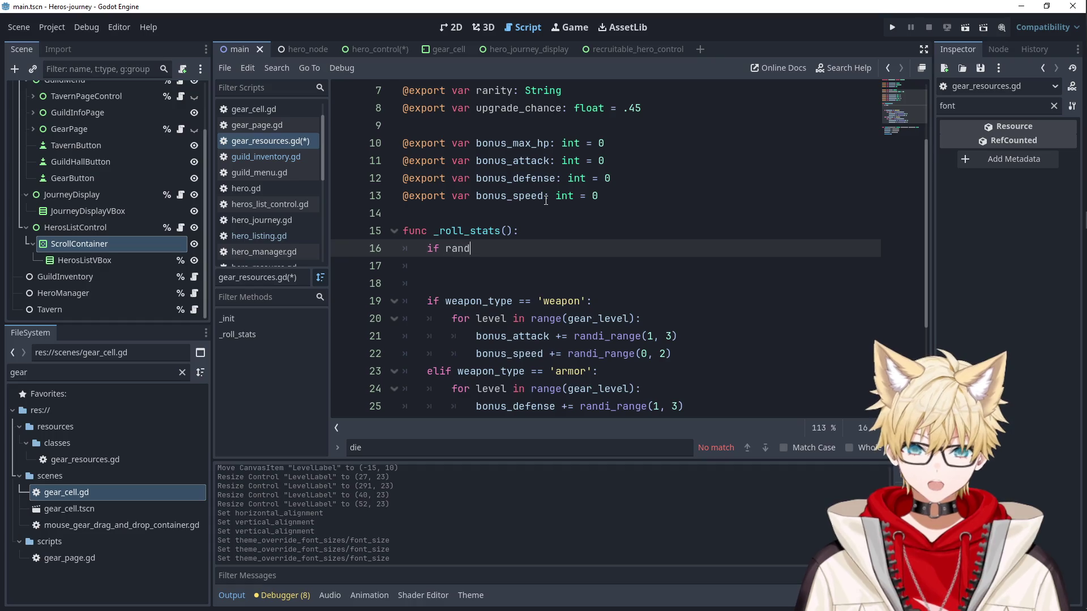
type("f")
key("Return")
type("<=")
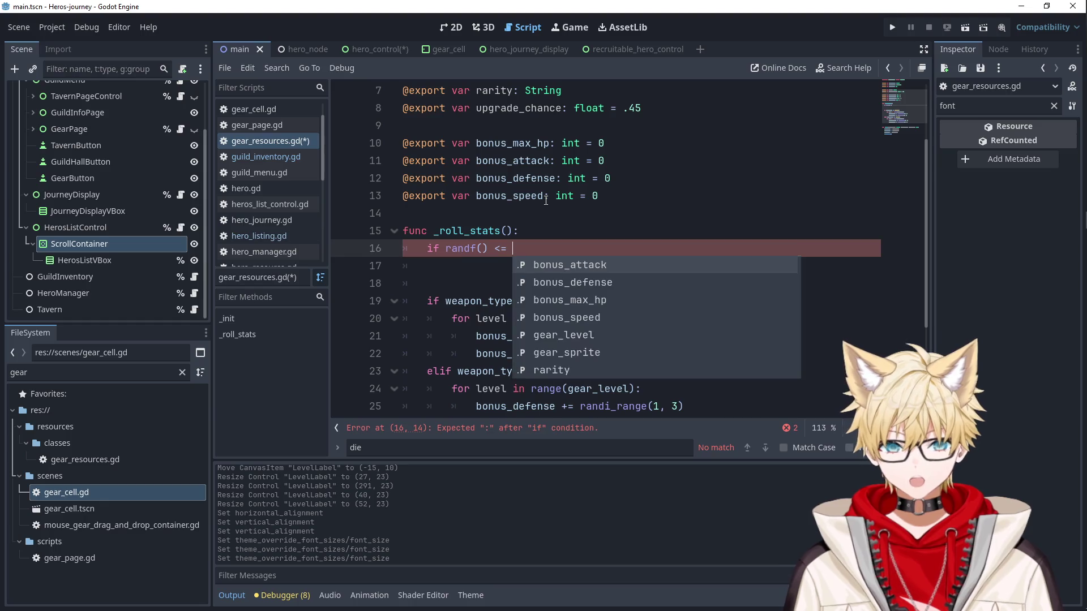
Finish the condition with upgrade_chance and add an indented _upgrade_rarity() call
double_click(521, 108)
key("ctrl+c")
left_click(551, 249)
key("ctrl+v")
type(":")
key("Return")
type("_upgrade_ge")
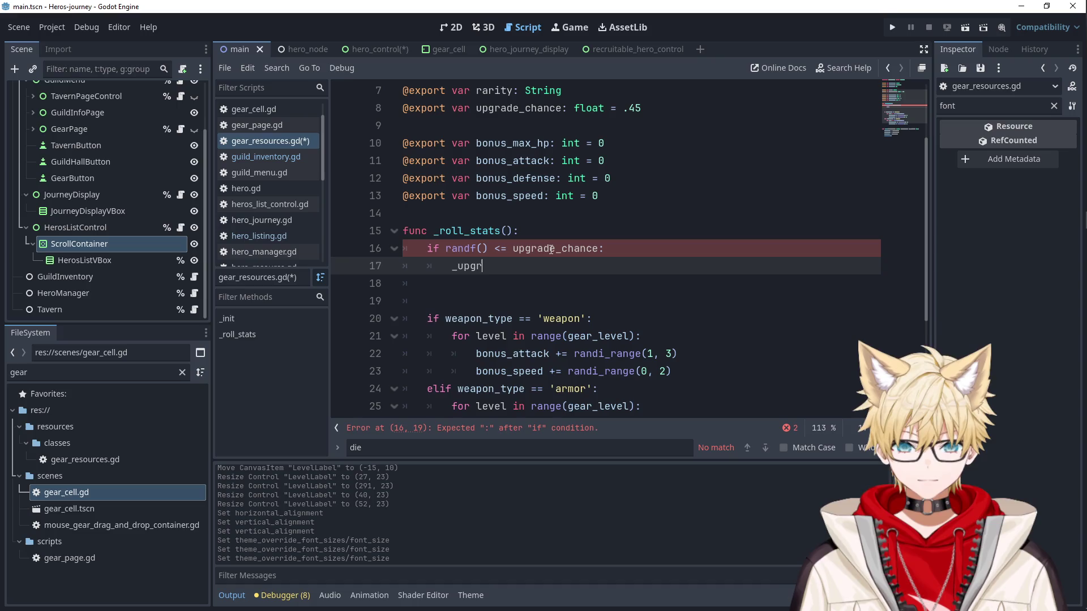
type("ar()")
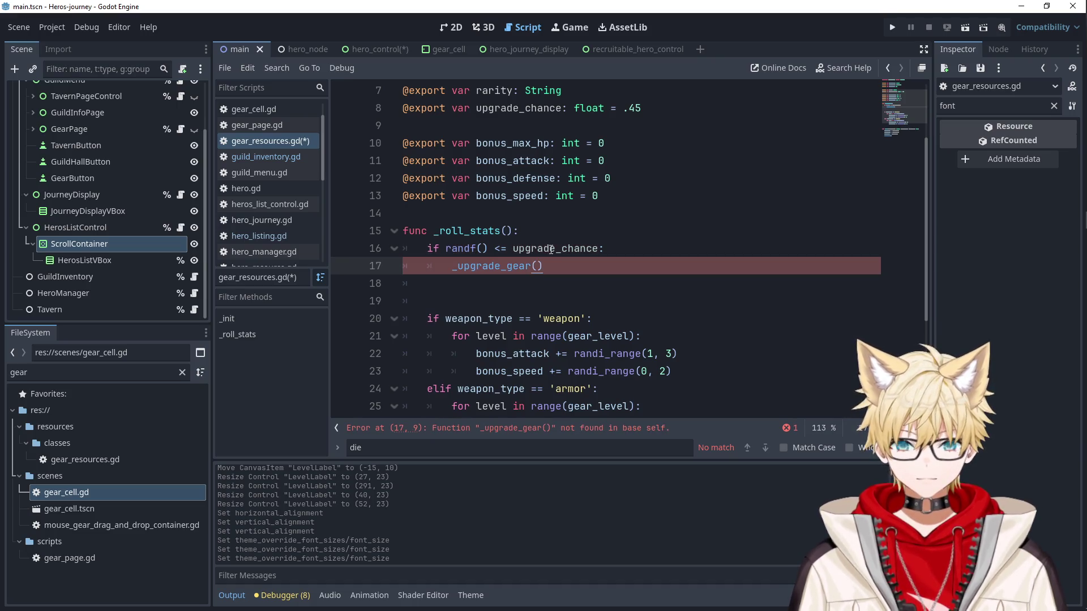
key("Down")
key("BackSpace")
key("BackSpace")
key("BackSpace")
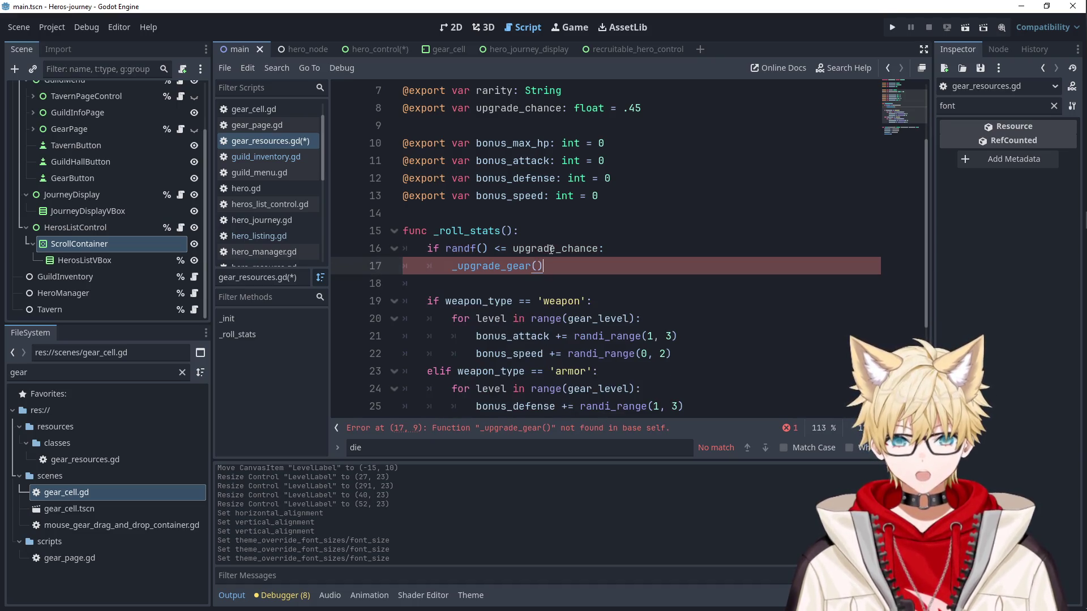
key("BackSpace")
type("rarity()")
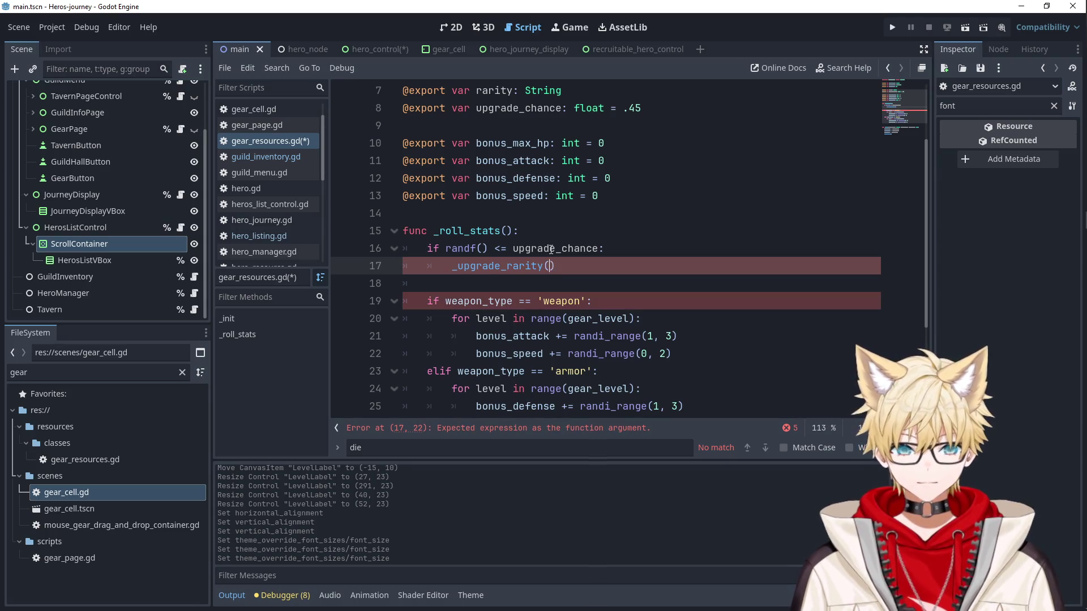
Convert it into a 'while randf() <= upgrade_chance:' loop and delete the leftover if line
left_click(535, 231)
key("Return")
type("while")
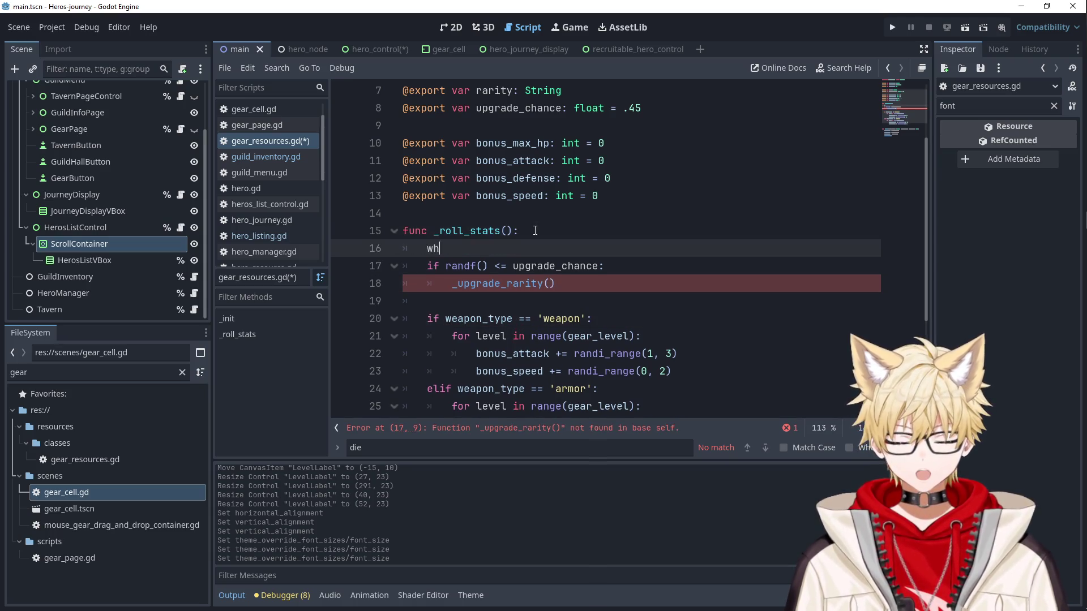
left_click(544, 221)
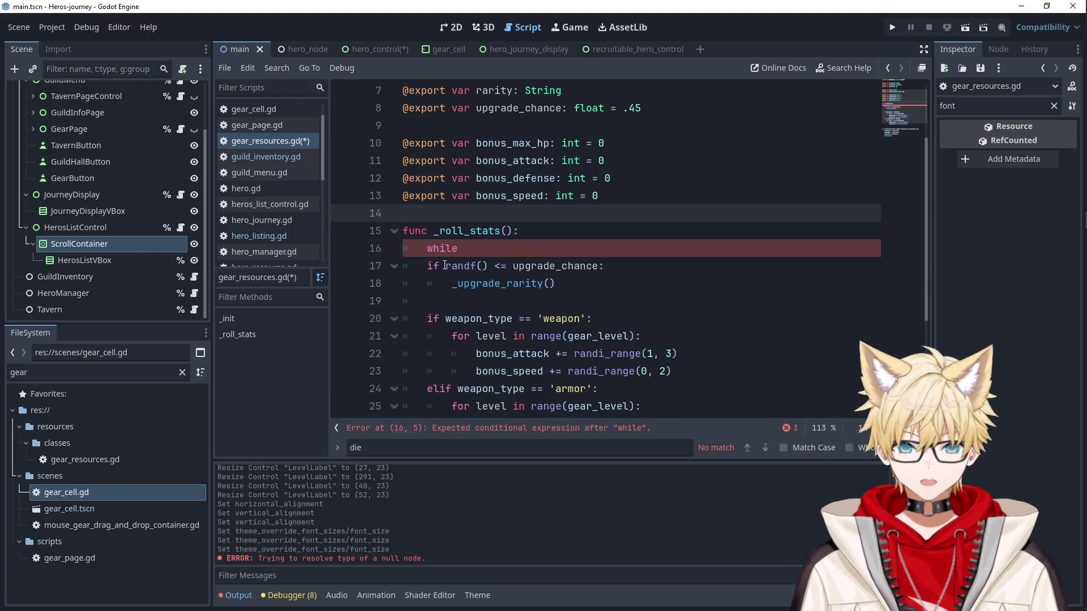
left_click_drag(445, 265, 603, 266)
left_click_drag(521, 266, 459, 249)
left_click(460, 248)
left_click(487, 266)
key("ctrl+shift+k")
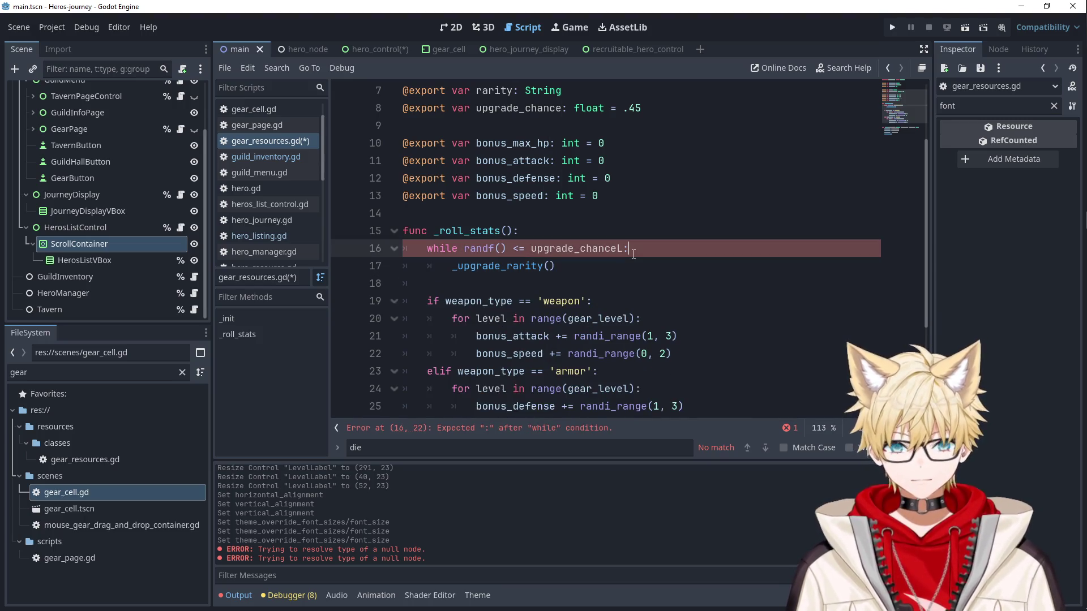
key("Left")
key("BackSpace")
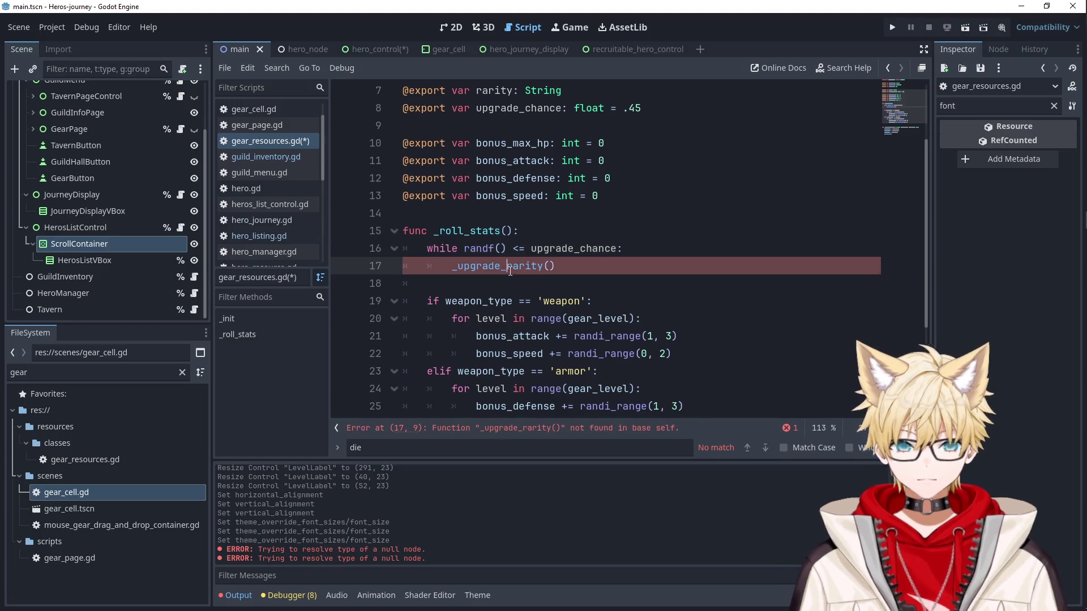
scroll(481, 340, "down", 3)
left_click(443, 407)
Add the _upgrade_rarity function header and give the rarity declaration the value 'Common'
type("func _upgrade_rarity():")
key("Return")
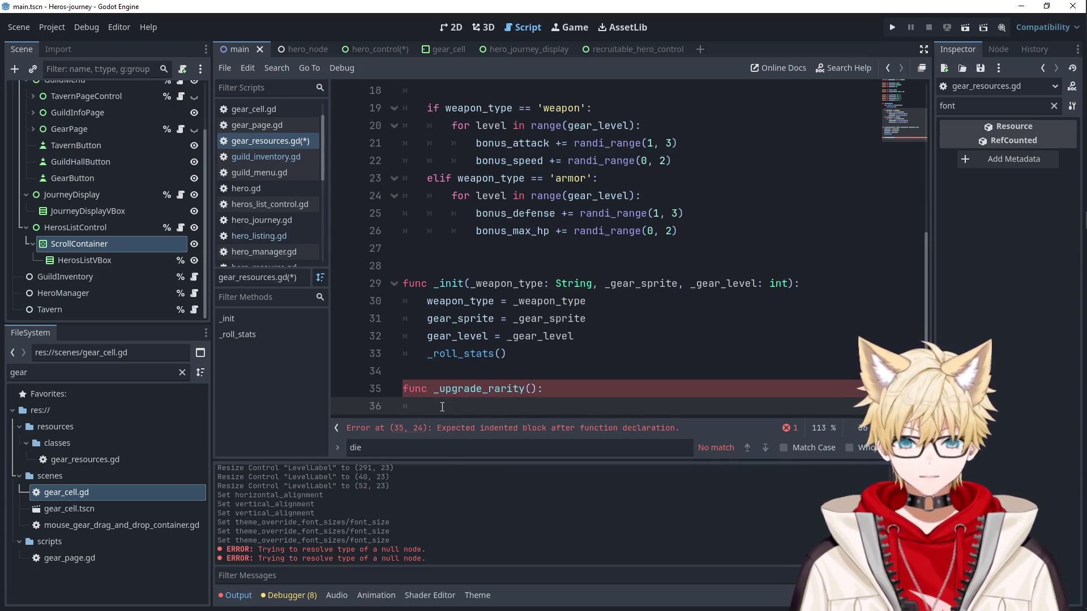
scroll(515, 303, "up", 6)
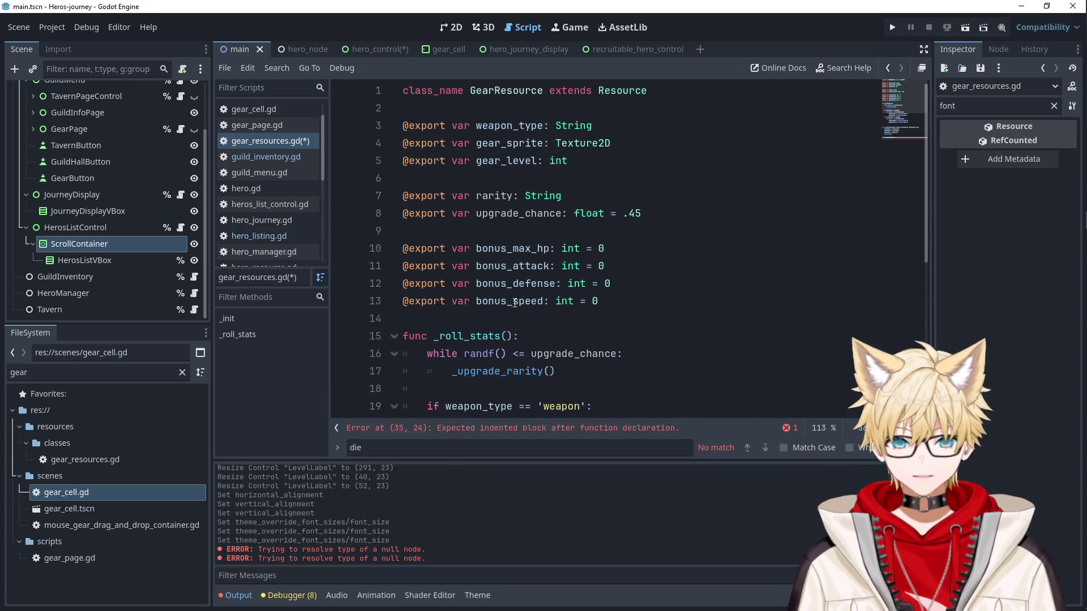
scroll(510, 312, "down", 6)
type("if '")
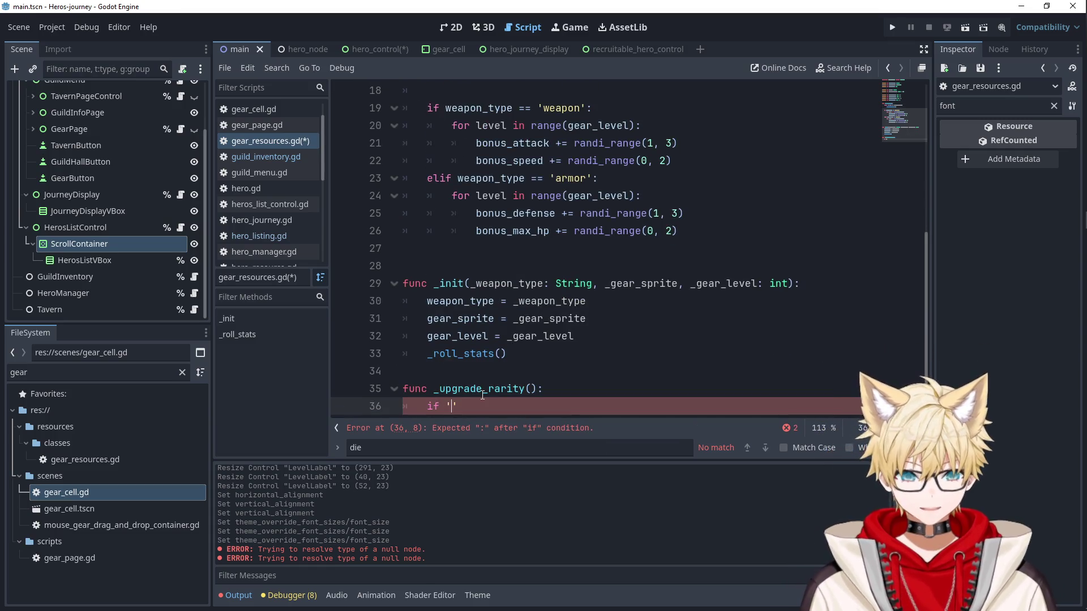
key("BackSpace")
key("BackSpace")
key("BackSpace")
scroll(542, 221, "up", 5)
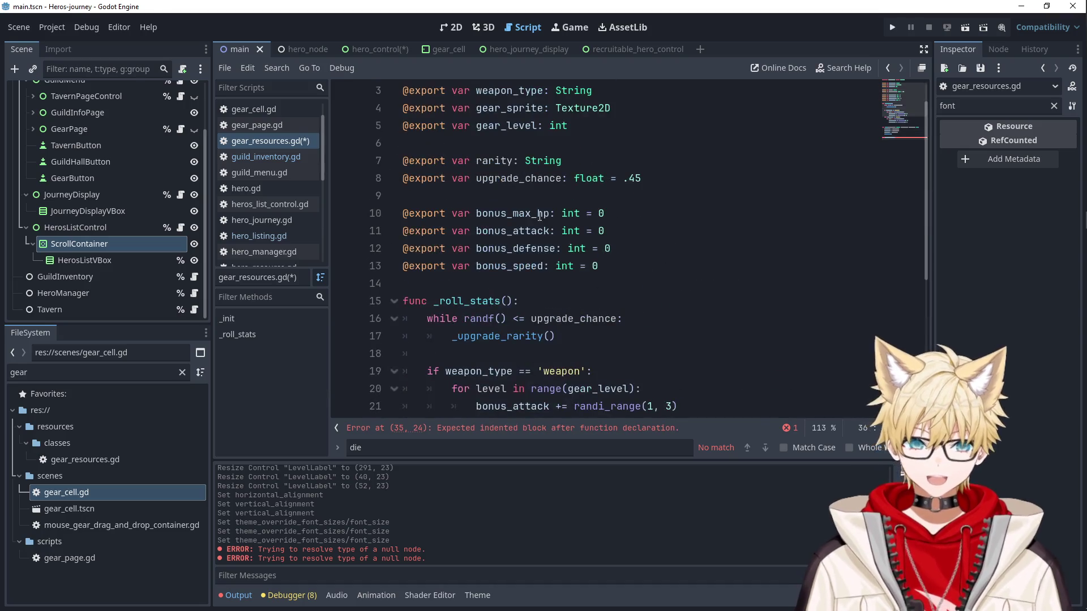
left_click(588, 168)
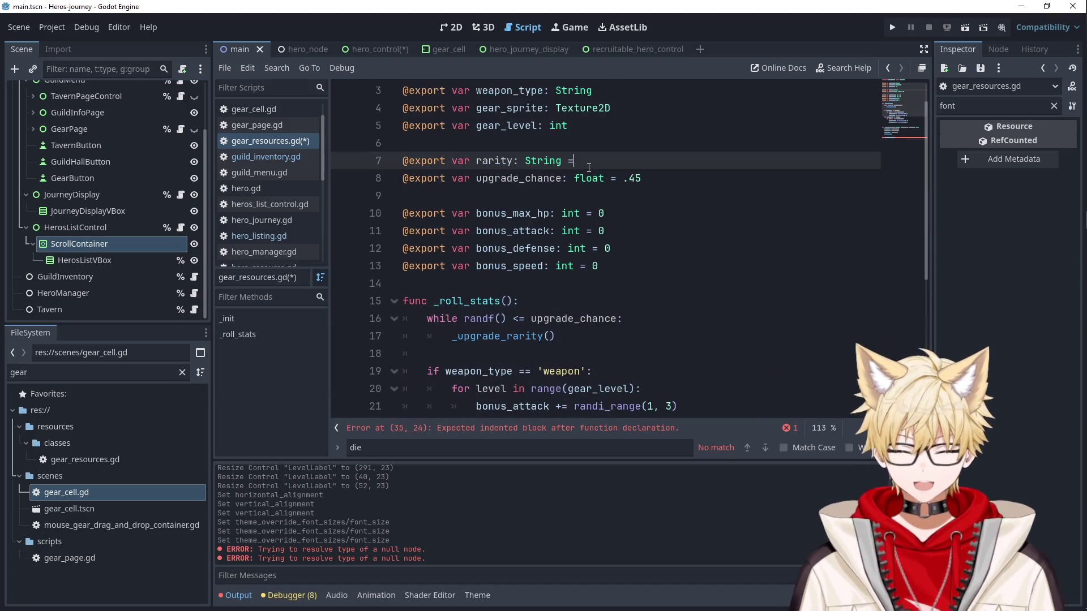
type("Common")
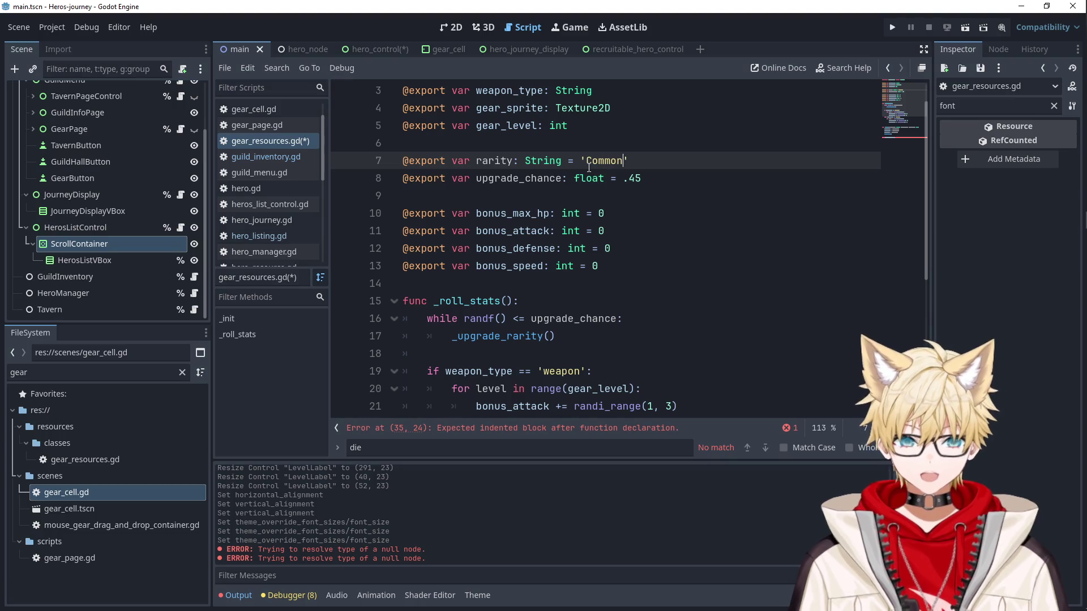
Begin the _upgrade_rarity body with the condition if rarity == 'Common':
double_click(505, 160)
scroll(498, 255, "down", 5)
left_click(452, 408)
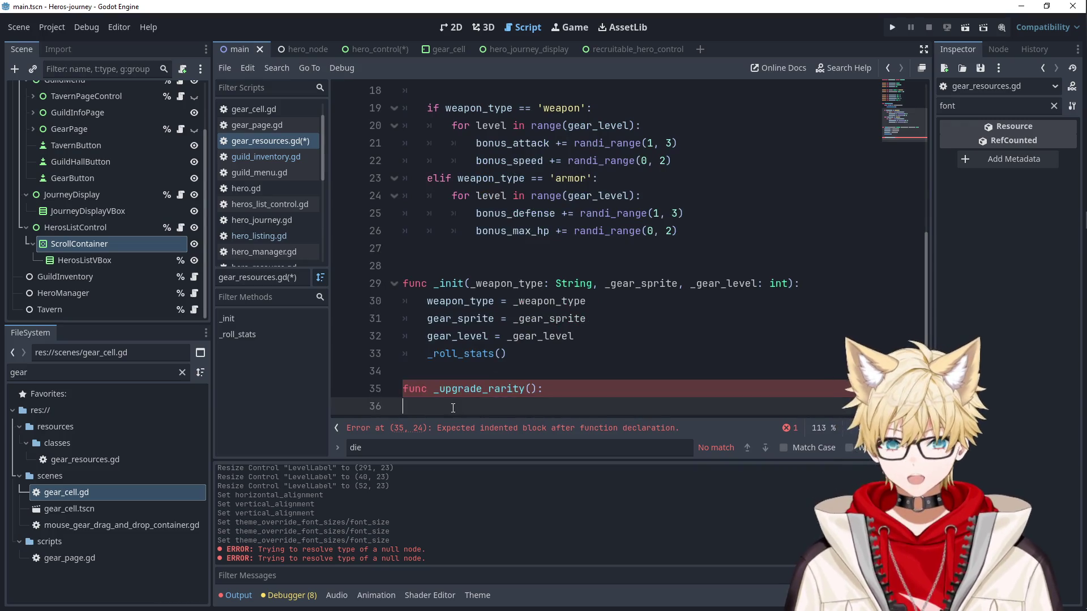
key("Tab")
type("rarity")
key("BackSpace")
key("BackSpace")
key("BackSpace")
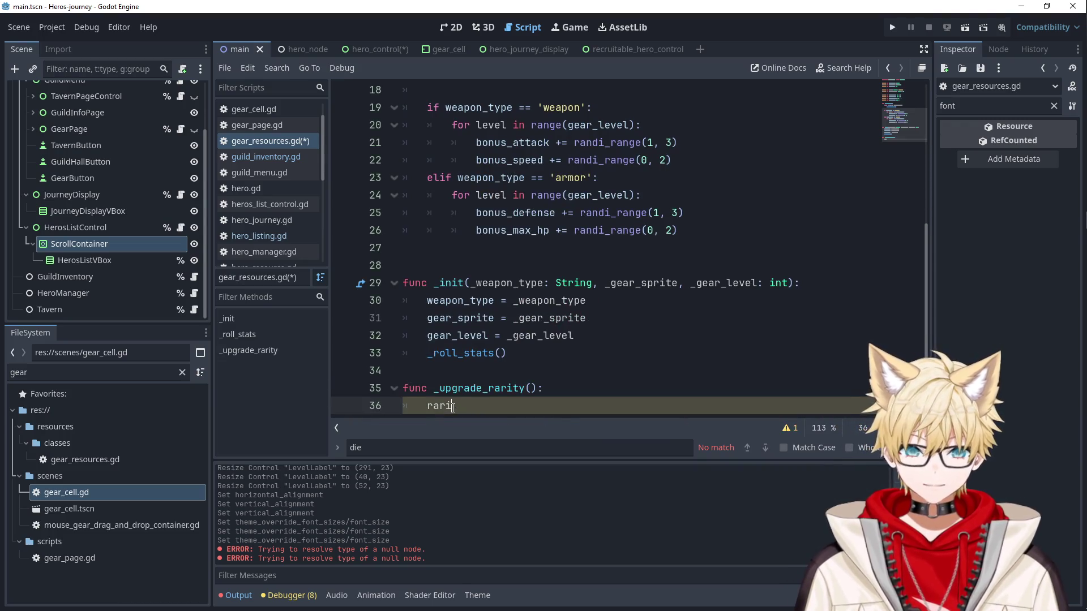
key("BackSpace")
type("if rarity ")
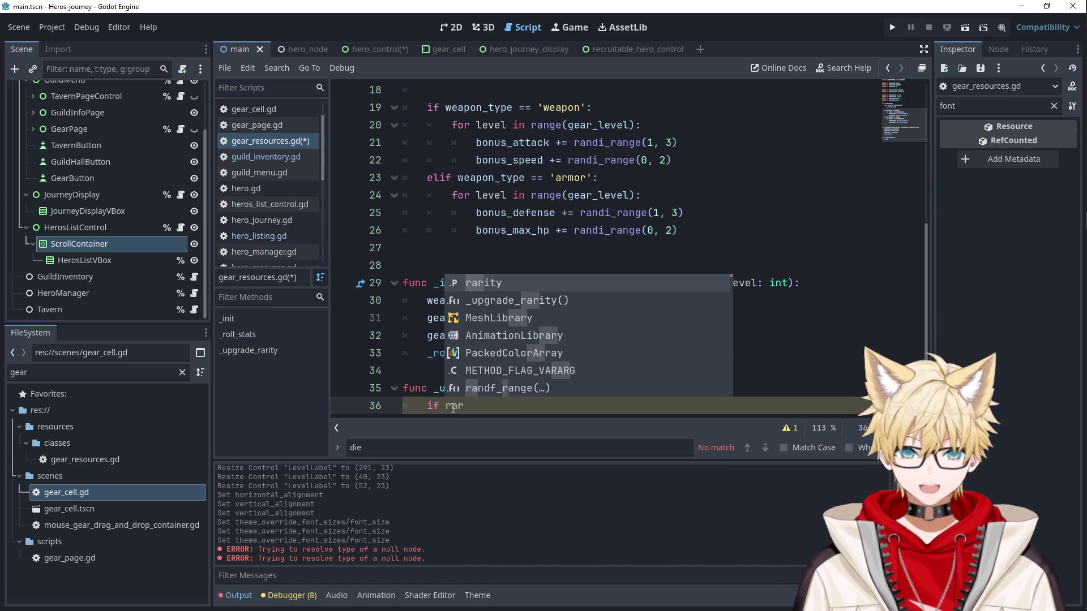
type("== 'Common")
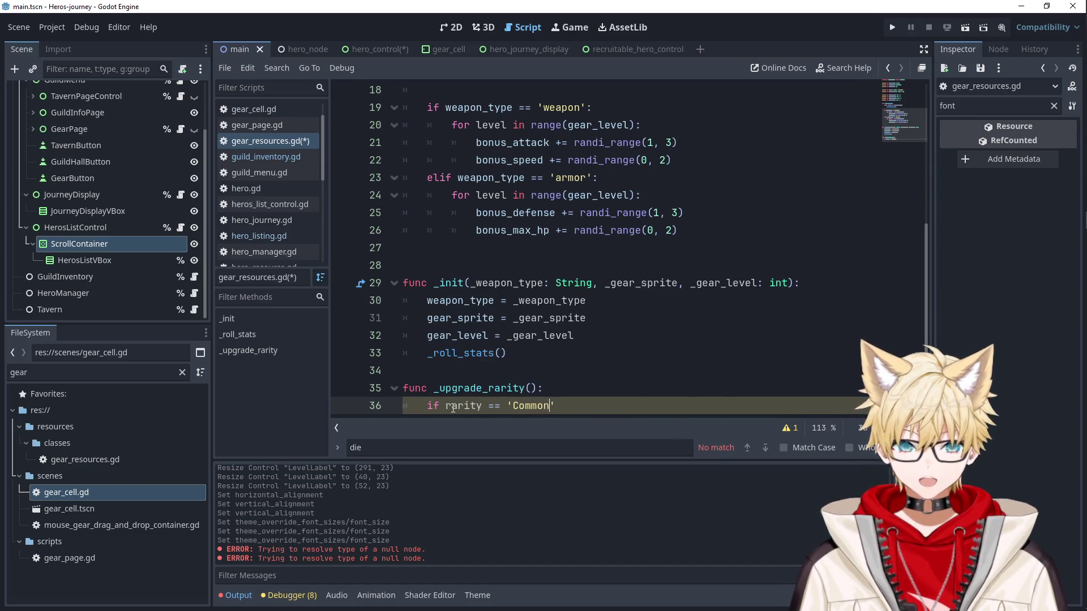
type(":")
key("Return")
Set rarity to 'Uncommon' inside the Common branch
type("rarity =")
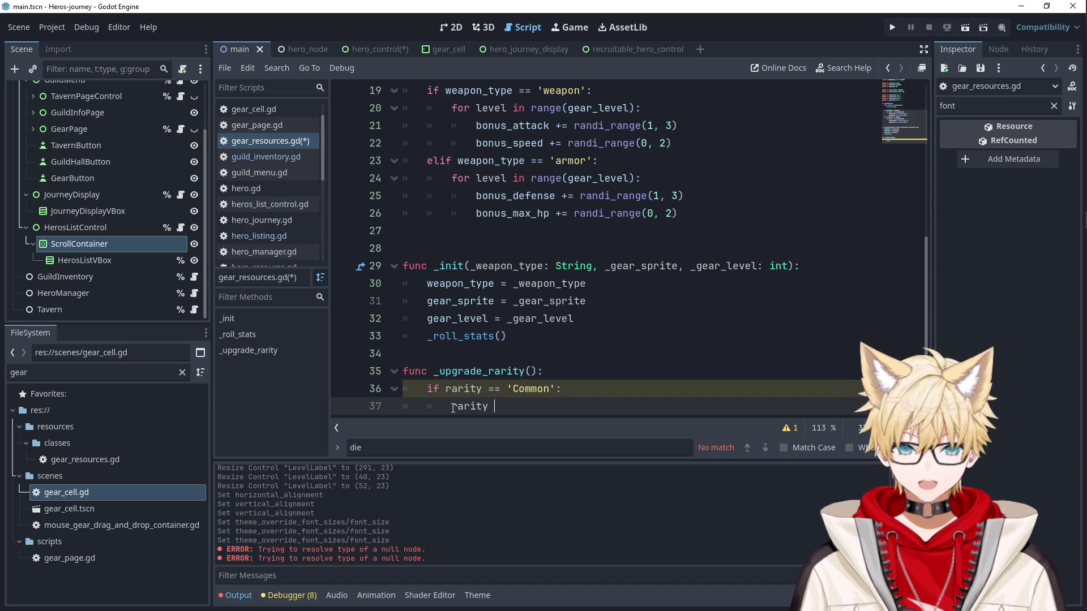
type(" 'Uhjn")
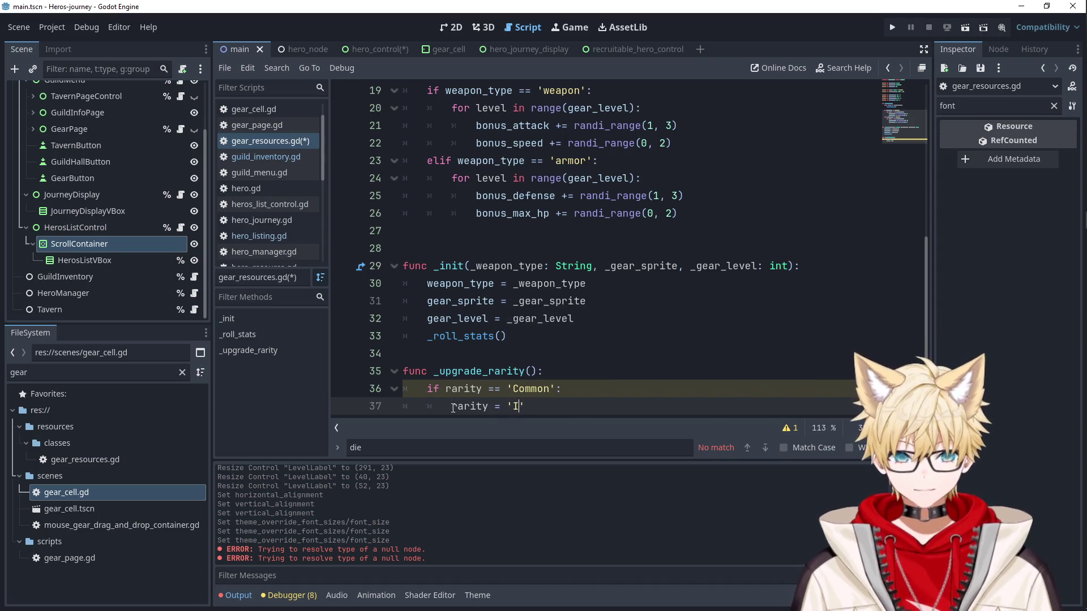
key("BackSpace")
key("BackSpace")
type("ncom")
key("BackSpace")
key("BackSpace")
key("BackSpace")
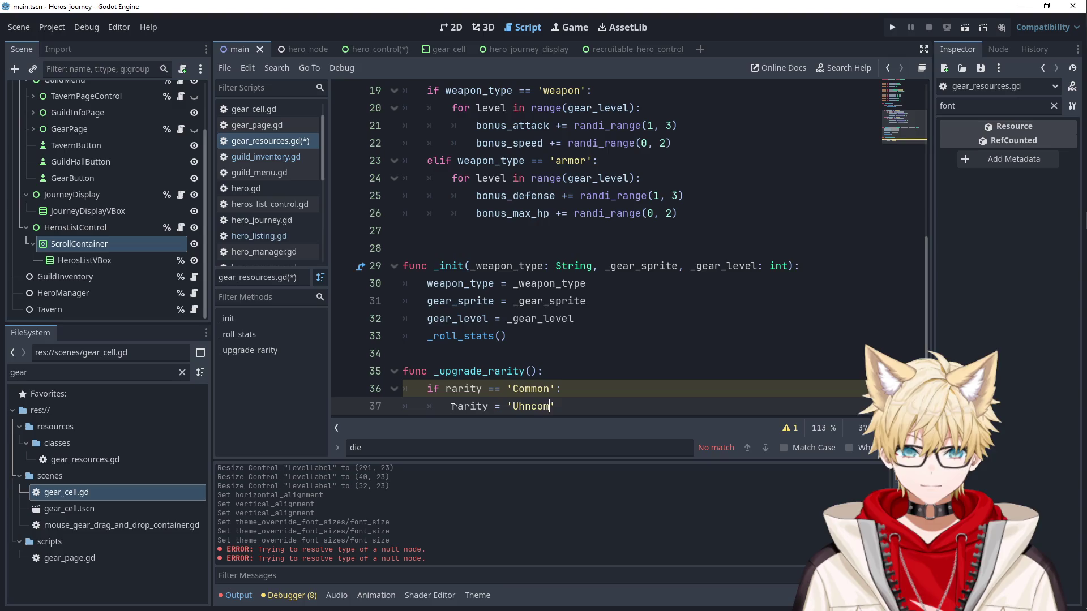
key("BackSpace")
type("ncommon'(")
key("BackSpace")
key("Return")
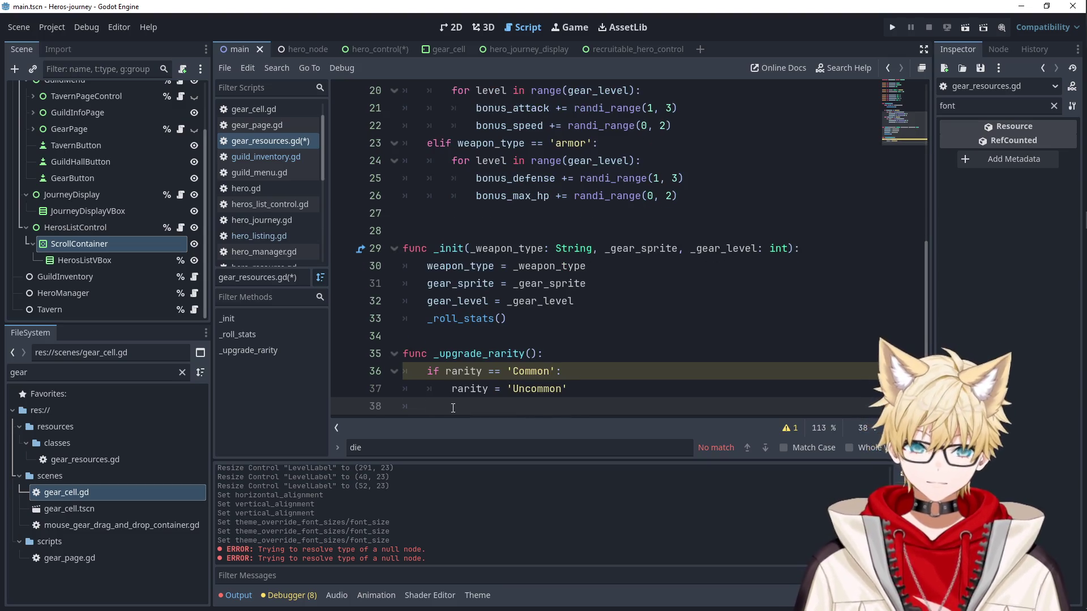
Add an elif branch for 'Uncommon' that sets rarity to 'Rare'
type("f")
type("lif rarity =")
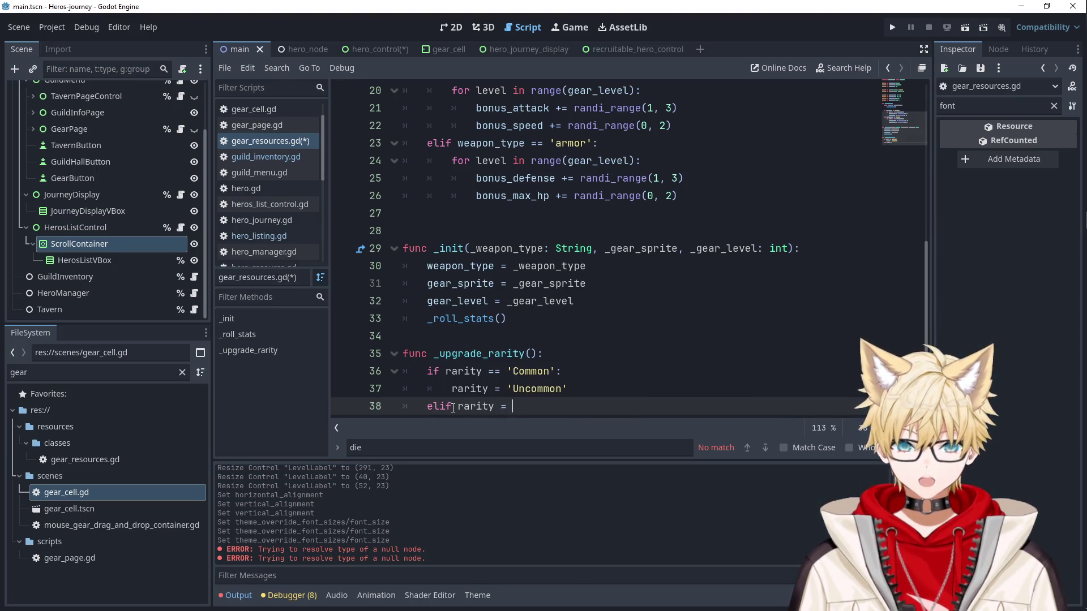
type("'Uncommon")
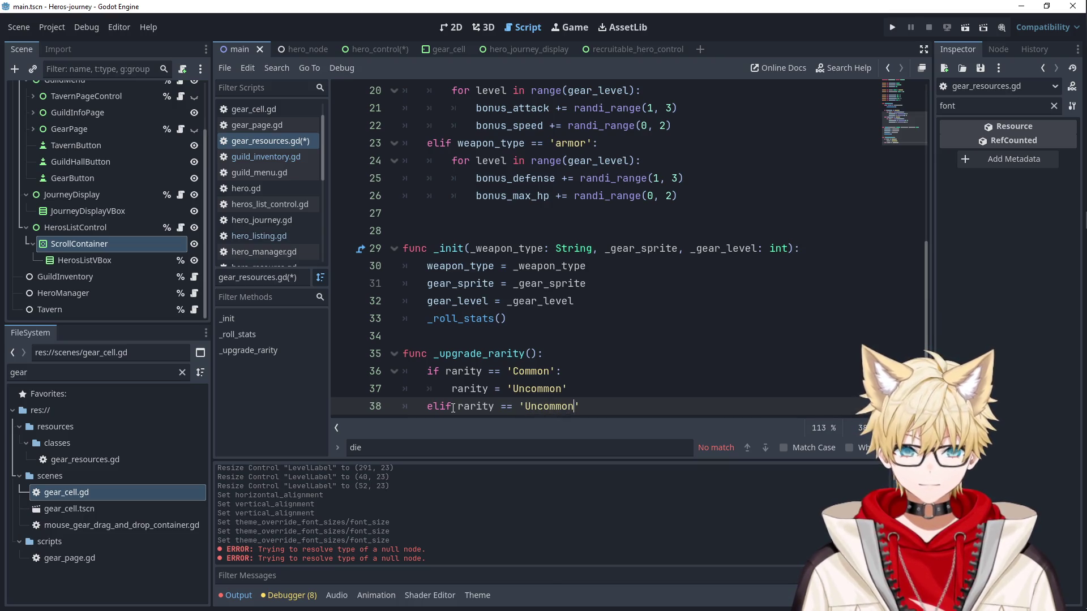
type(":")
key("Return")
type("rarity = '")
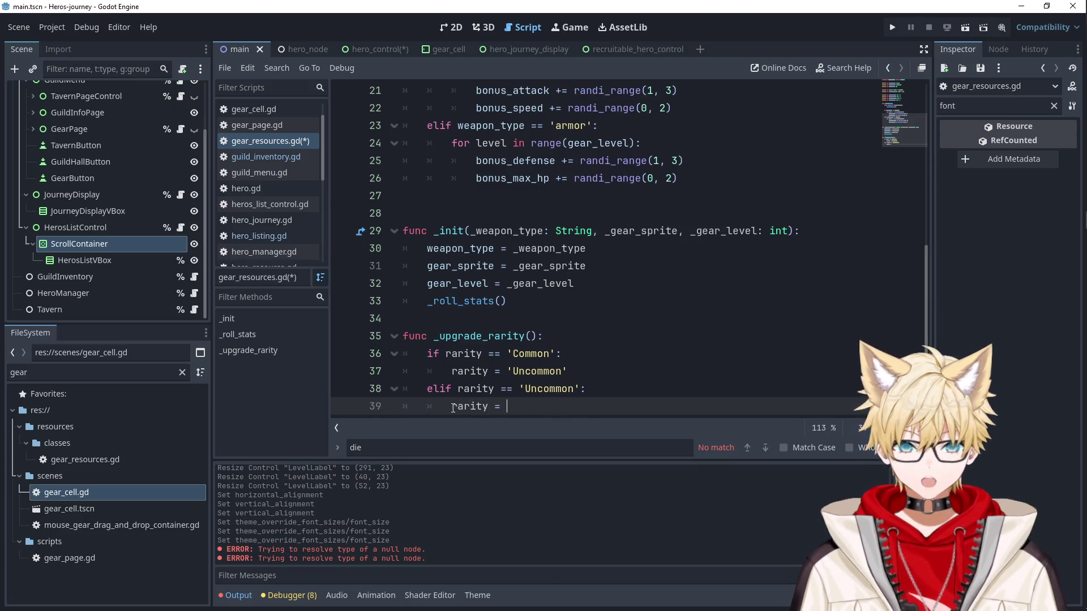
type("Rare':")
key("Return")
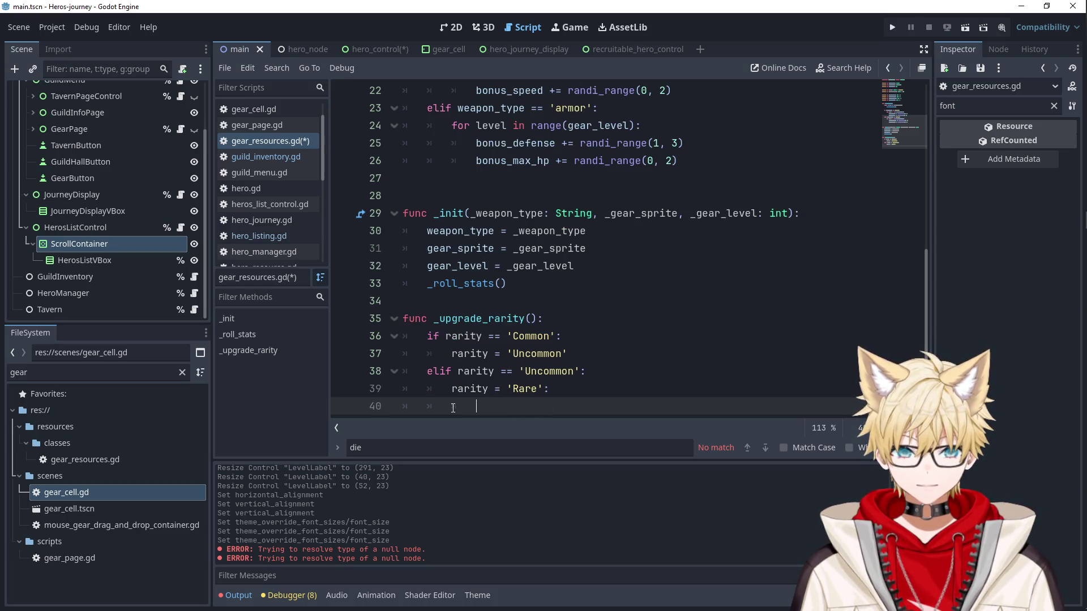
key("BackSpace")
key("BackSpace")
key("BackSpace")
key("Return")
key("BackSpace")
Add an elif branch for the Rare rarity that sets rarity to 'Epic'
type("elif rar")
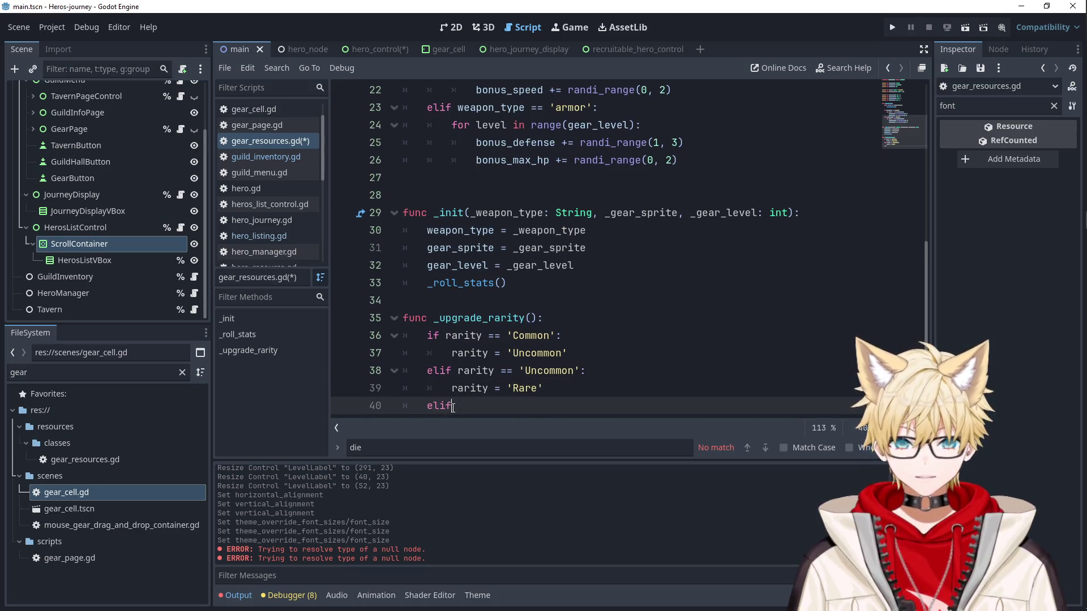
type("i")
key("Return")
type("== ")
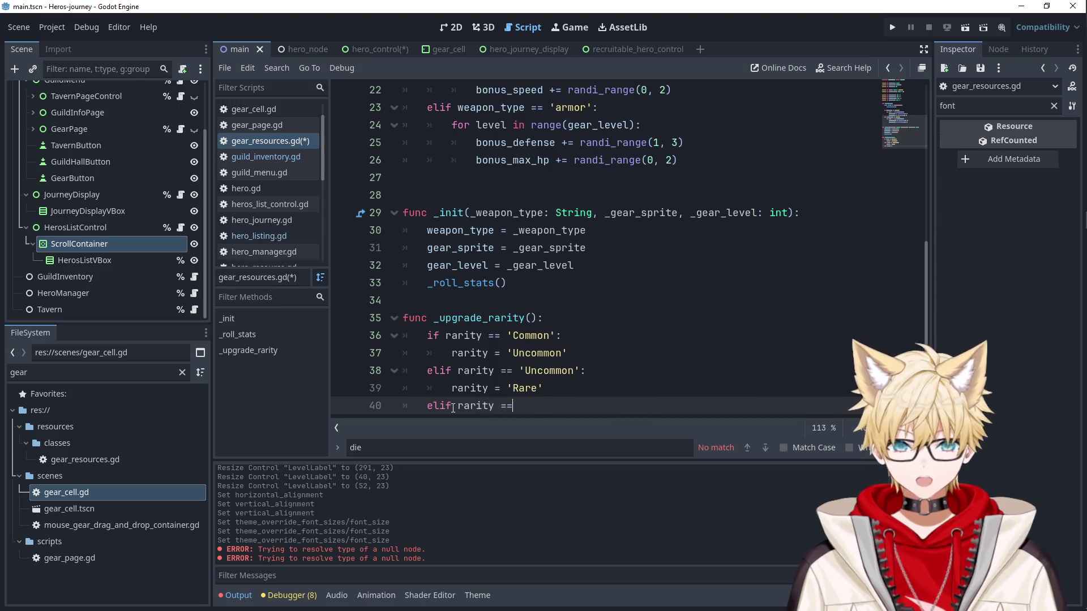
type("'")
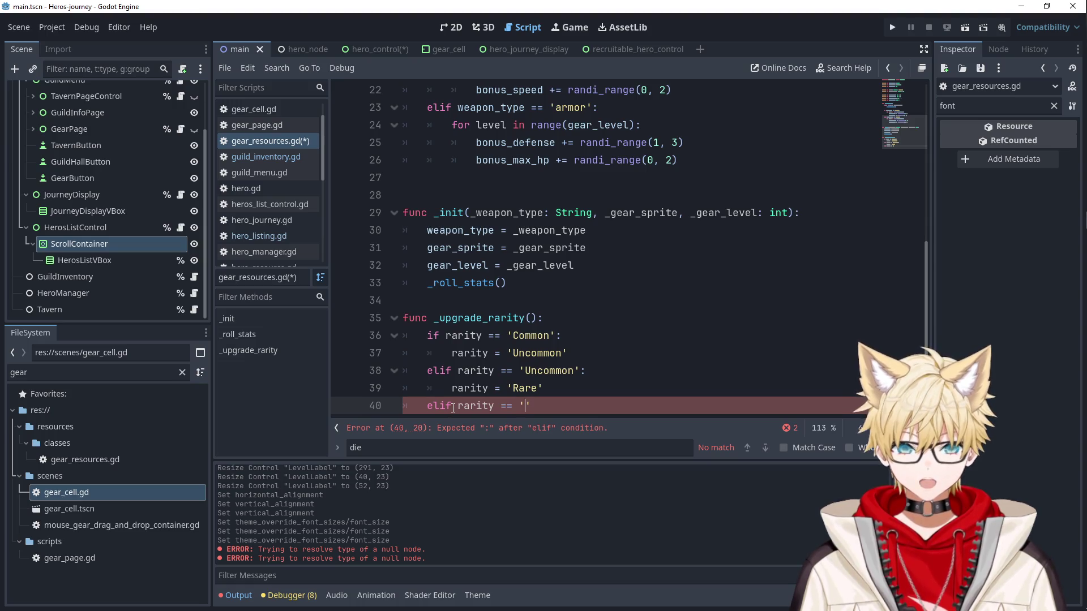
type("re':")
key("Return")
type("rar")
key("Return")
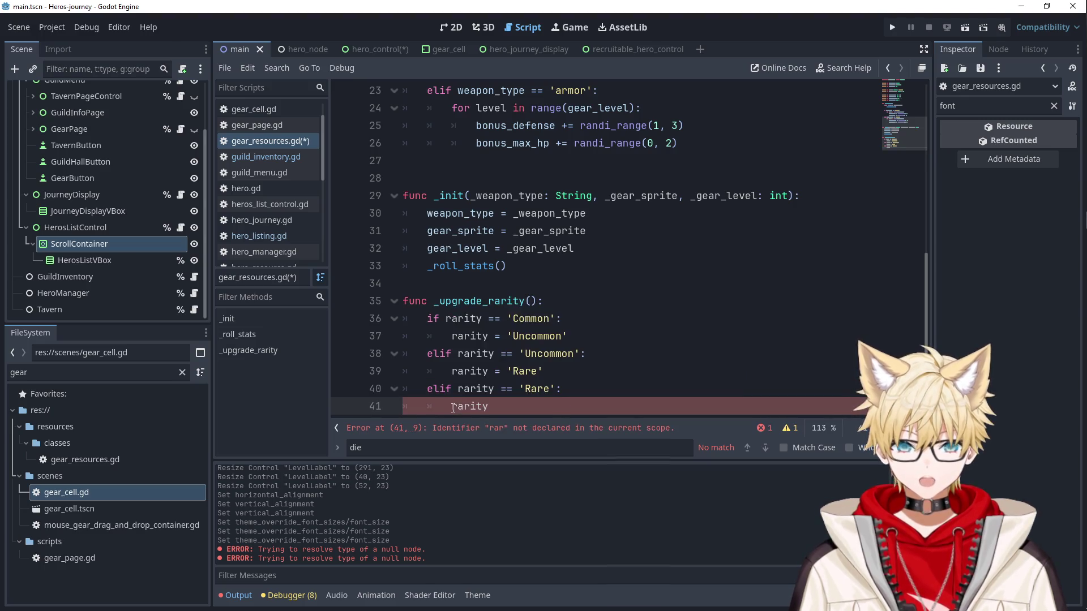
type("'Epic'")
key("Return")
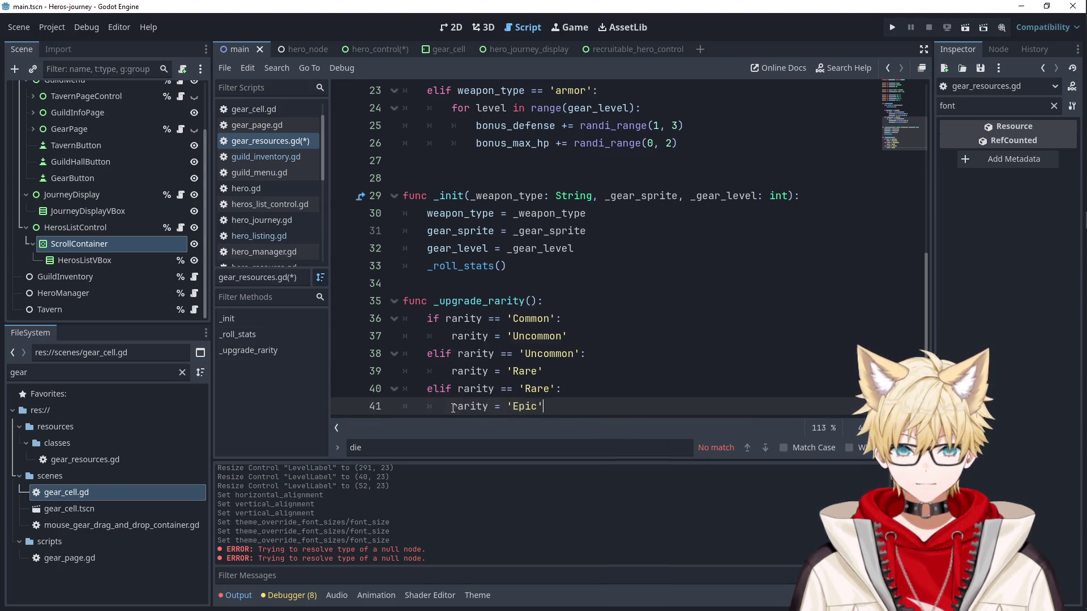
Add the 'Epic' branch setting rarity to 'Legendary' and save gear_resources.gd
type("elif rarity")
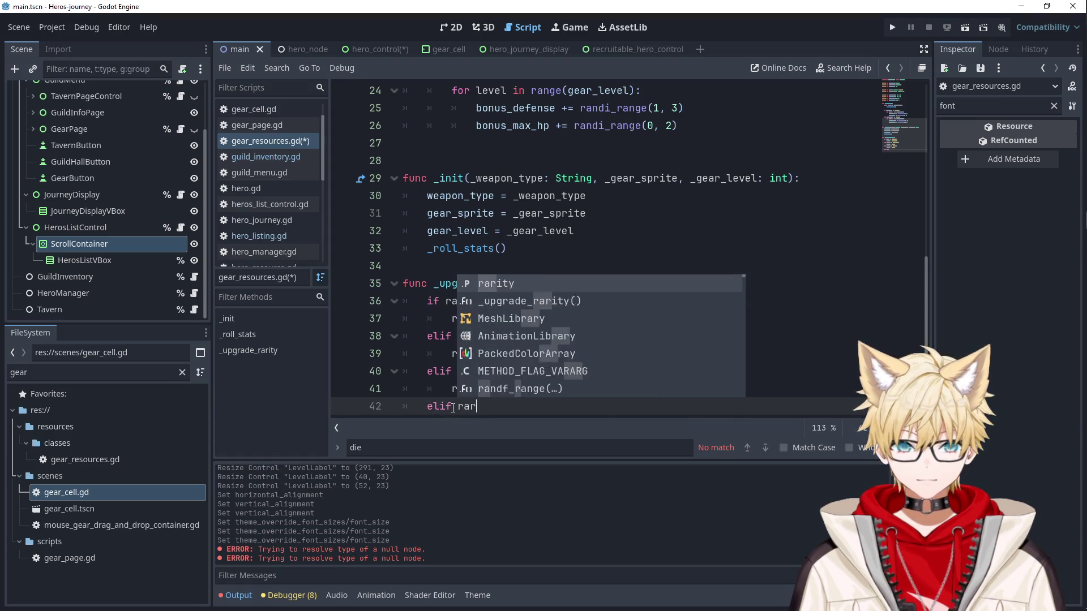
type(" == '")
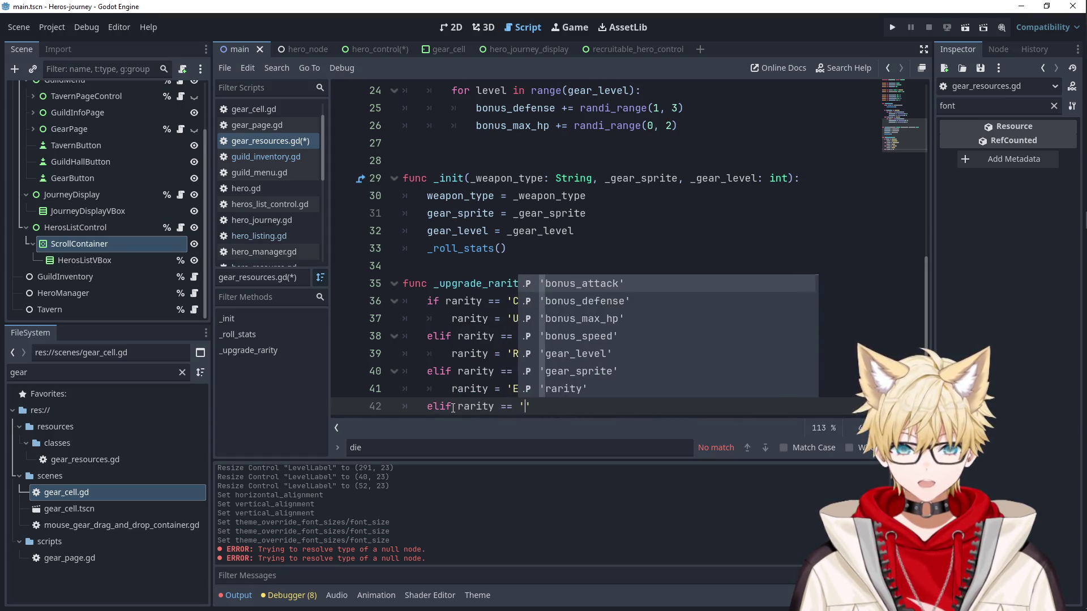
type("Epic':")
key("Return")
type("rarity = ")
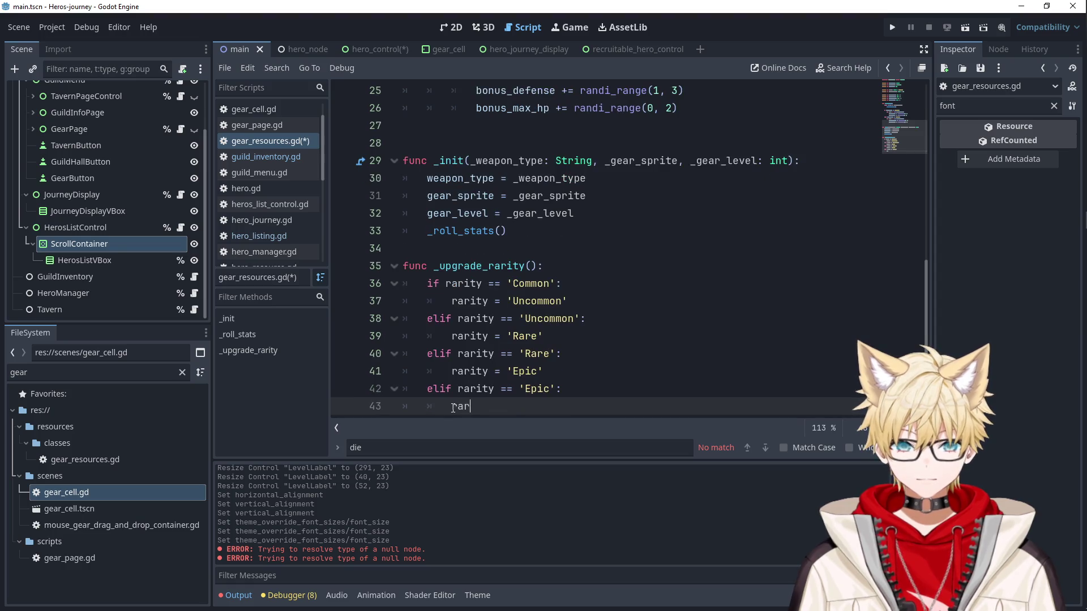
type("'Legendar")
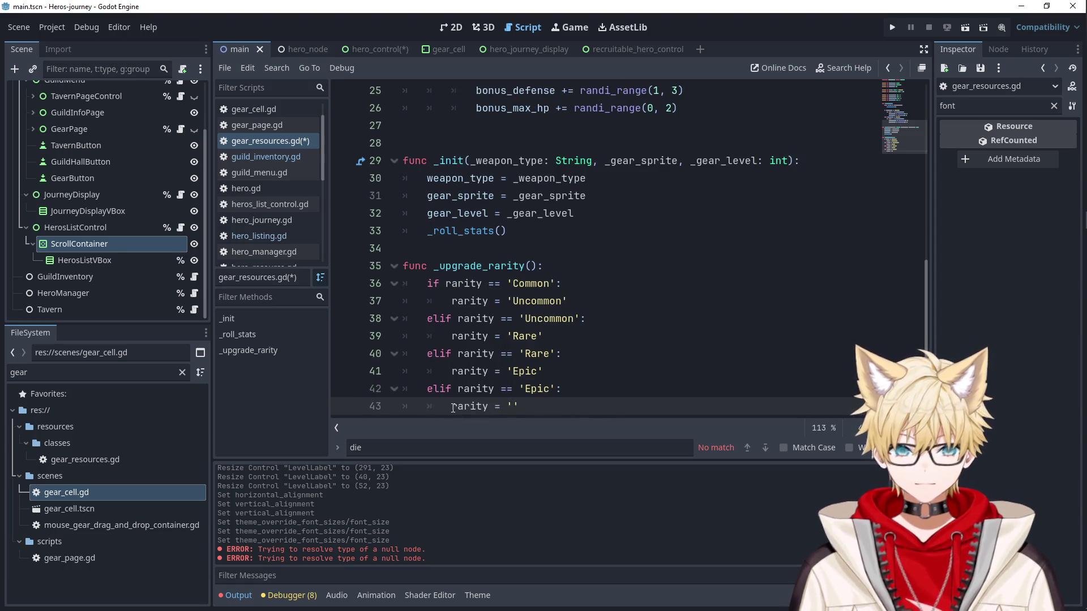
type("y")
left_click(602, 315)
key("ctrl+s")
left_click(605, 308)
Append && rarity != 'Legendary' to the _roll_stats while condition
mouse_move(594, 408)
left_mouse_down()
mouse_move(453, 337)
mouse_move(403, 266)
left_mouse_up()
double_click(481, 265)
scroll(661, 366, "up", 2)
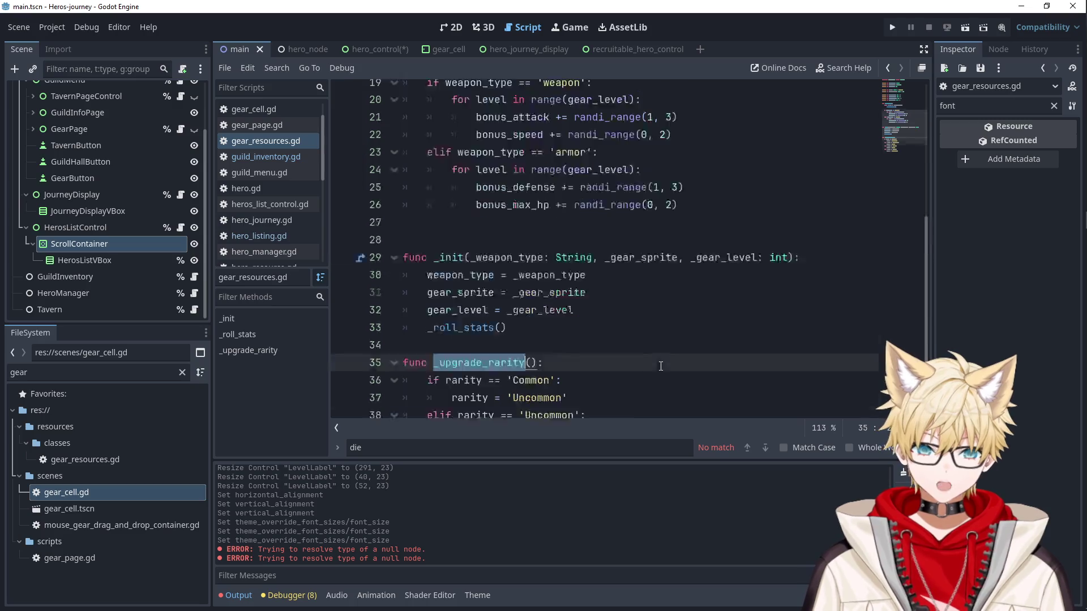
scroll(661, 367, "up", 5)
left_click(618, 251)
type("&& ran")
type("ity != '")
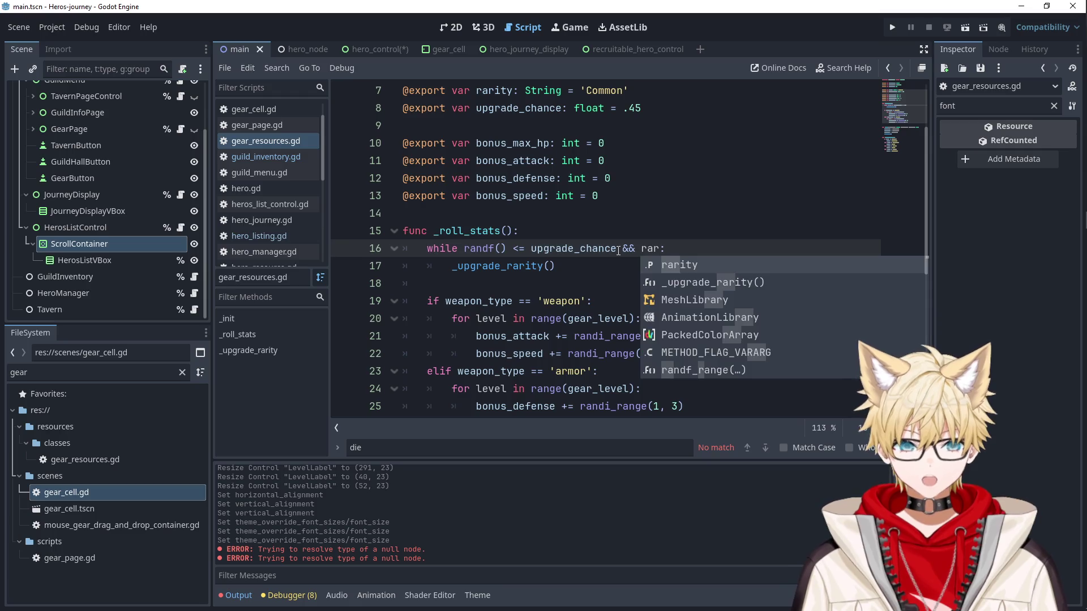
type("Legendary")
Review the while loop and its _upgrade_rarity call on line 17
mouse_move(555, 266)
left_mouse_down()
mouse_move(557, 248)
mouse_move(405, 249)
mouse_move(618, 266)
left_mouse_up()
left_click_drag(537, 267, 533, 249)
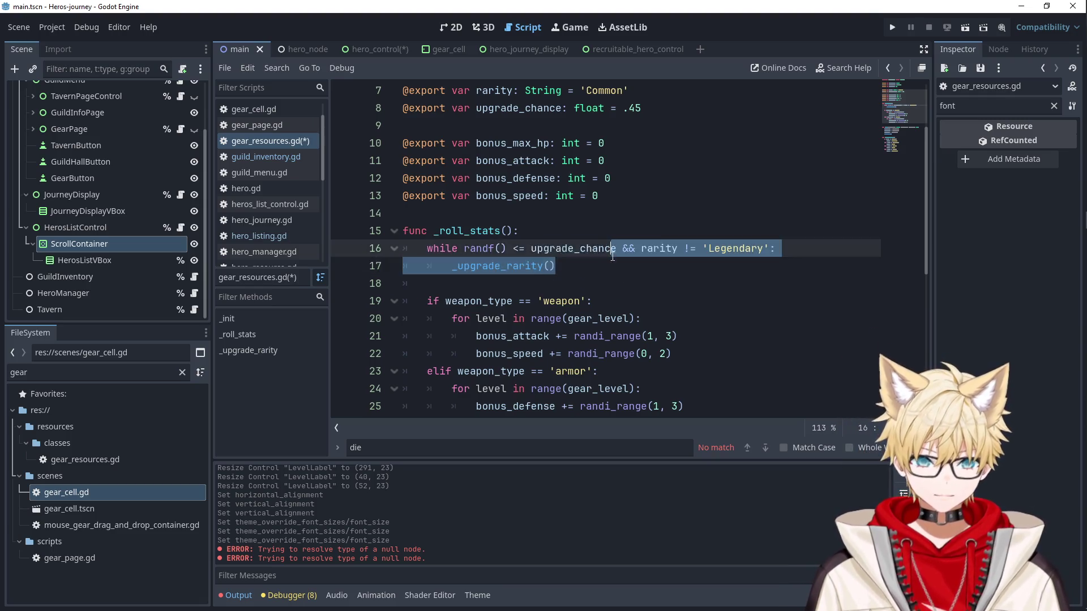
left_click(537, 286)
double_click(518, 271)
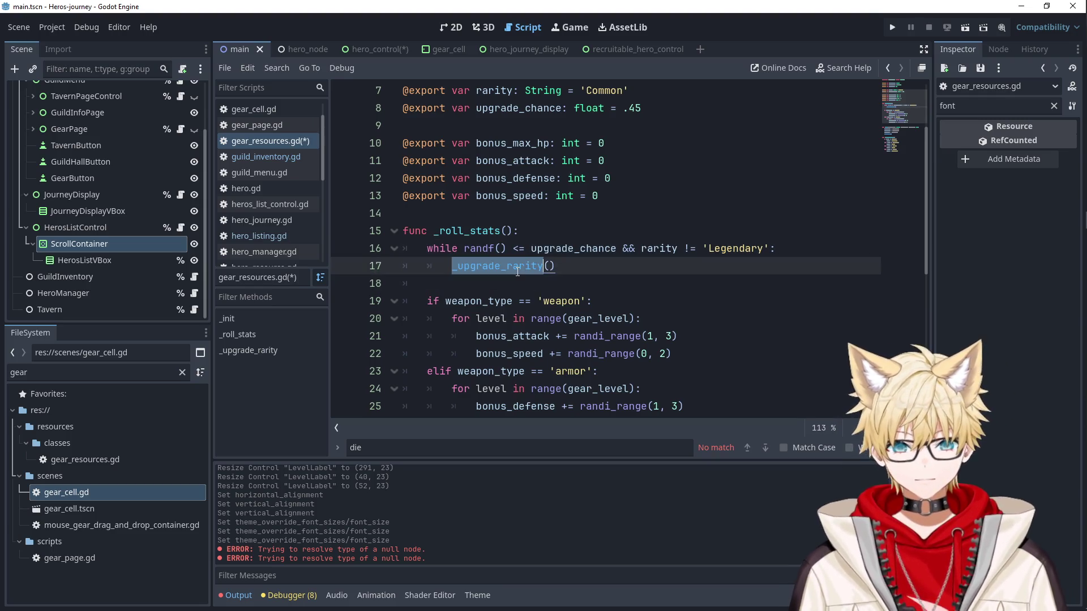
scroll(637, 322, "down", 2)
scroll(658, 262, "up", 4)
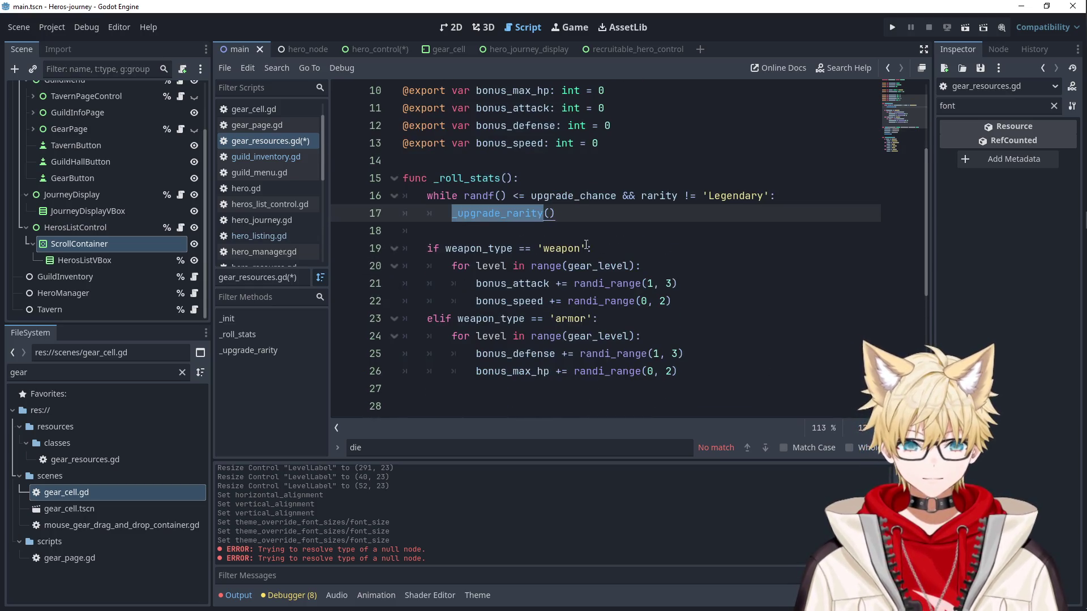
scroll(566, 249, "down", 2)
left_click(566, 258)
scroll(566, 242, "up", 2)
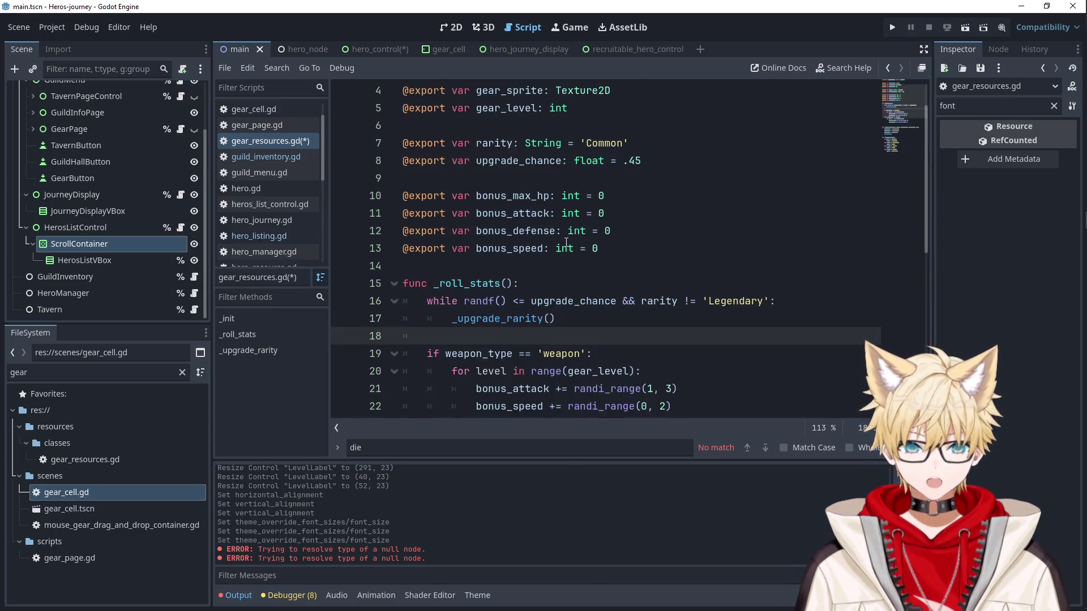
scroll(566, 242, "down", 1)
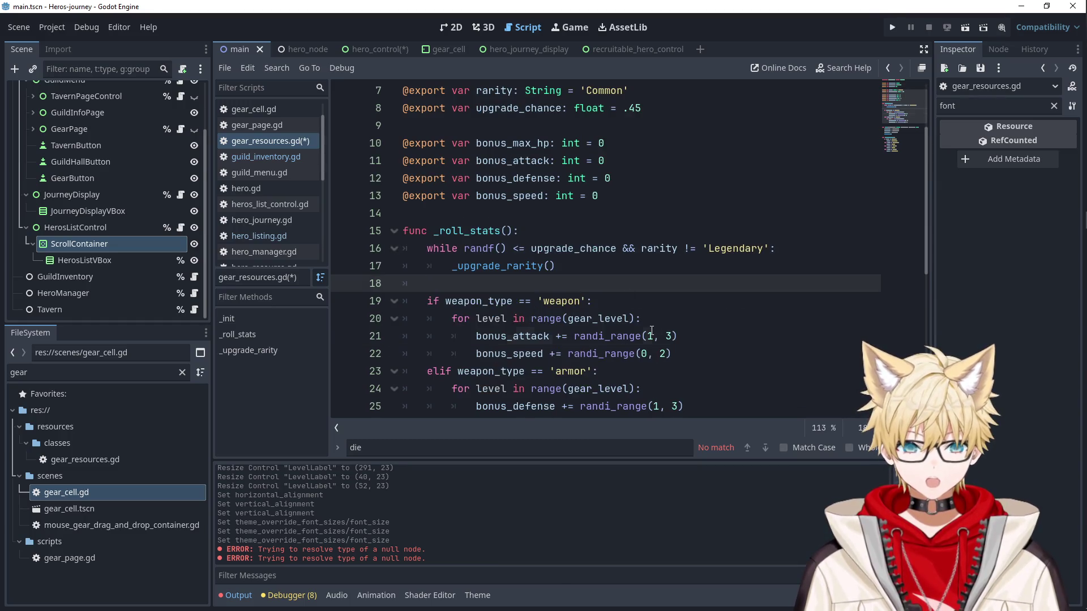
left_click(653, 336)
left_click(612, 194)
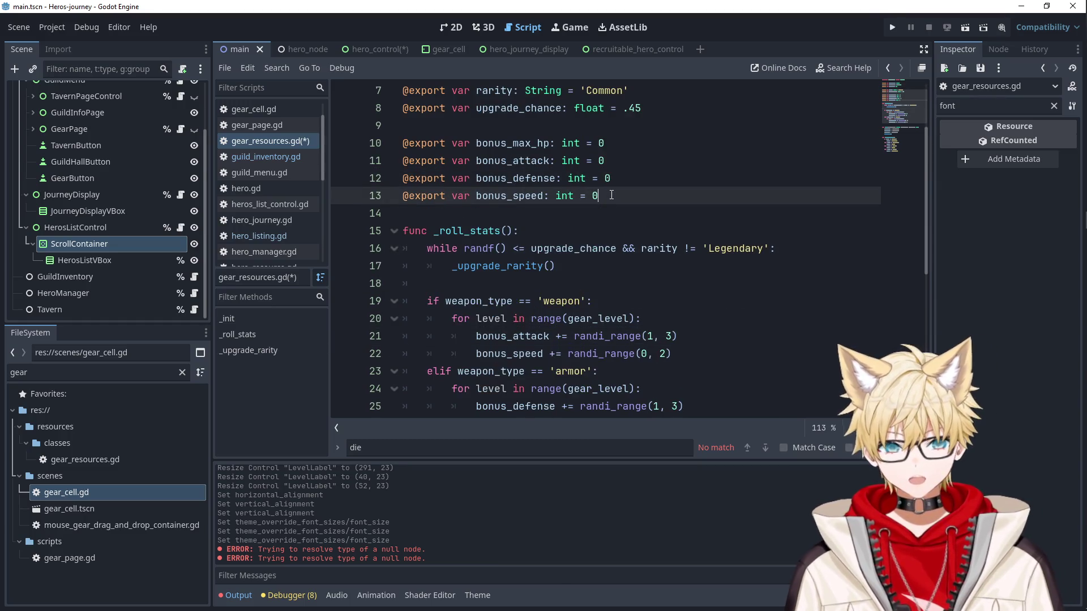
key("Return")
key("Return")
type("@ex")
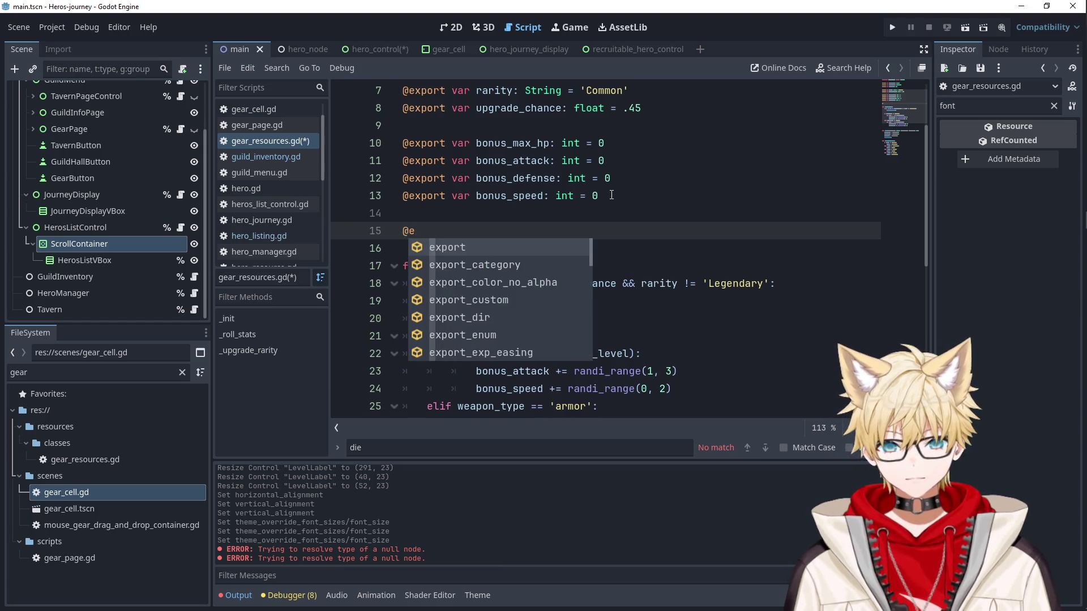
key("Return")
type("var rarity_to_")
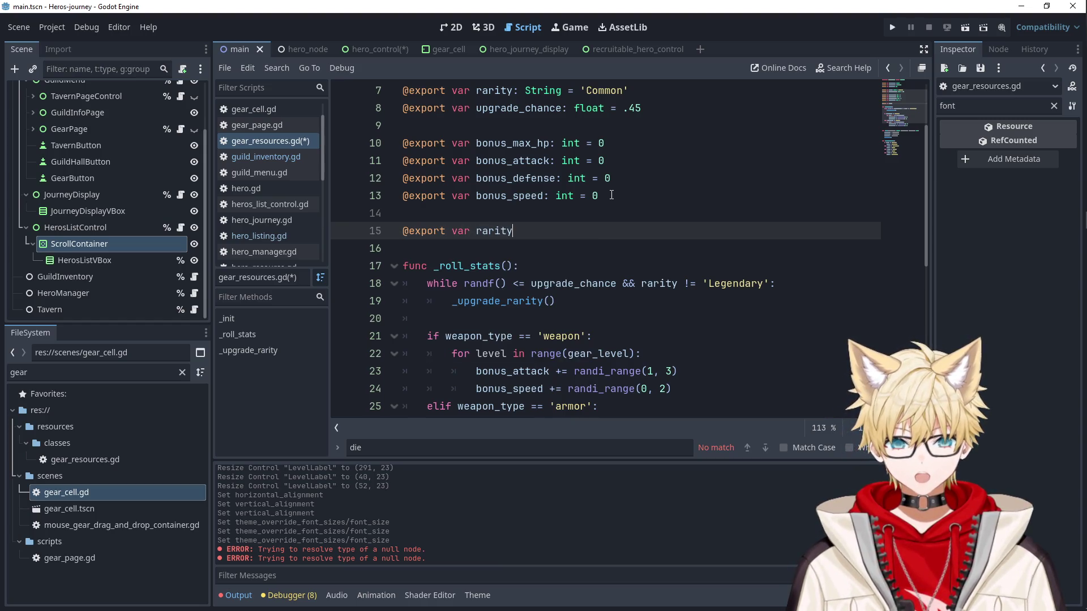
type("bounds = {")
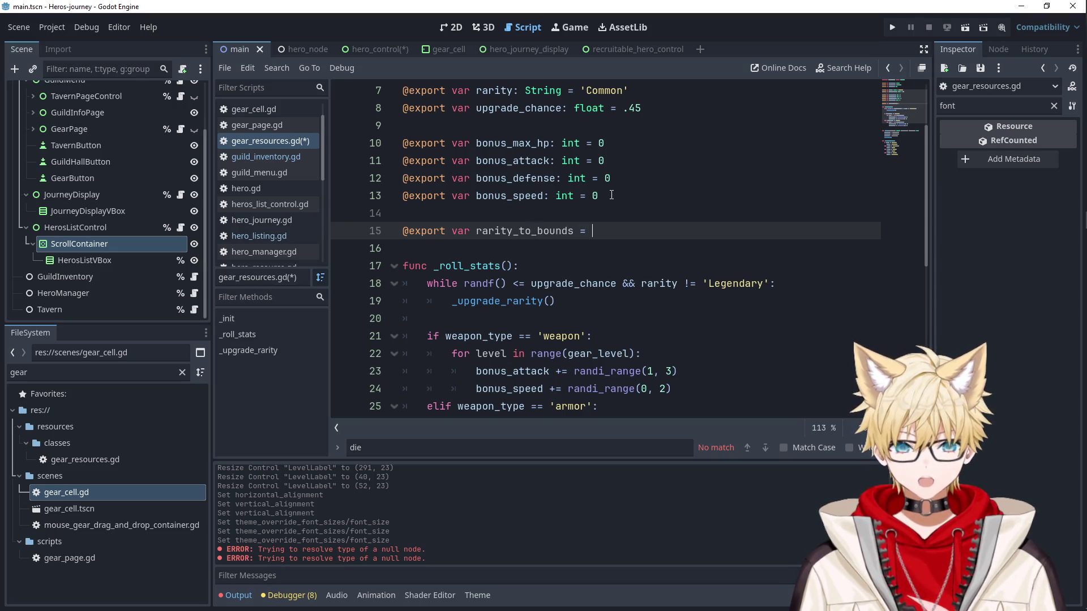
Add the first dictionary entry with the range [1, 3]
key("Return")
type("Uncommon':")
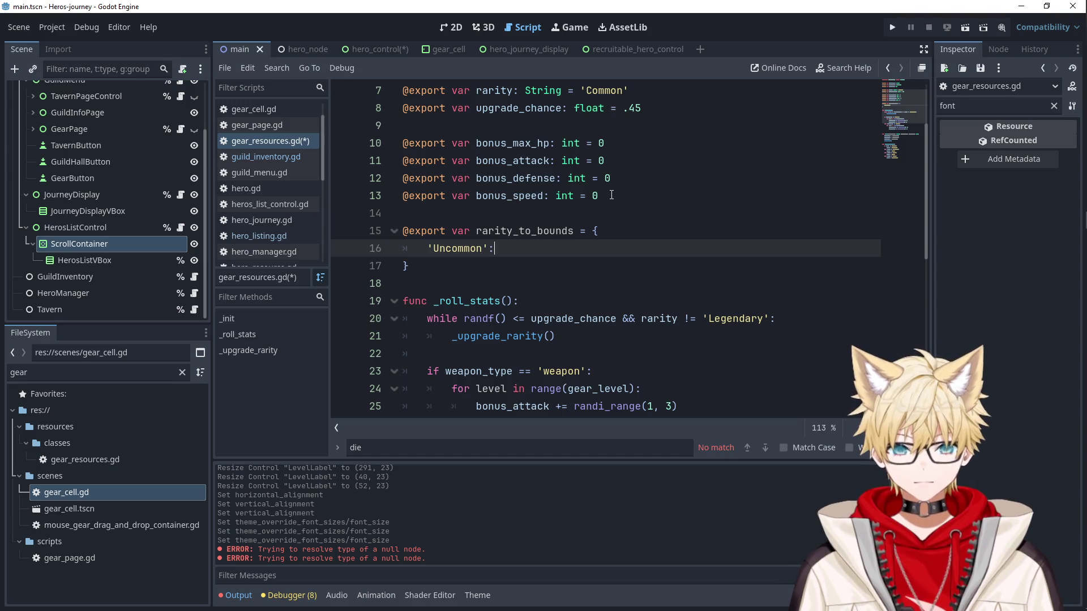
key("Return")
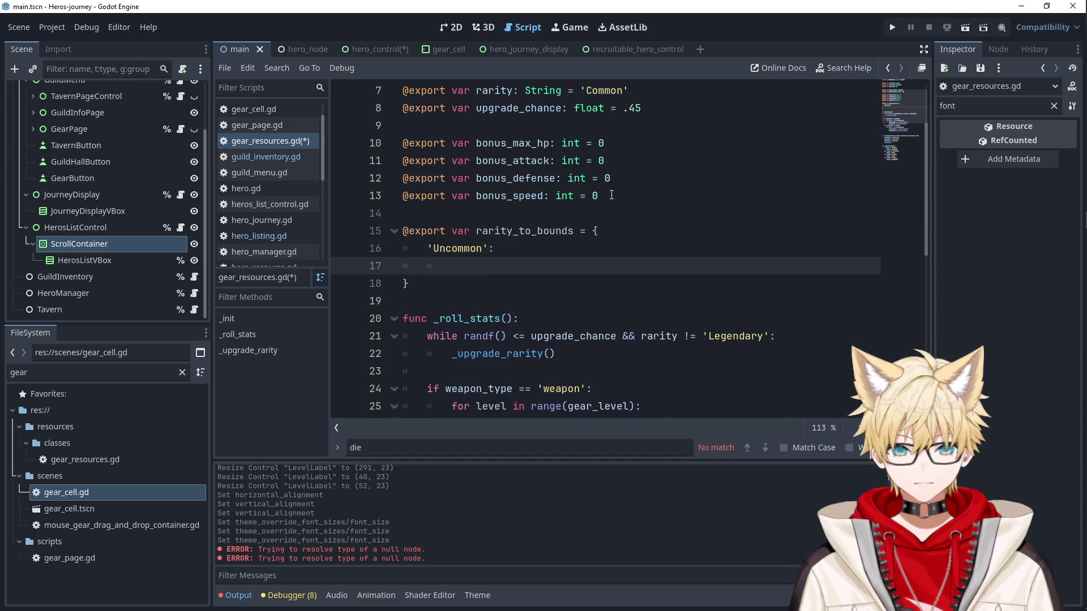
key("BackSpace")
type("r")
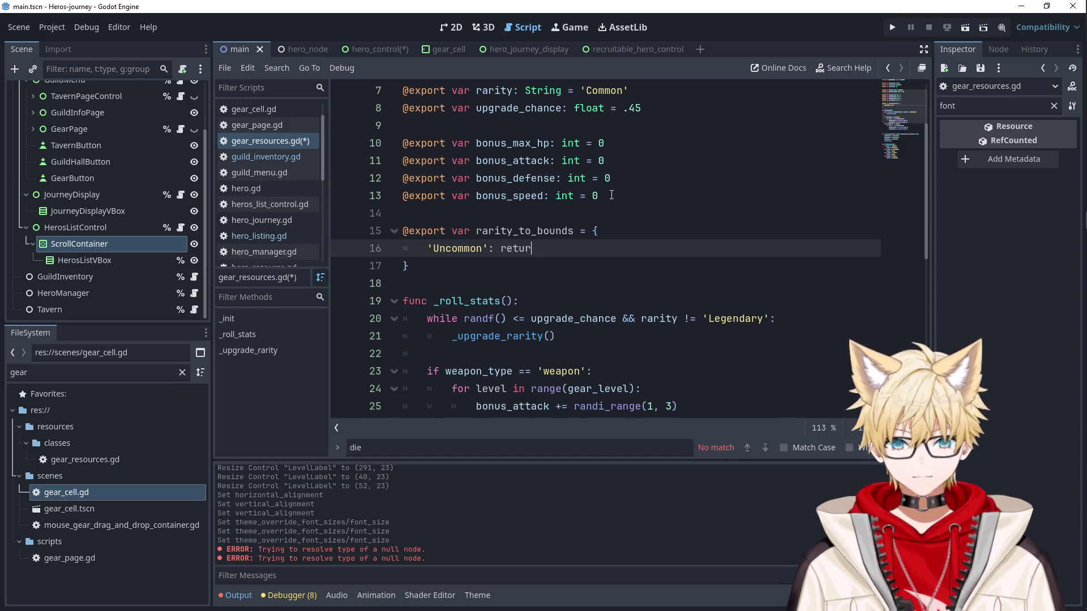
key("BackSpace")
type("[1, 3]")
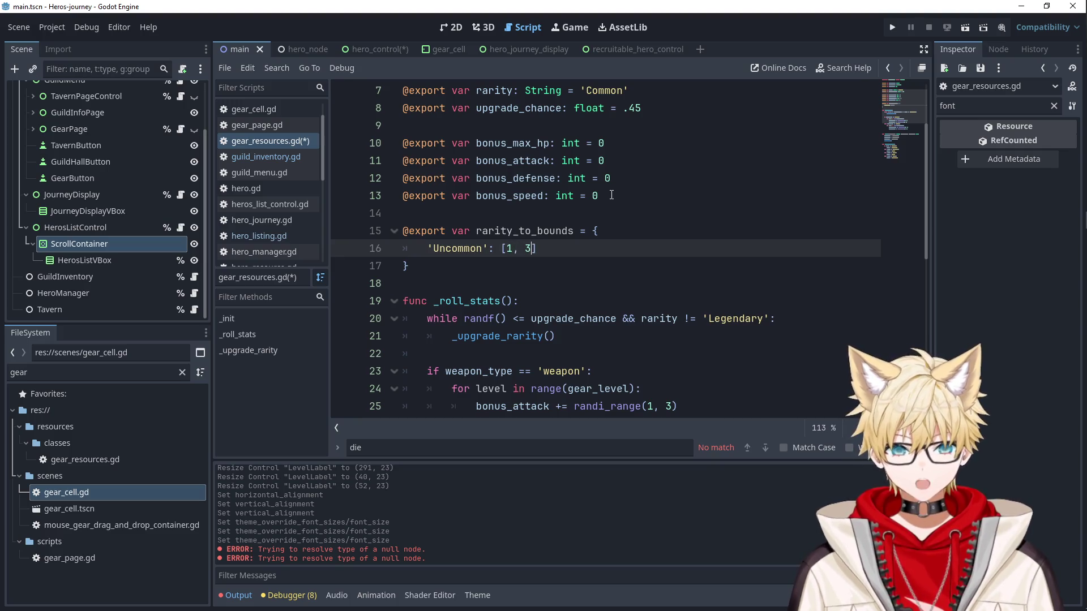
type(",")
key("Return")
type("'U")
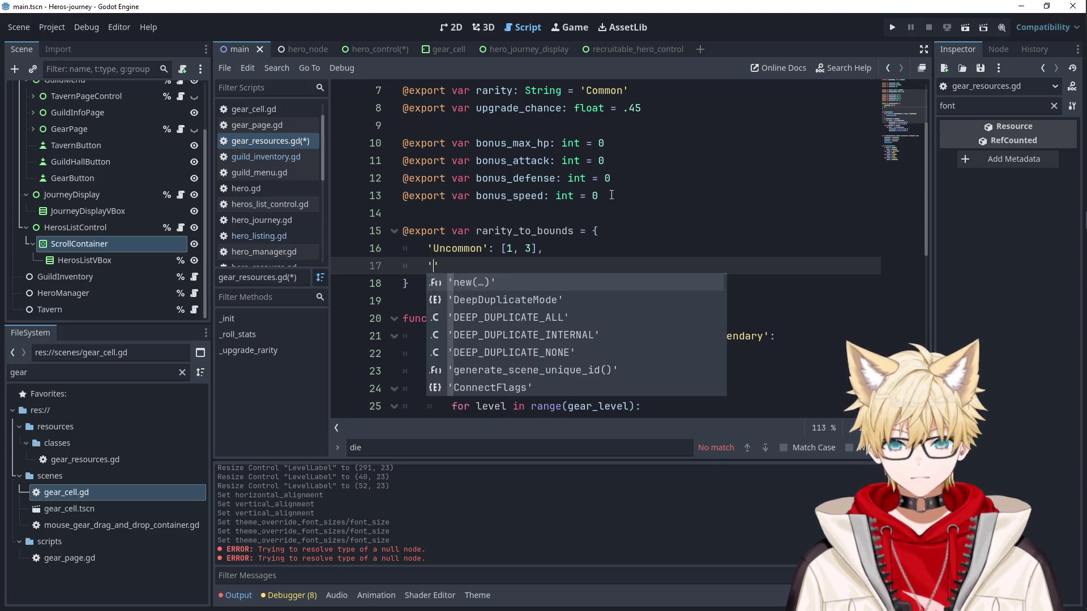
key("BackSpace")
key("Up")
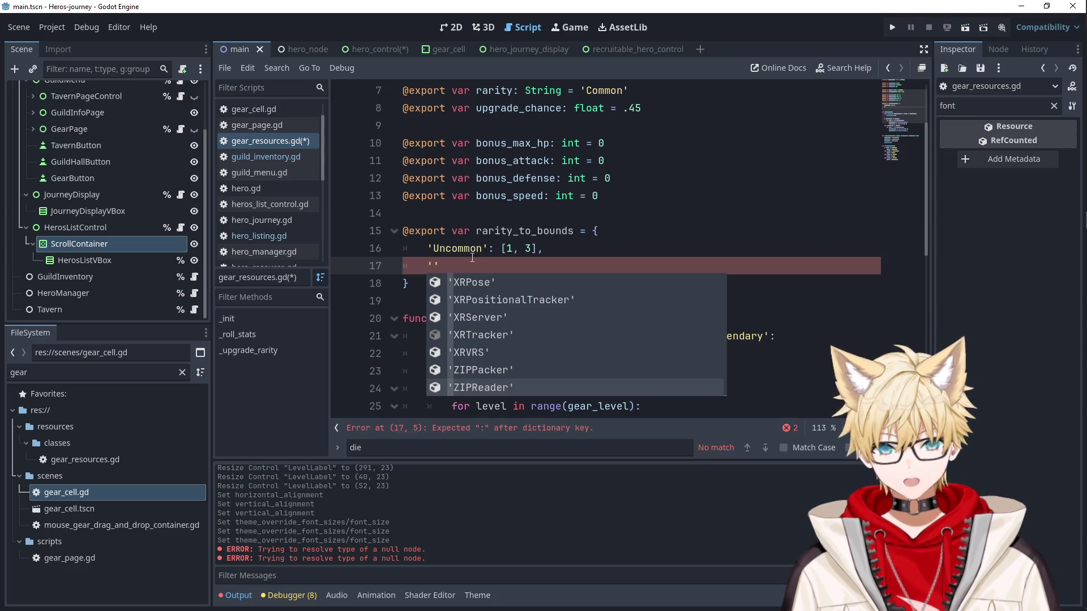
Rename the first key to 'Common' and add 'Uncommon': [2, 4]
left_click_drag(451, 250, 435, 252)
type("C")
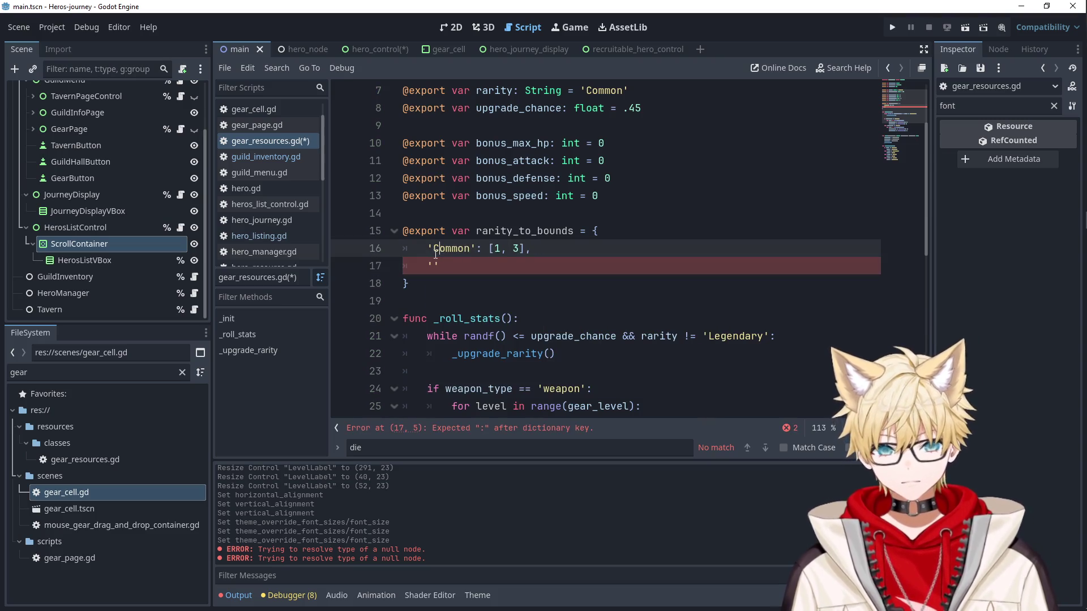
type("Uncommon': [")
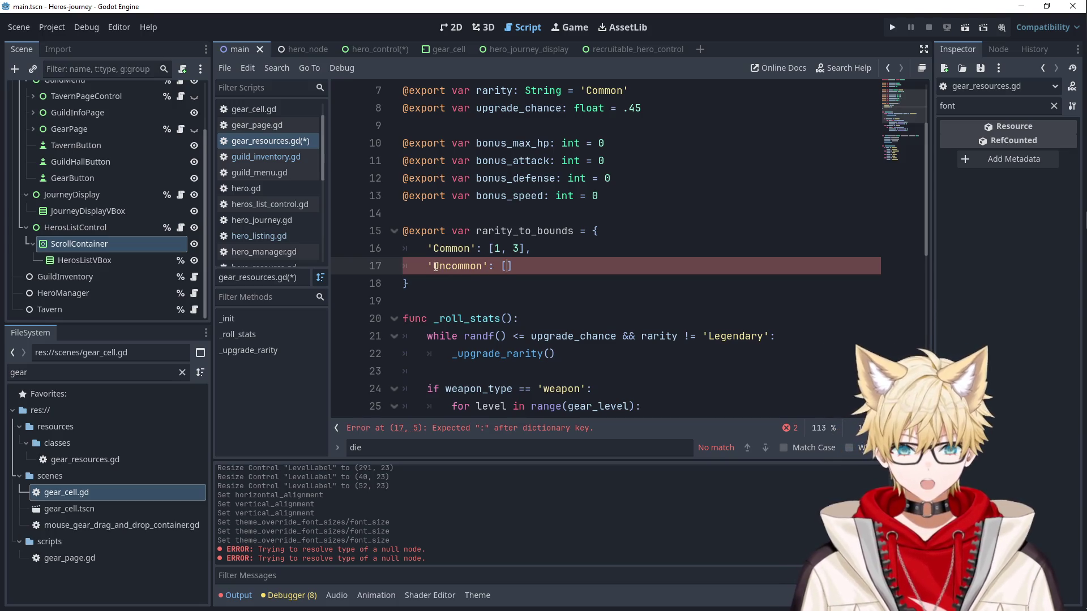
type("1,")
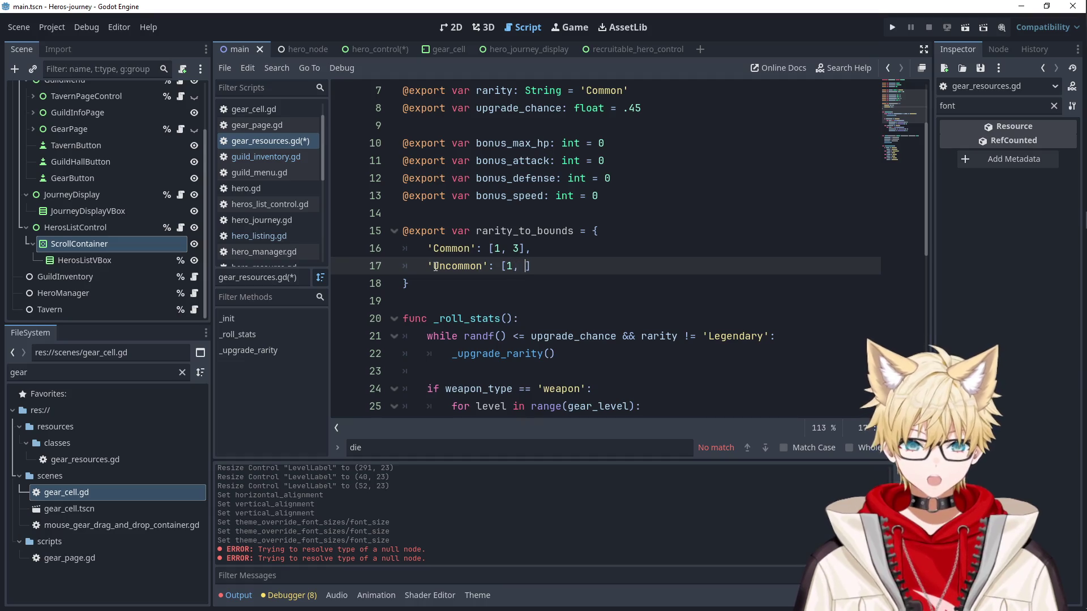
key("BackSpace")
key("BackSpace")
key("BackSpace")
type("2, 4")
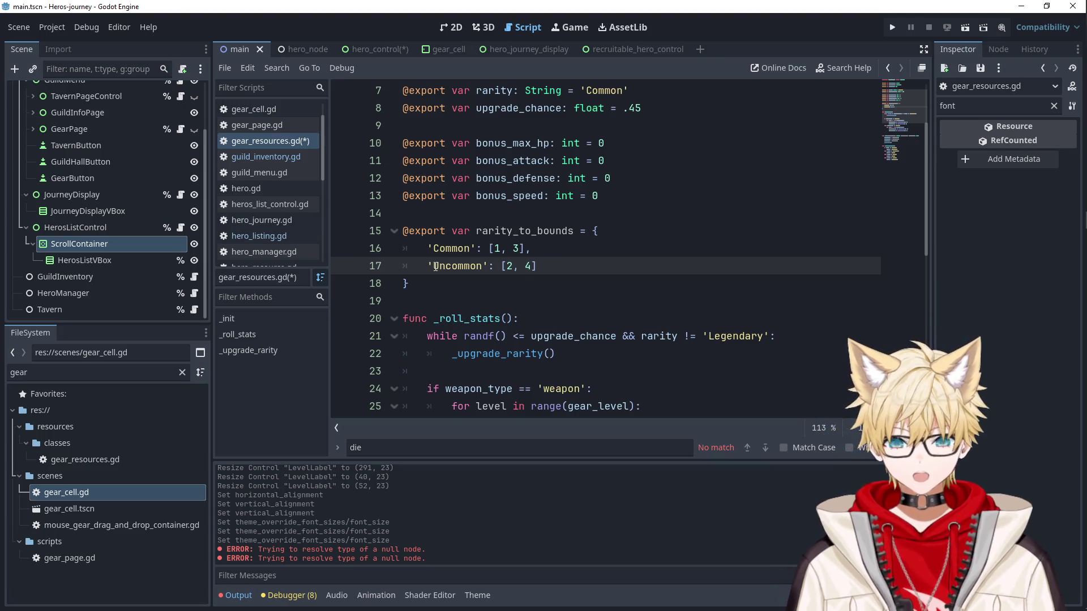
Add the 'Rare': [3, 5], 'Epic' and 'Legendary': [5, 7] entries
key("End")
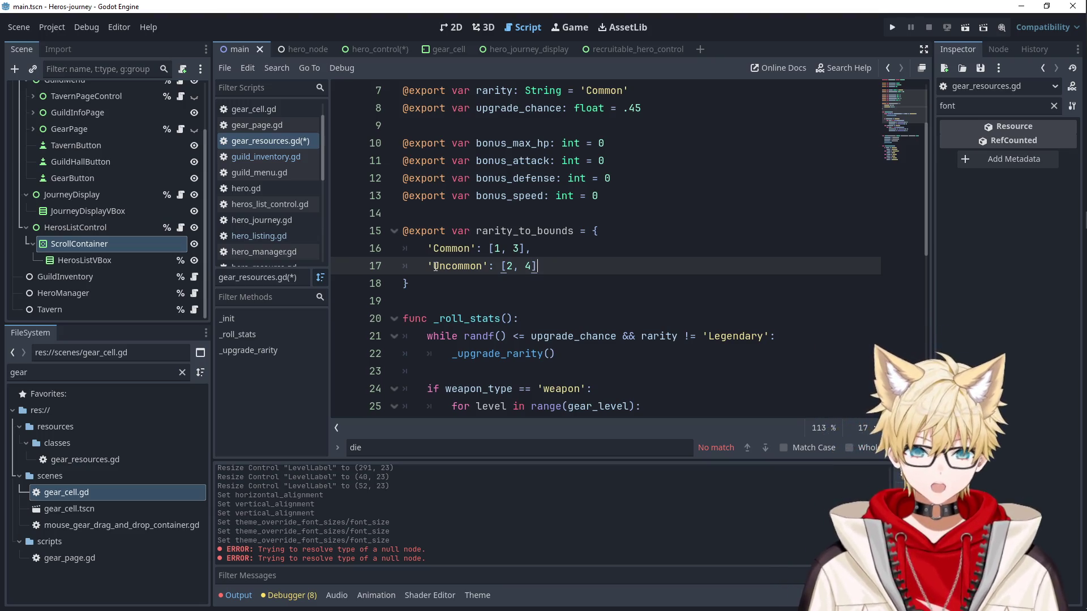
type(",")
key("Return")
type("'Rane': ")
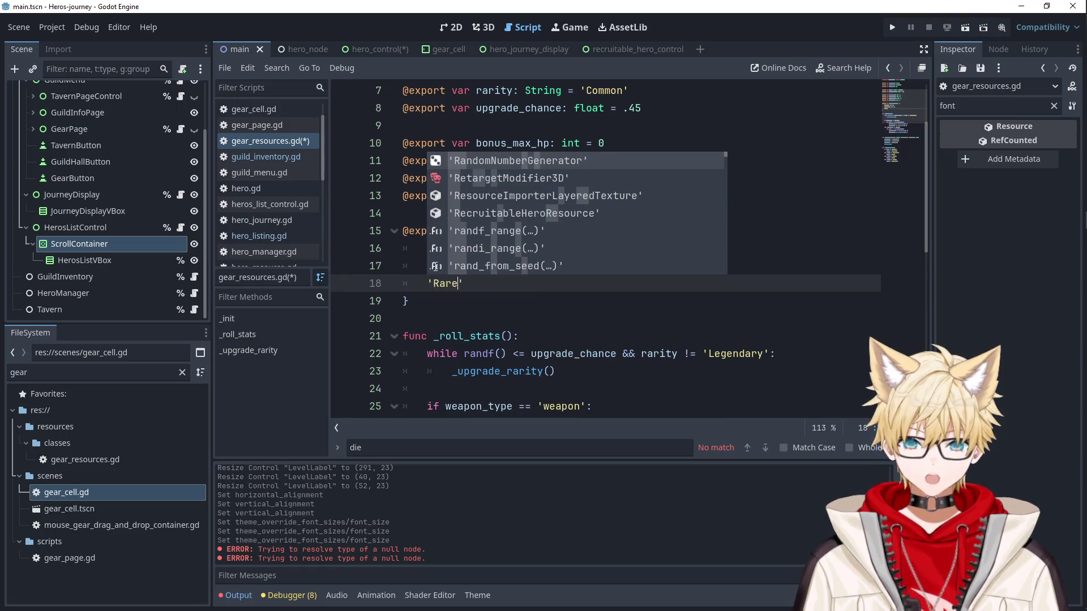
type("[")
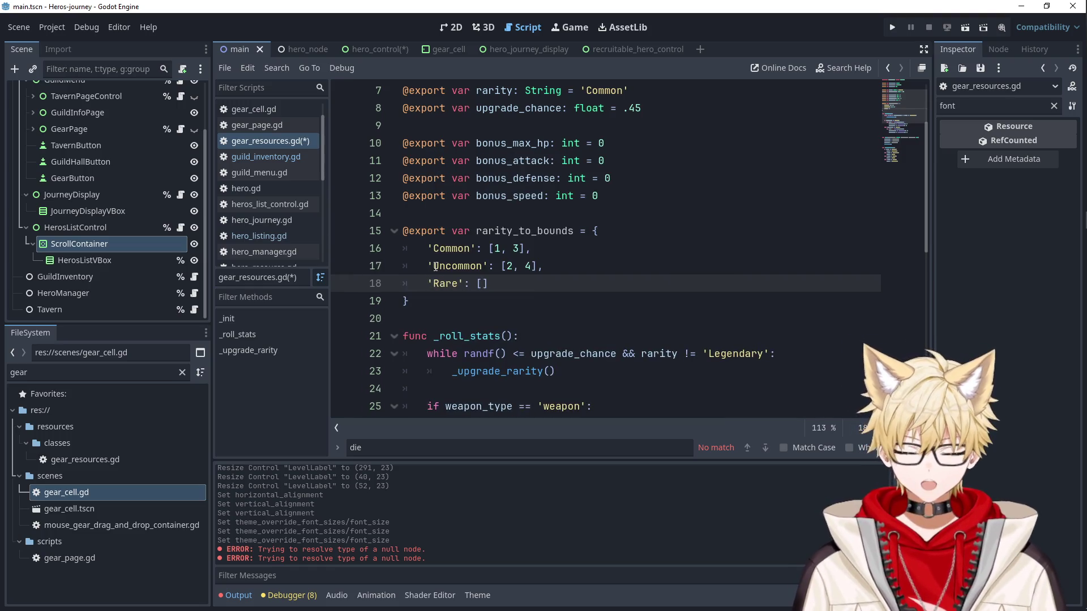
type("3, 5")
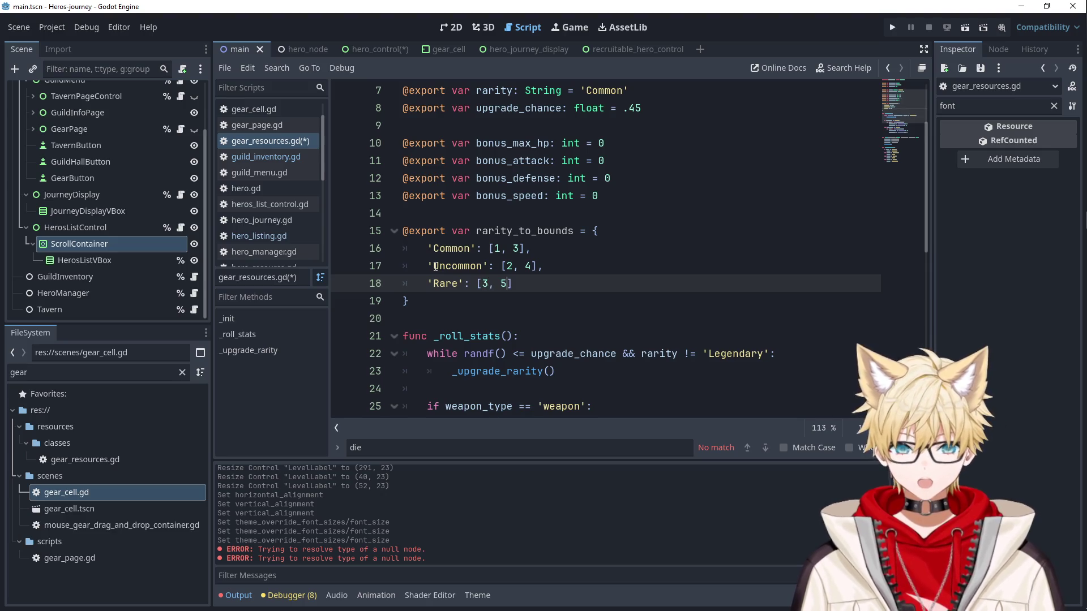
key("End")
type(",")
key("Return")
type("'")
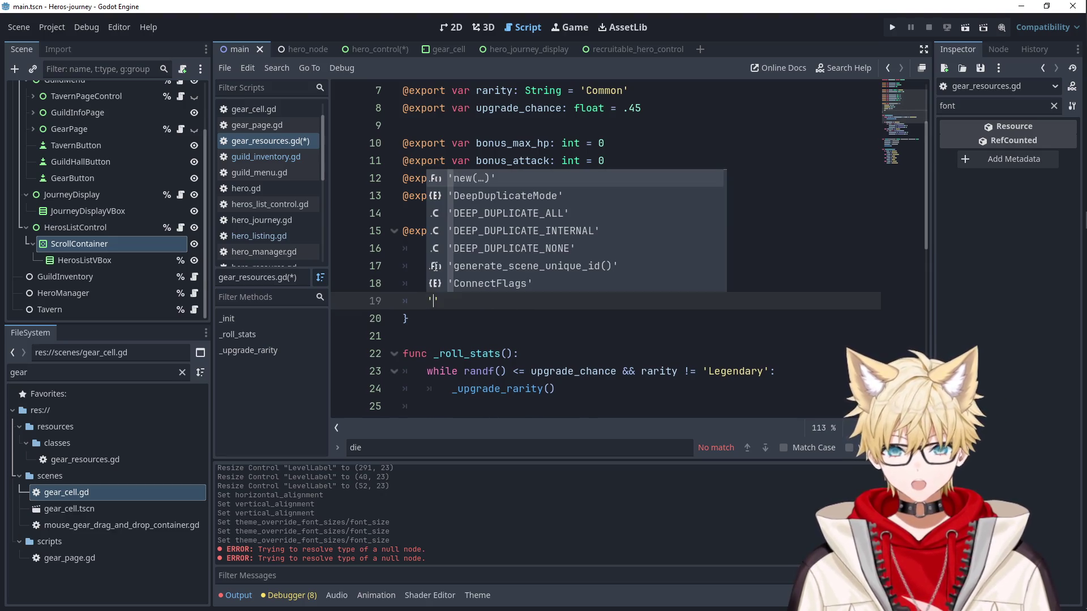
type("Epic': [")
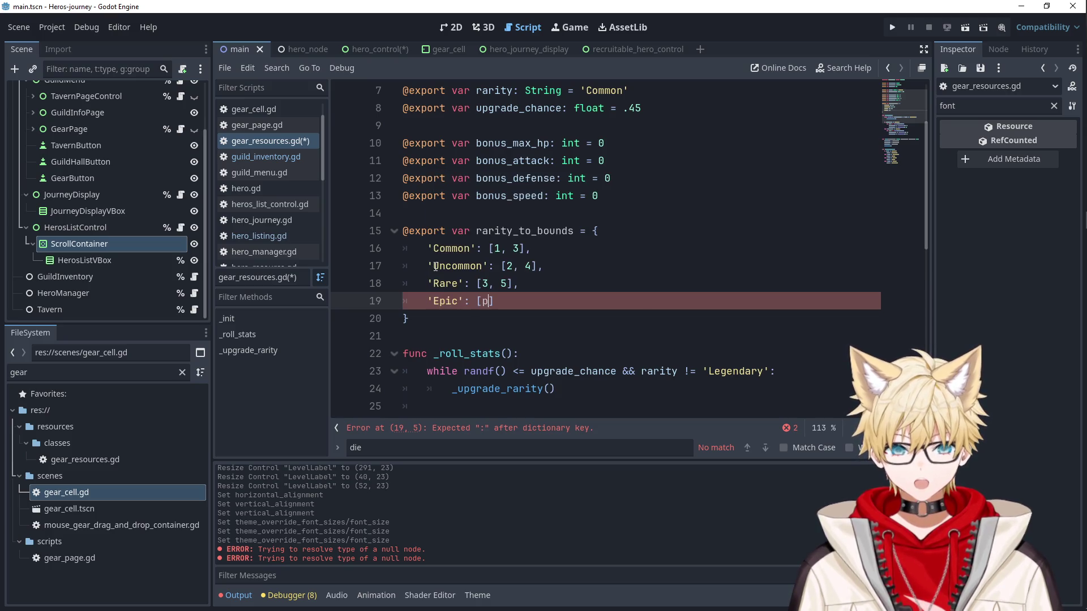
type("4, ")
type("4")
key("End")
type(",")
key("Return")
type("'Legendary': ")
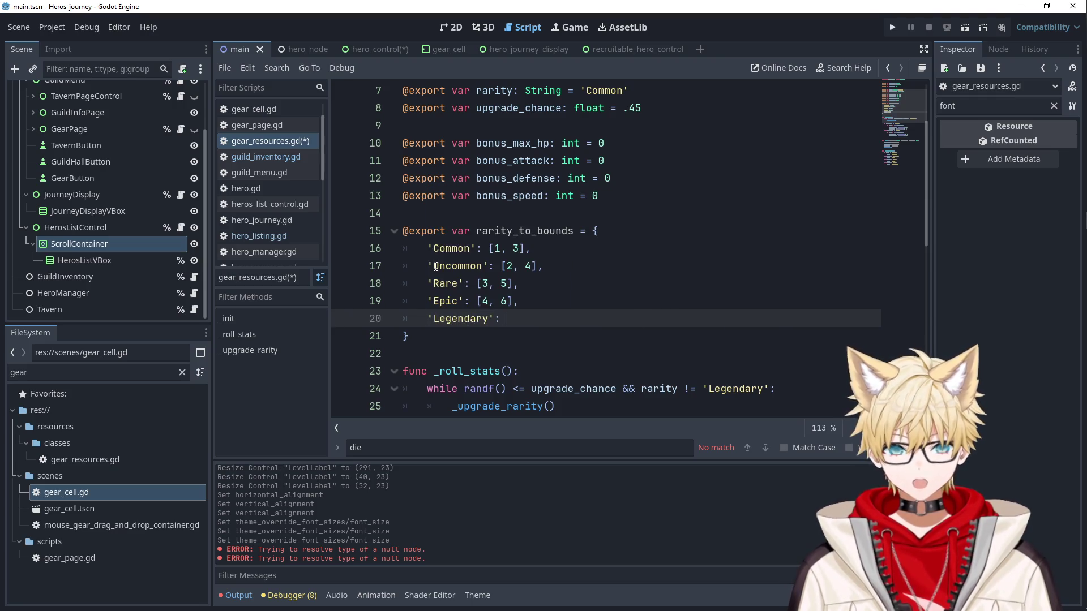
type("[5, 7")
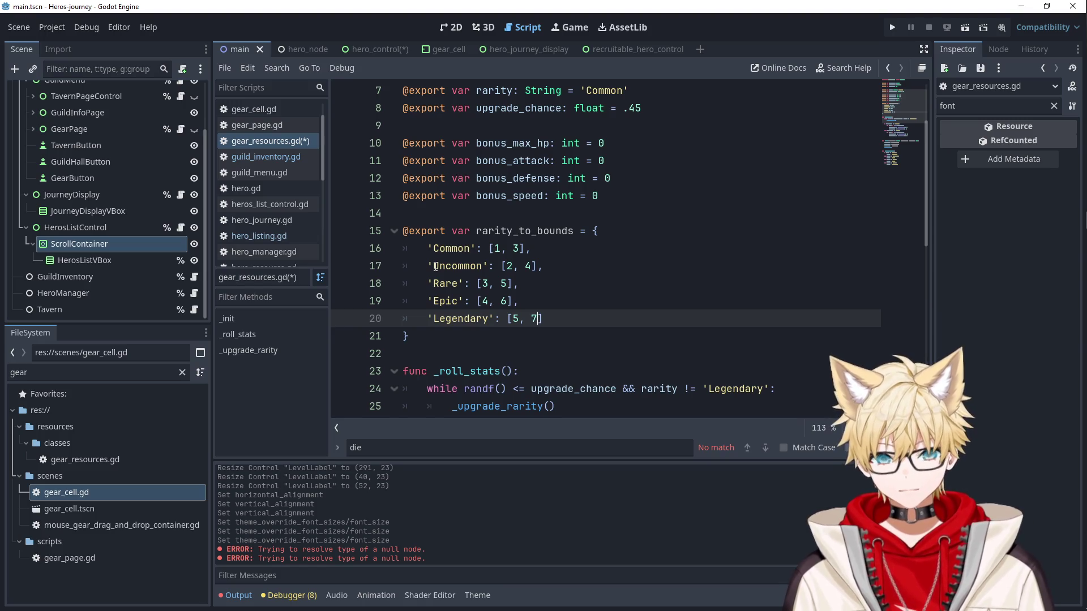
left_click(513, 249)
left_click(501, 250)
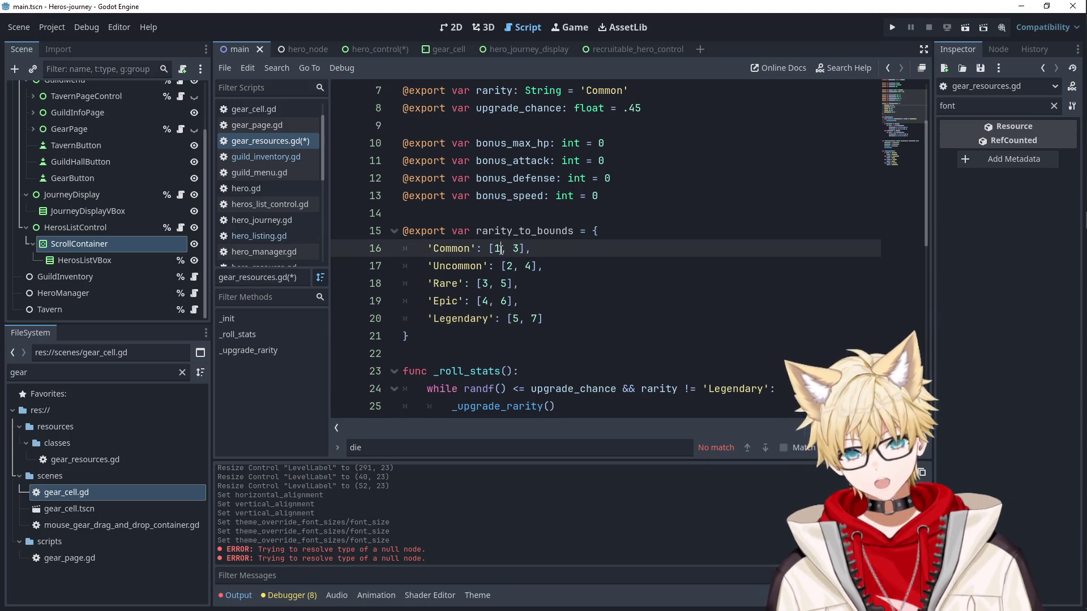
double_click(461, 266)
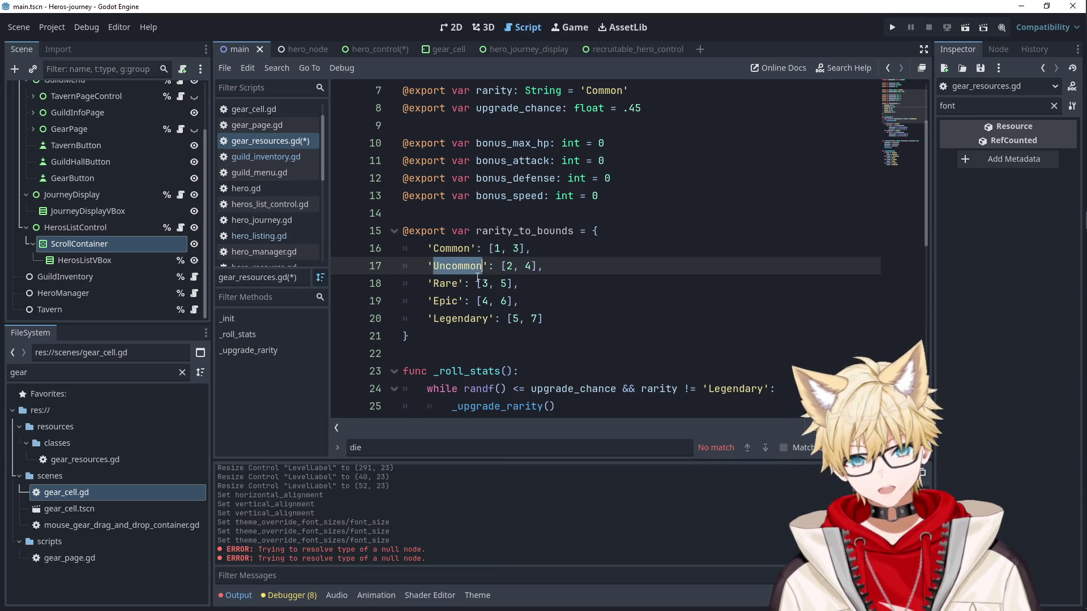
scroll(519, 264, "down", 3)
scroll(544, 301, "up", 3)
double_click(508, 265)
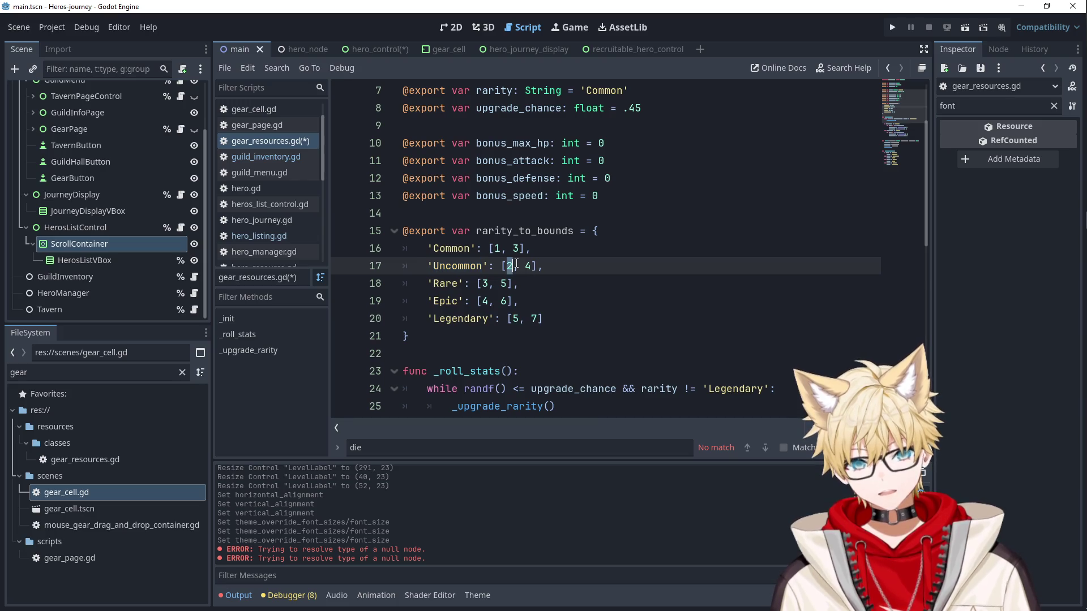
double_click(450, 285)
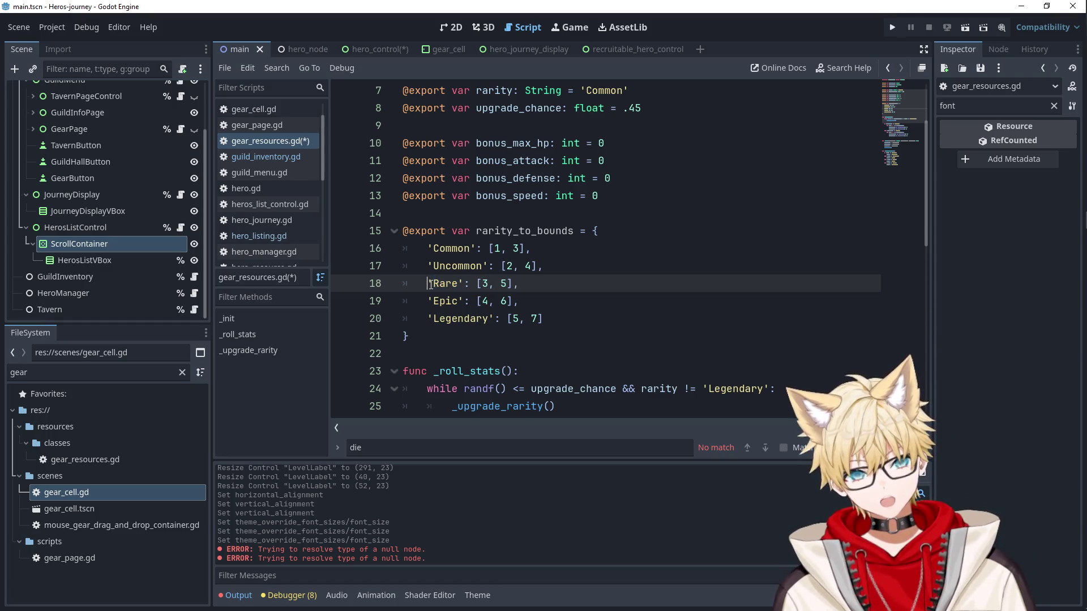
left_click(451, 301)
double_click(451, 301)
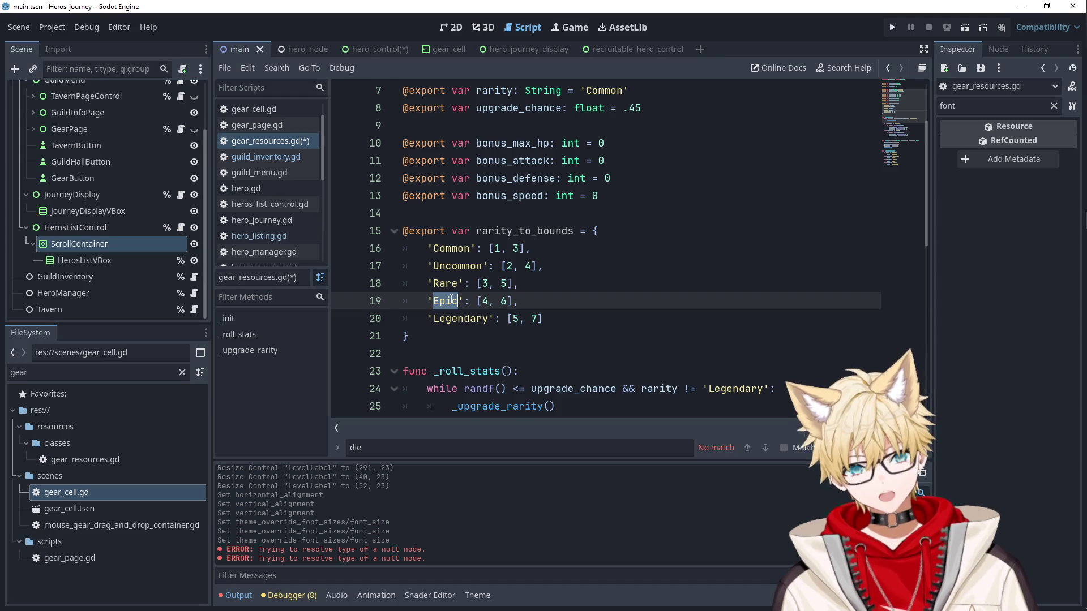
double_click(456, 319)
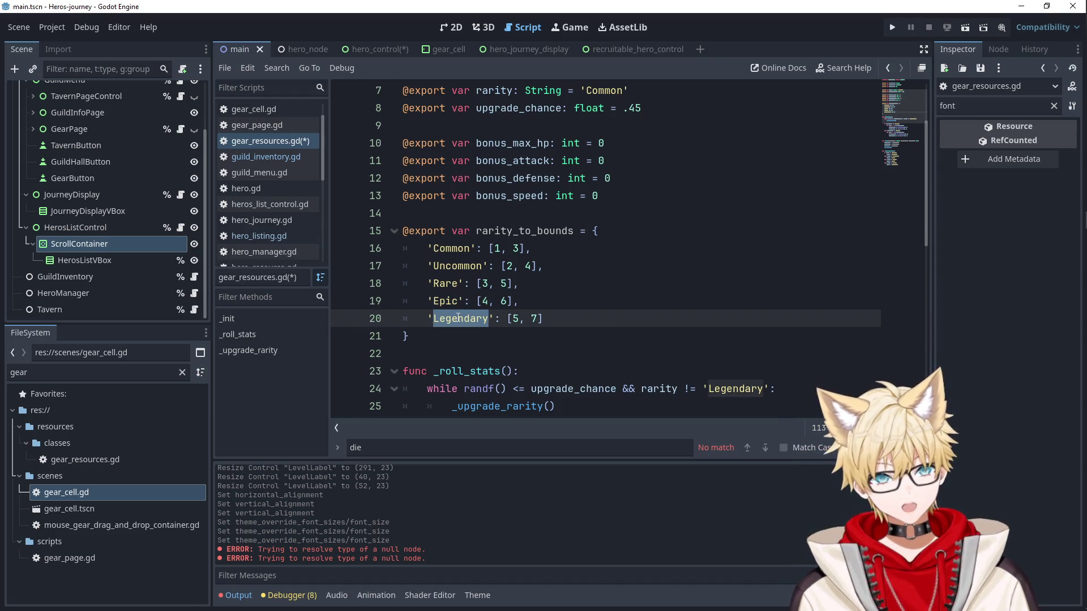
scroll(461, 318, "down", 4)
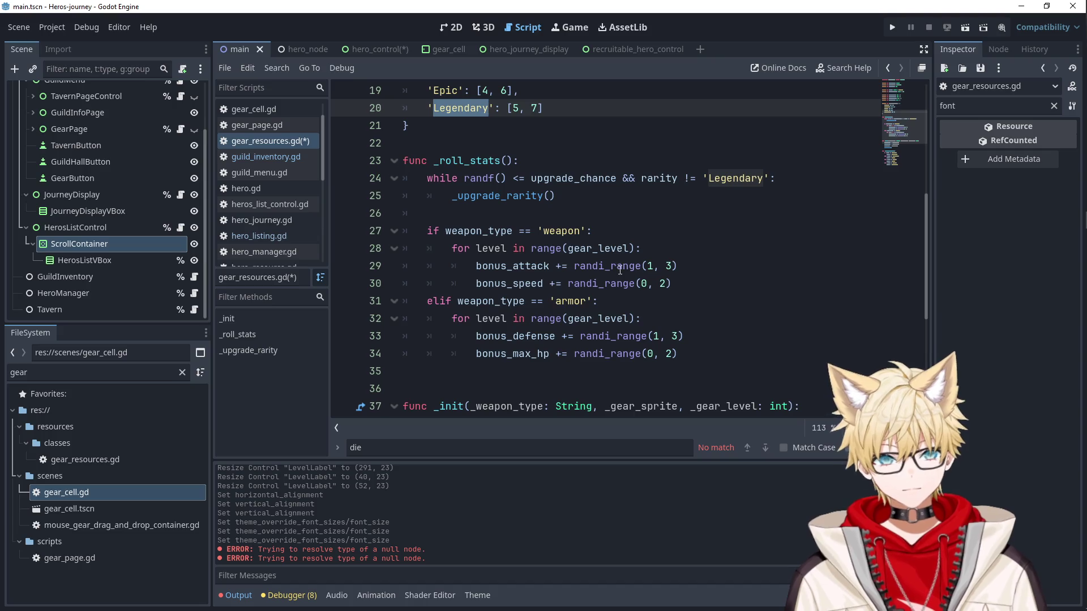
scroll(620, 270, "up", 1)
In _roll_stats, add 'var bounds = rarity_to_bounds[rarity]' as a new line
left_click(588, 264)
key("Return")
type("bounds =")
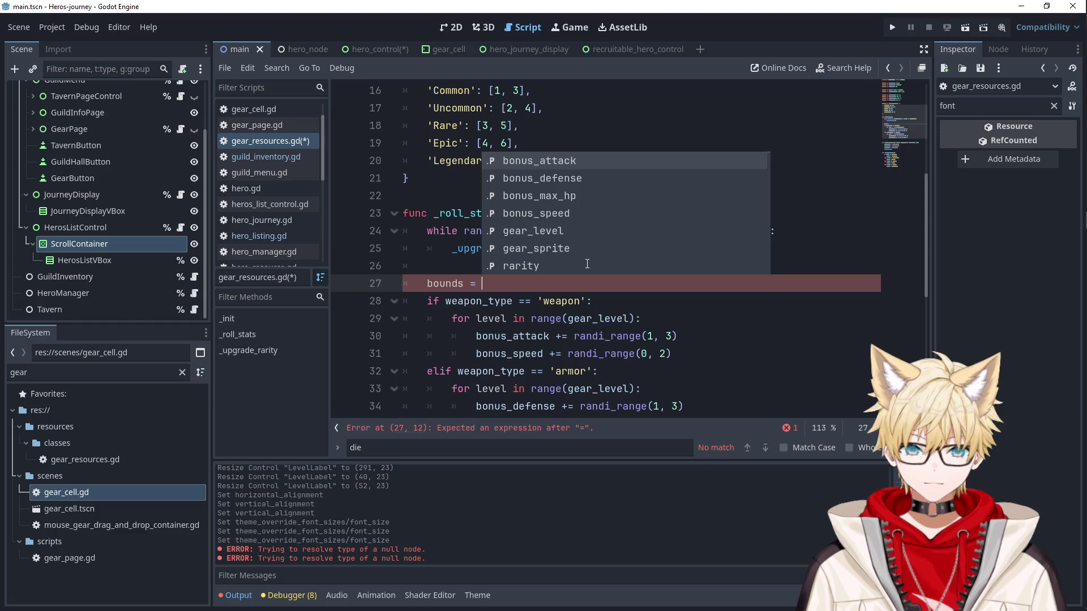
scroll(567, 238, "up", 2)
double_click(497, 178)
key("ctrl+c")
left_click(507, 389)
key("ctrl+v")
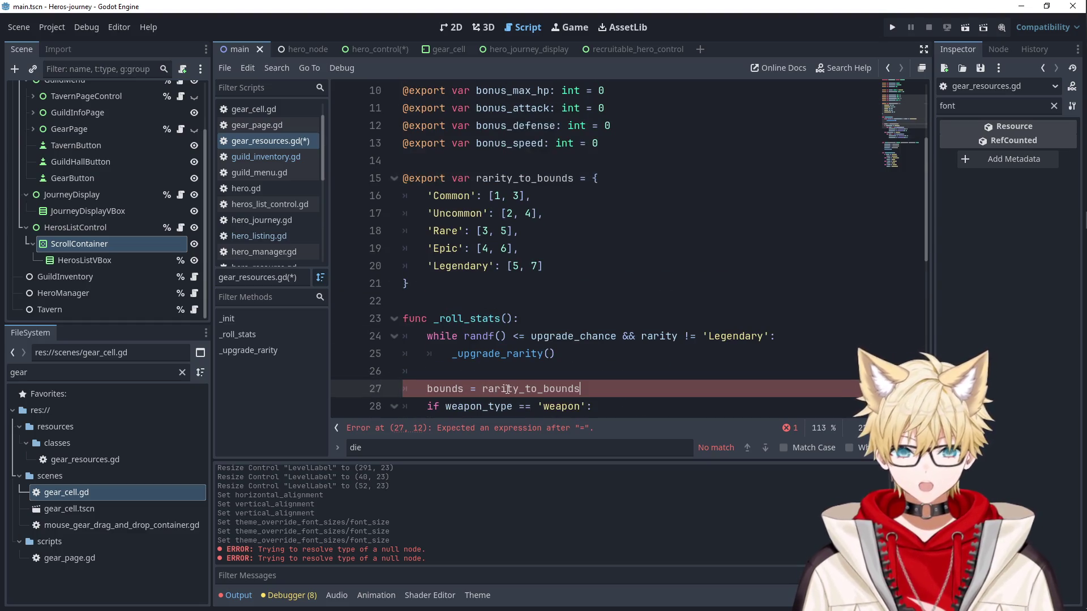
type("[")
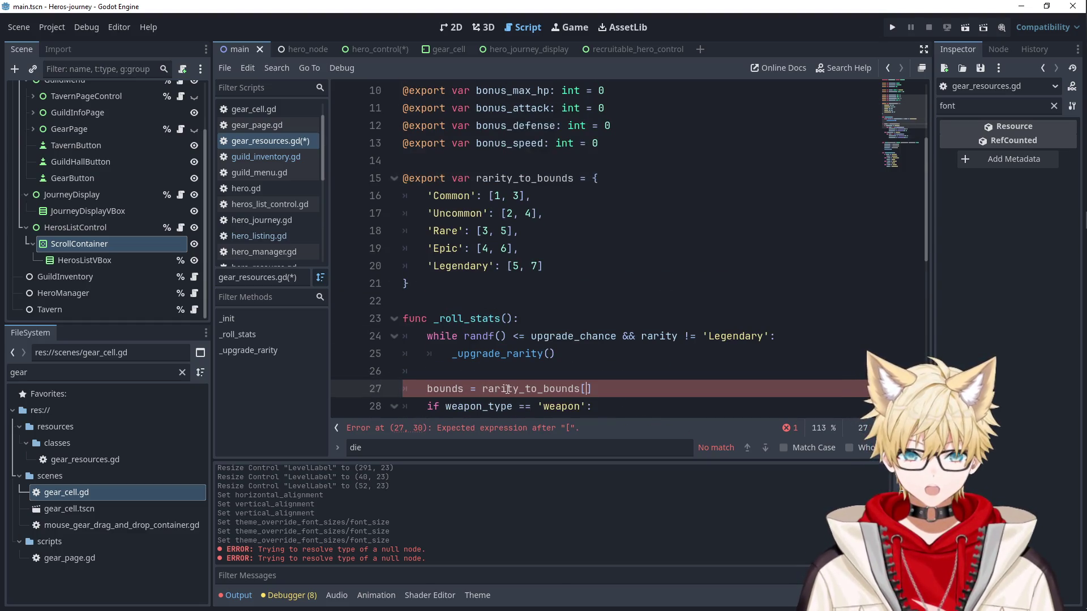
type("rarity")
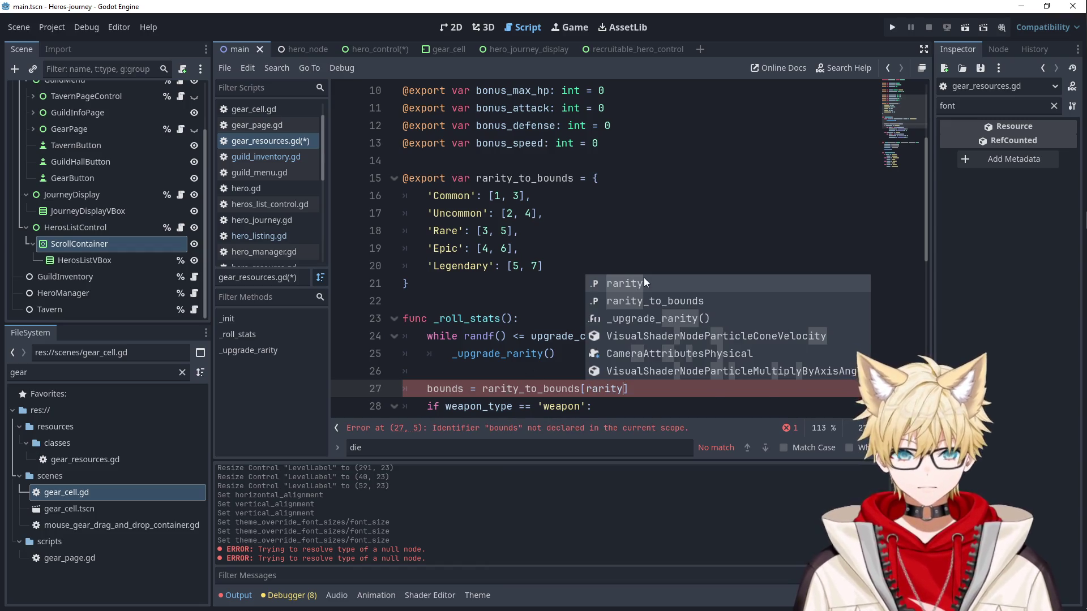
key("Escape")
scroll(451, 229, "down", 3)
key("Down")
key("Down")
key("Down")
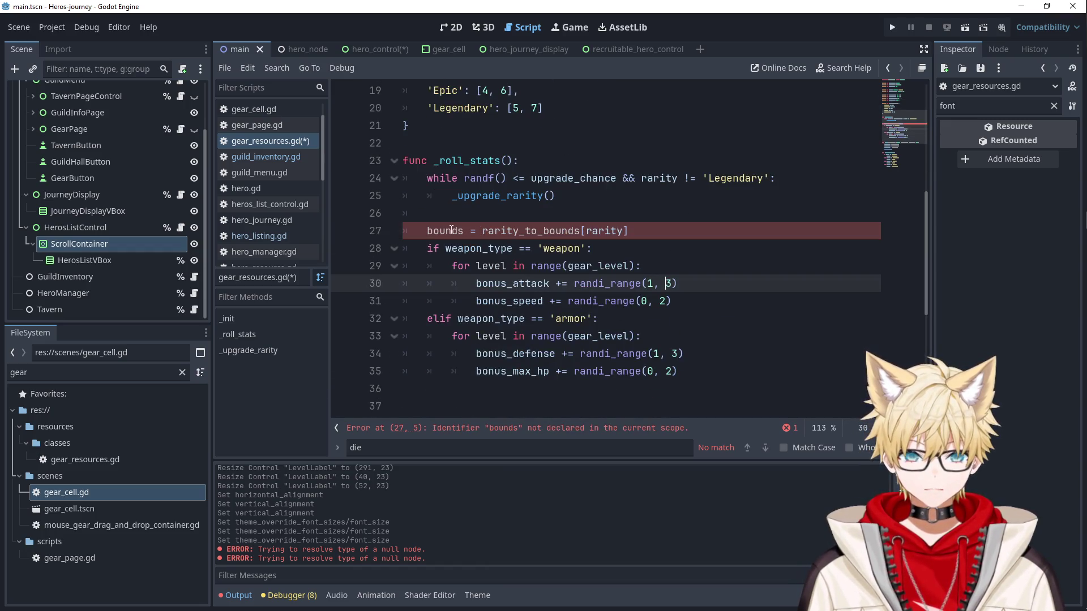
left_click(428, 229)
type("var")
key("Up")
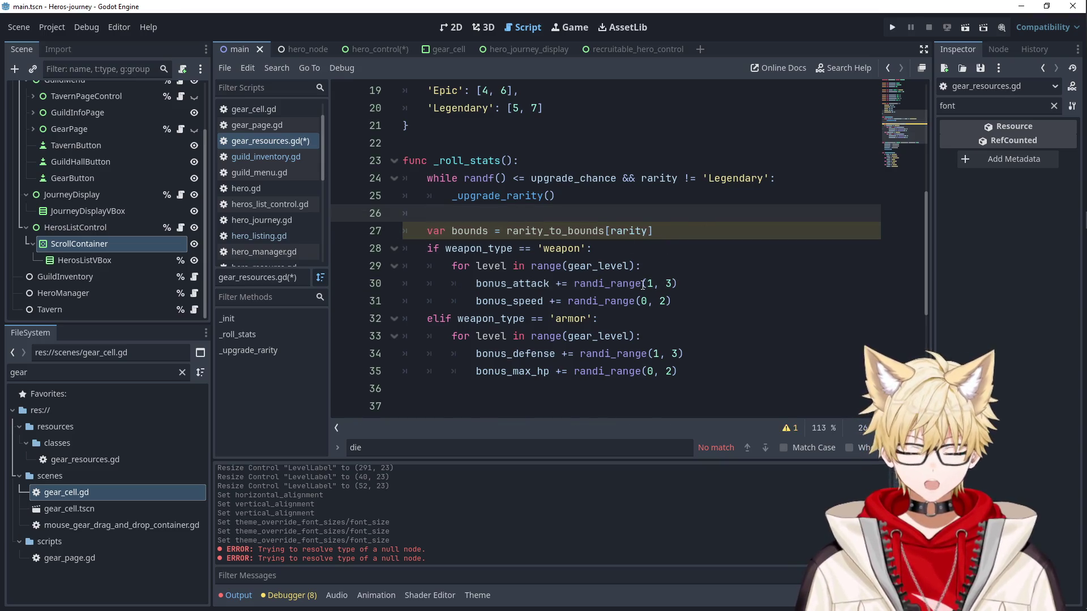
Add 'var lower_bound = bounds[0]' and 'var upper_bound = bounds[1]' below the bounds lookup
scroll(652, 306, "up", 1)
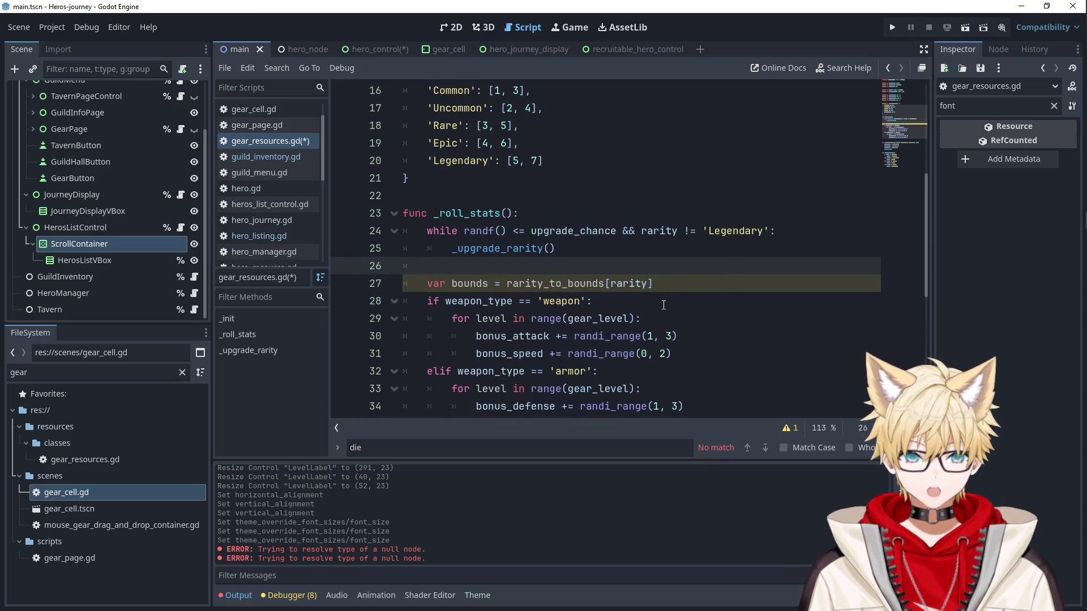
double_click(466, 282)
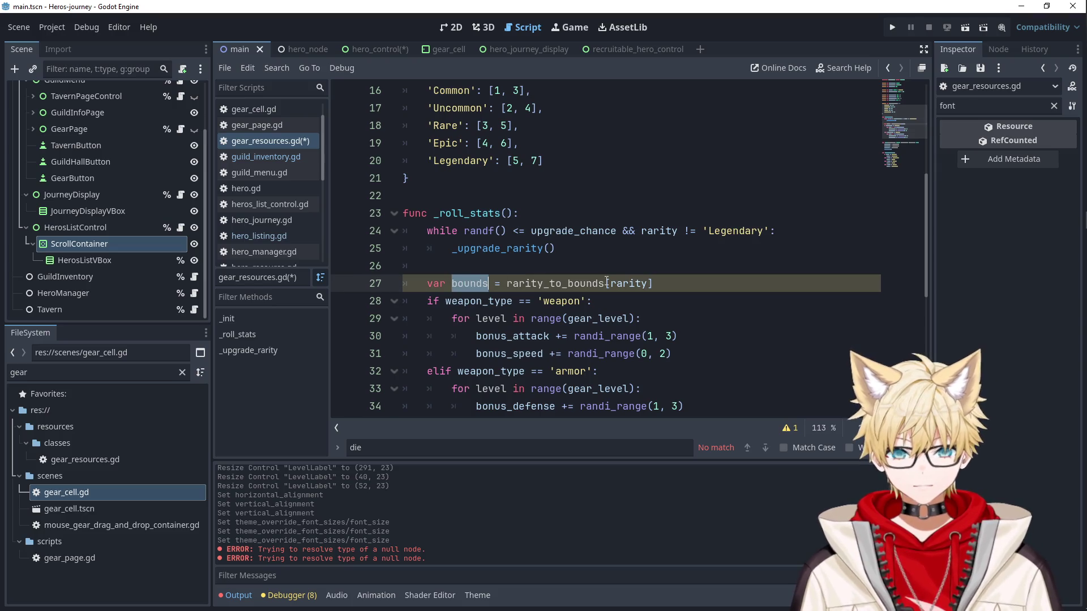
left_click(667, 284)
key("Return")
type("lower_bound = bounds[0]")
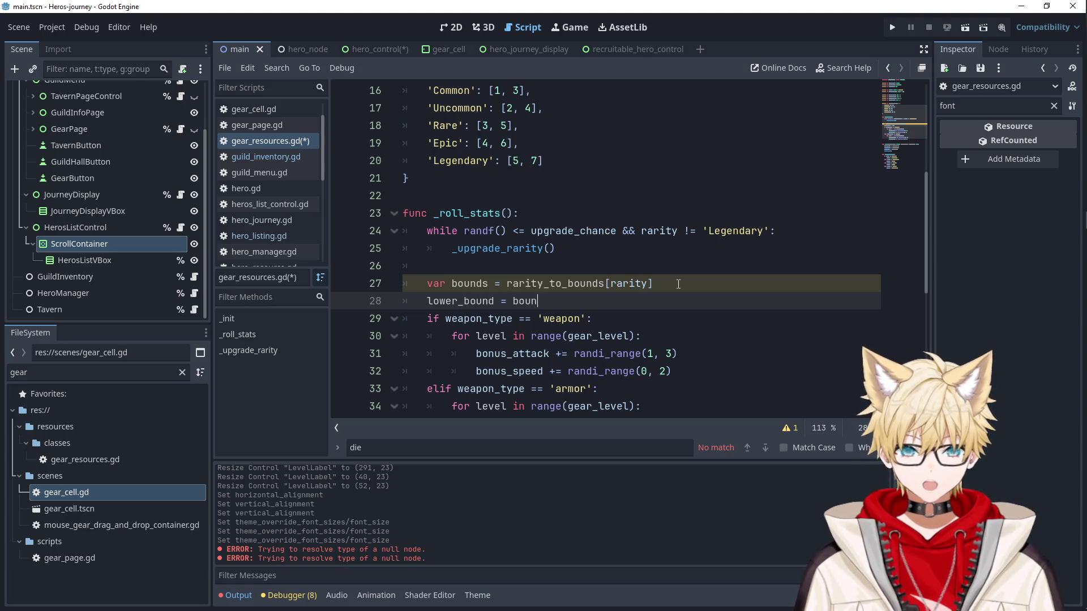
key("Return")
type("upper_bound = bou")
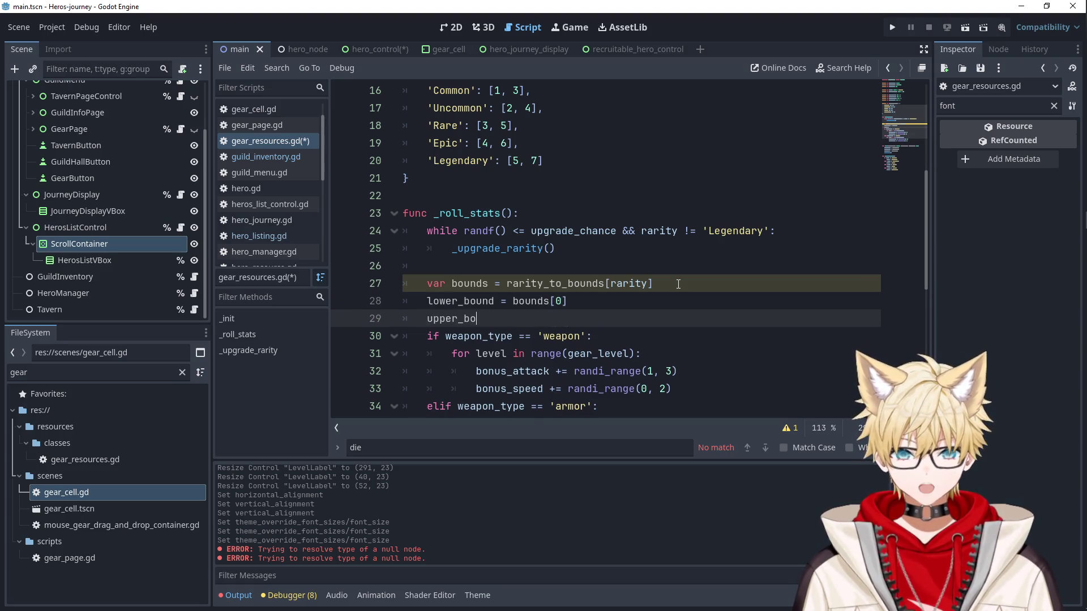
type("nds[1]")
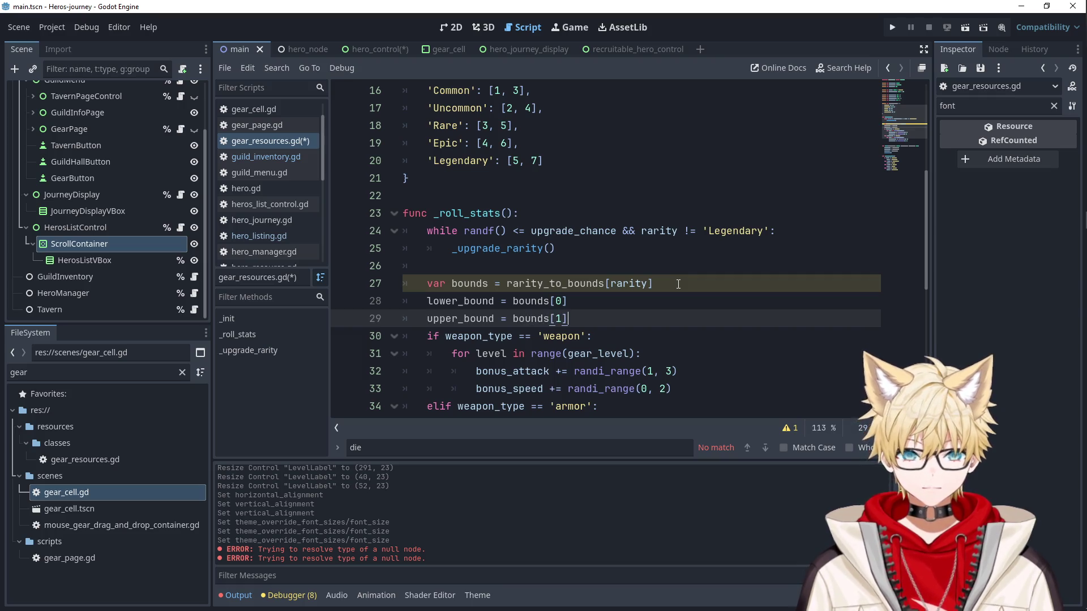
scroll(682, 293, "down", 2)
left_click(428, 196)
type("var")
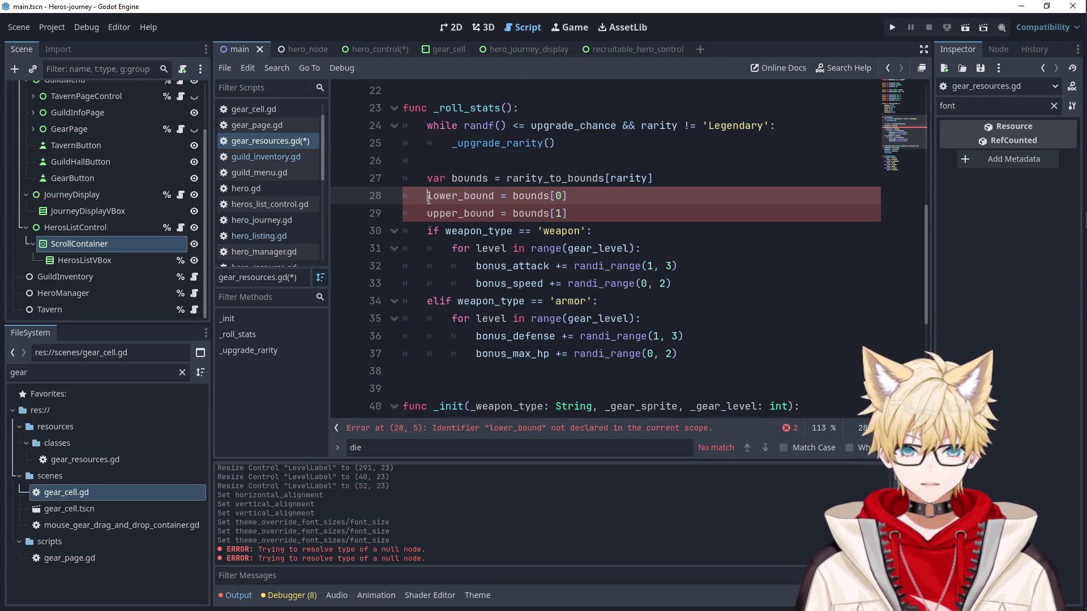
left_click(427, 213)
type("var")
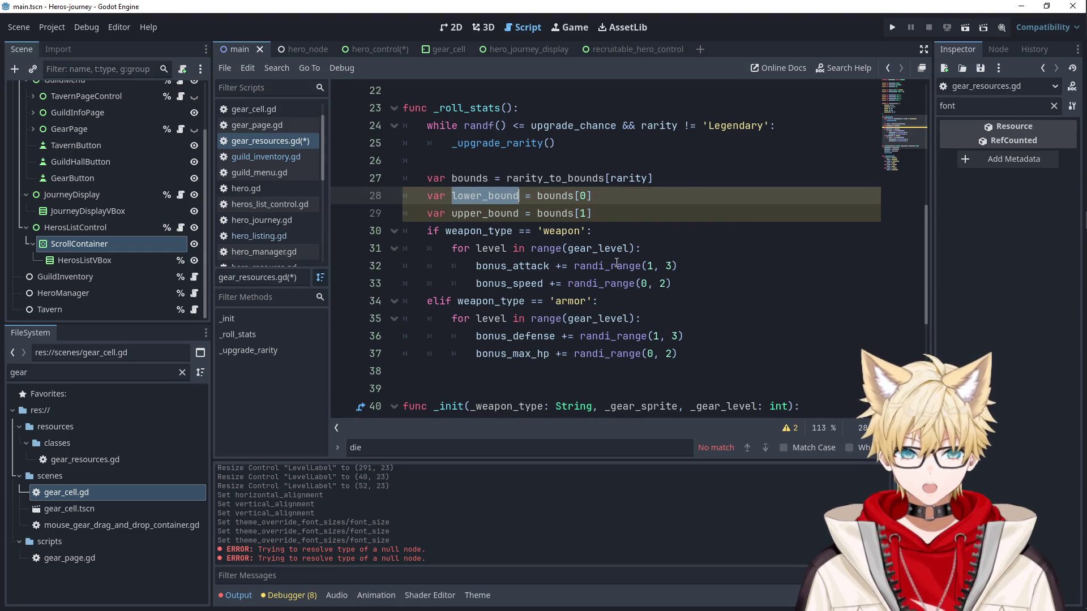
Replace the attack and speed randi_range literals with lower_bound / upper_bound (speed uses lower_bound - 1)
double_click(651, 265)
type("lower_bound")
double_click(643, 283)
type("lower_bound - 1")
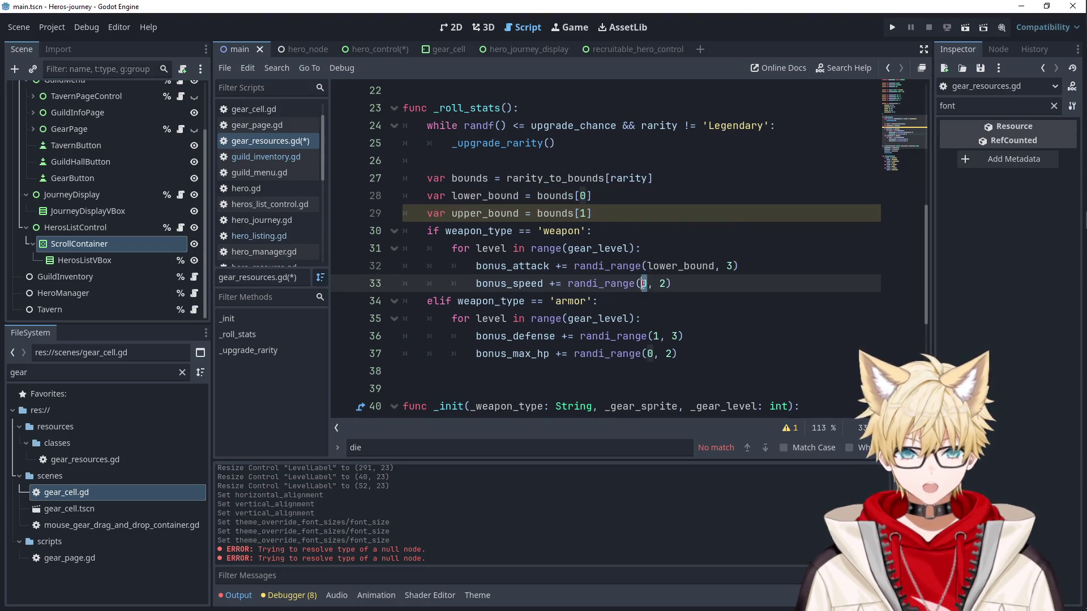
double_click(484, 213)
key("ctrl+c")
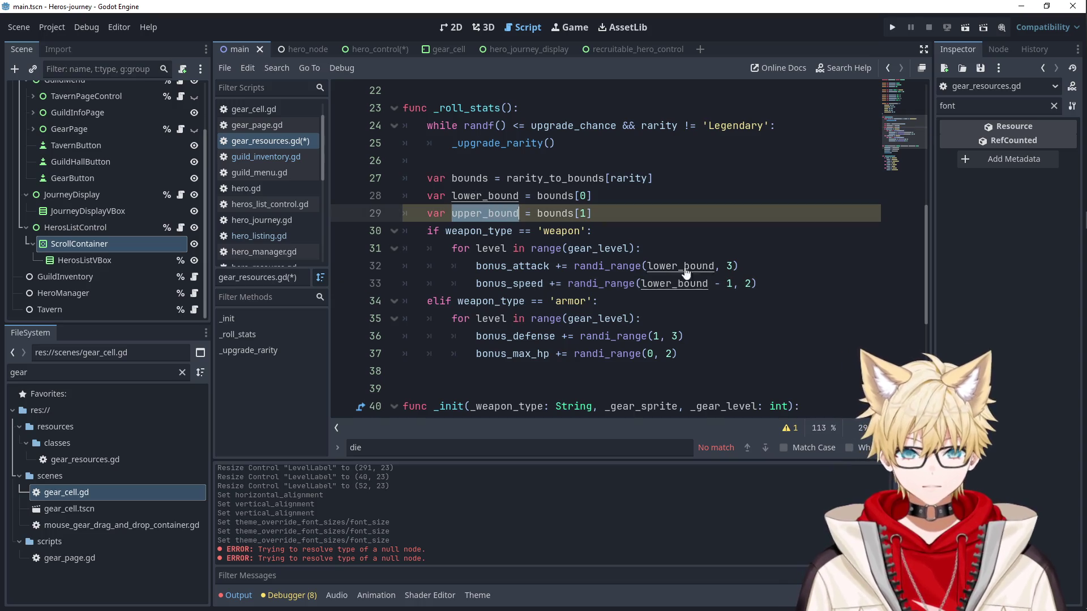
double_click(731, 266)
key("ctrl+v")
double_click(751, 284)
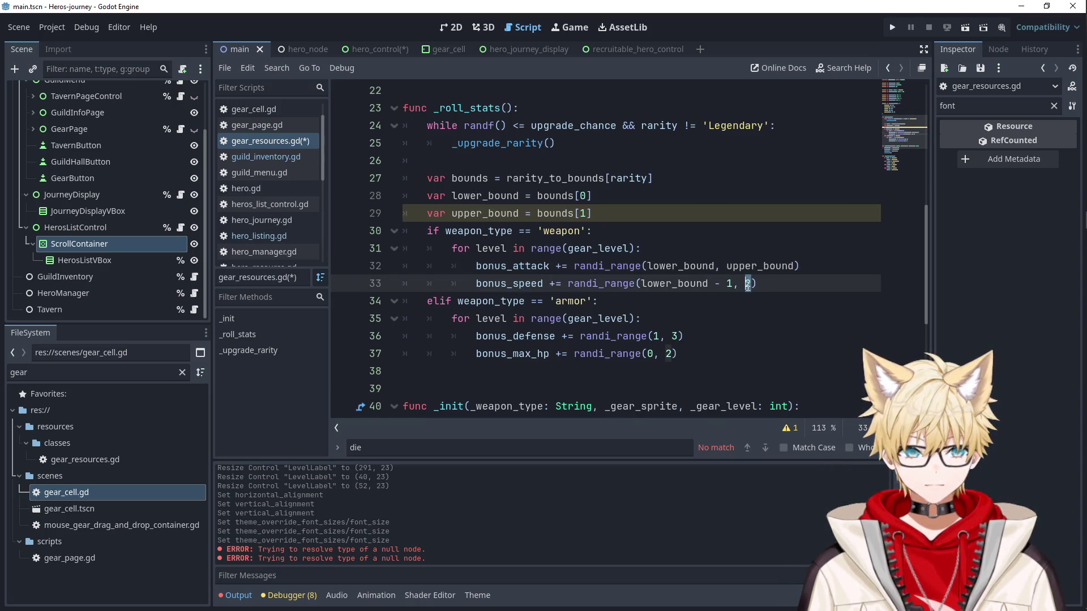
key("ctrl+v")
Give the max HP and defense rolls the same bounded randi_range arguments
left_click_drag(813, 286, 642, 284)
left_click_drag(673, 354, 649, 353)
key("ctrl+v")
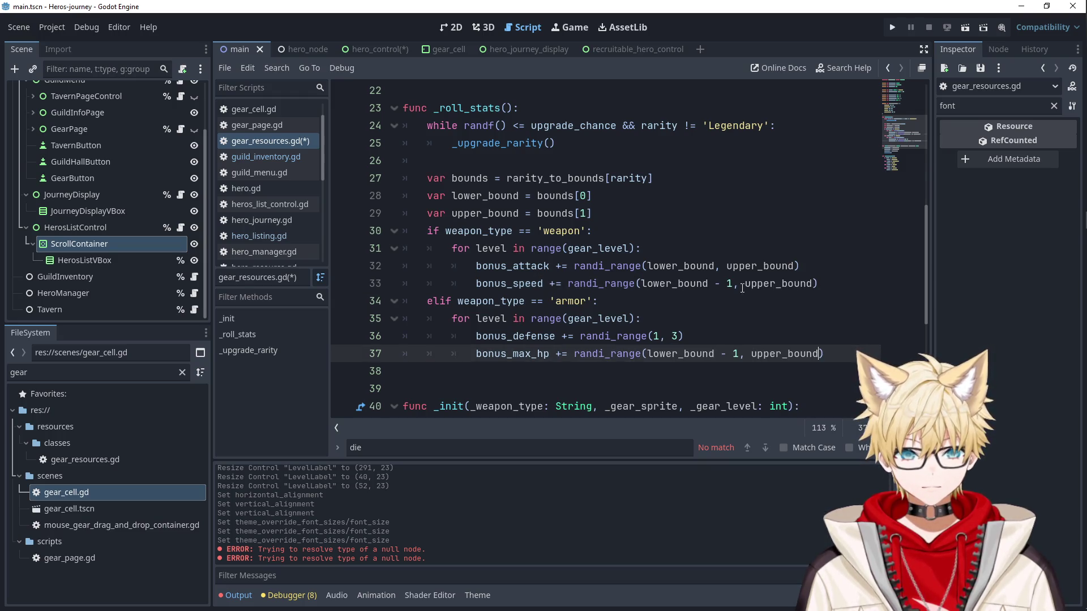
left_click_drag(794, 266, 647, 267)
key("ctrl+c")
left_click_drag(681, 336, 651, 336)
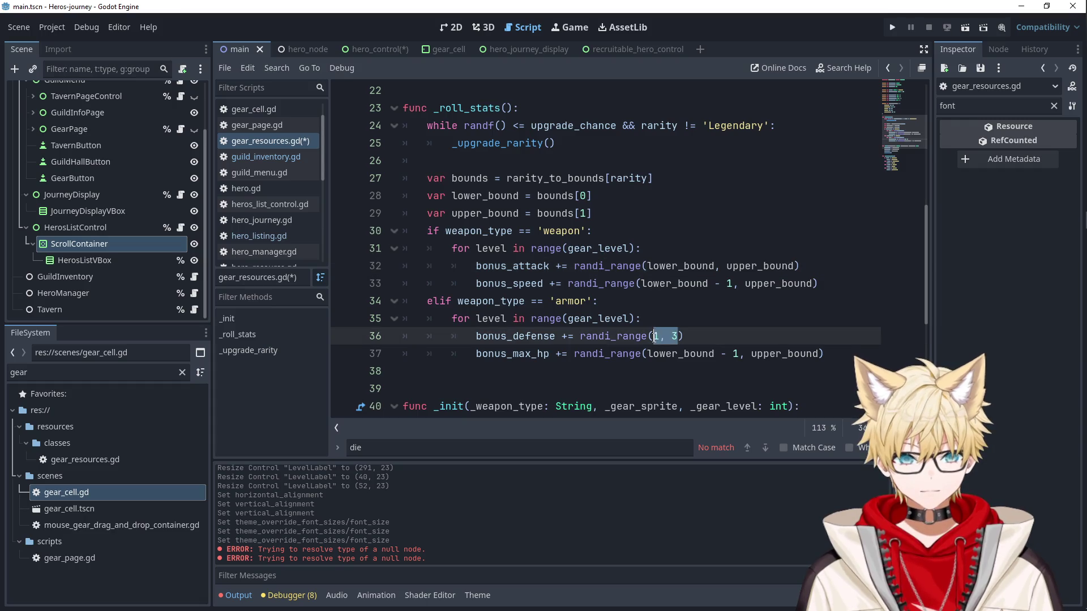
key("ctrl+v")
left_click(664, 310)
Save gear_resources.gd, dismiss the weapon_type popup, and open the gear_cell scene
key("ctrl+s")
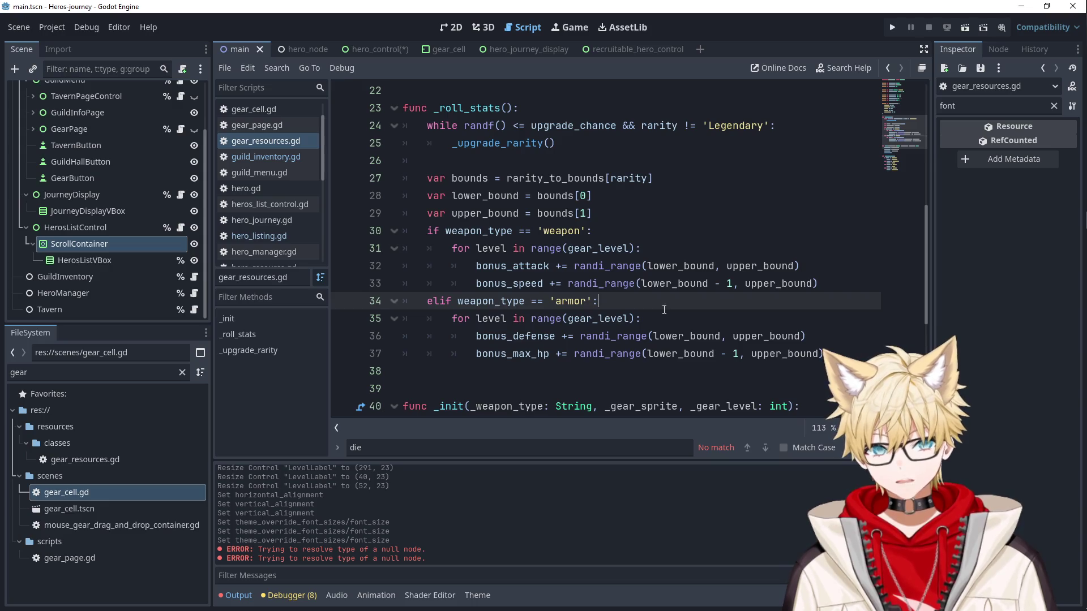
scroll(105, 288, "up", 2)
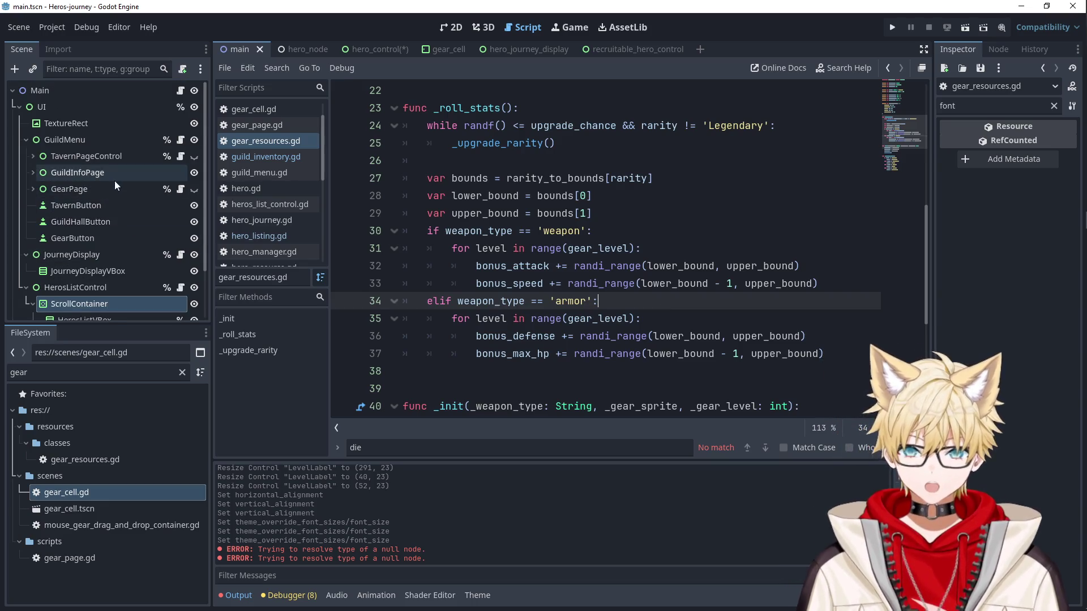
left_click(428, 276)
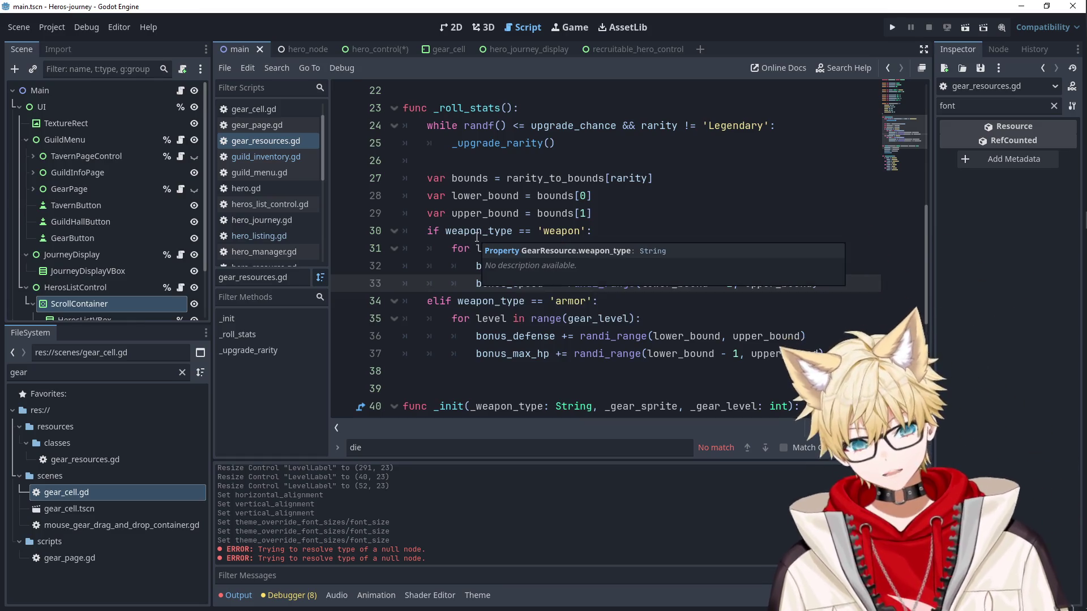
left_click(575, 265)
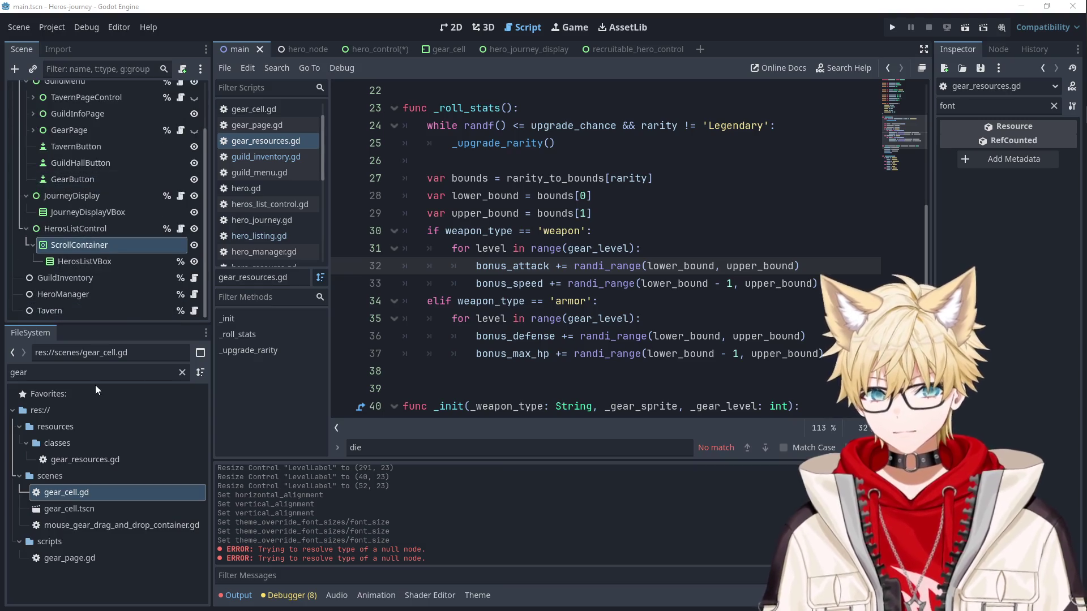
double_click(67, 509)
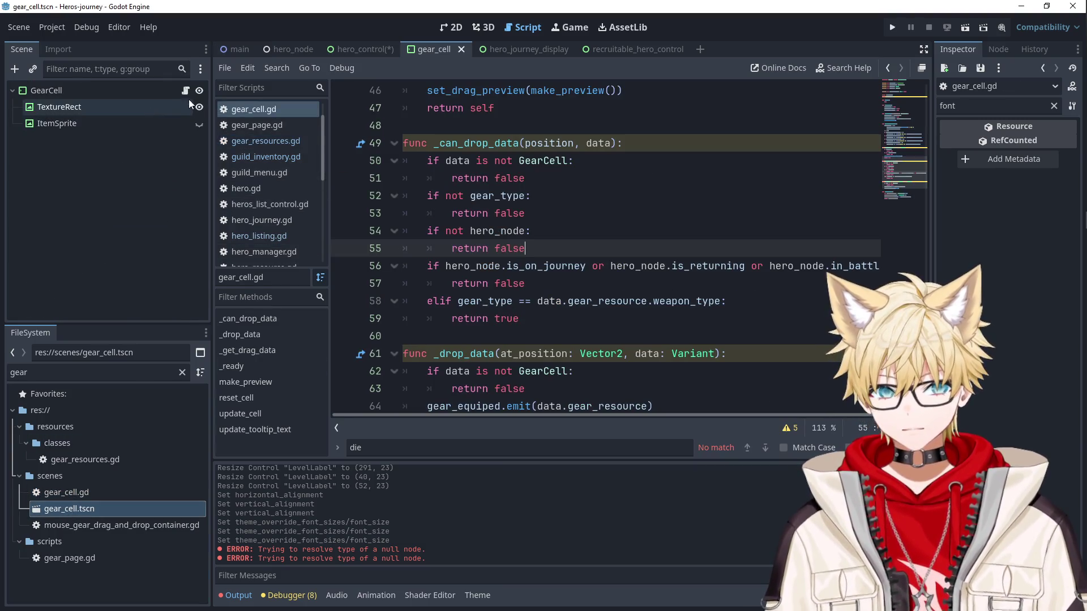
Open GearCell's theme in the Theme editor and add RichTextLabel as an item type
left_click(160, 91)
left_click(1037, 171)
left_click_drag(629, 412, 626, 218)
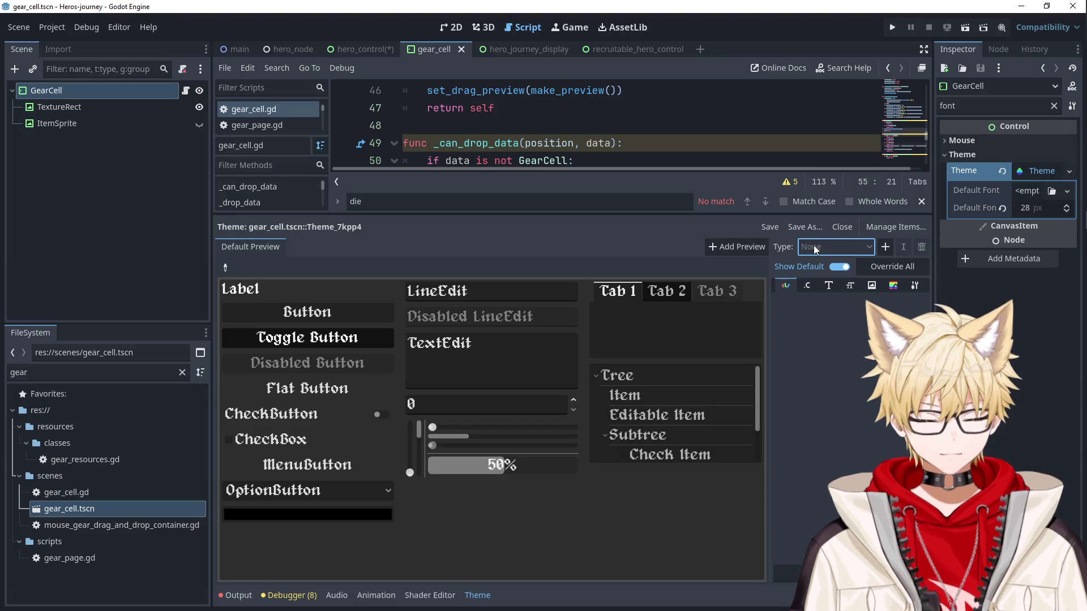
left_click(885, 247)
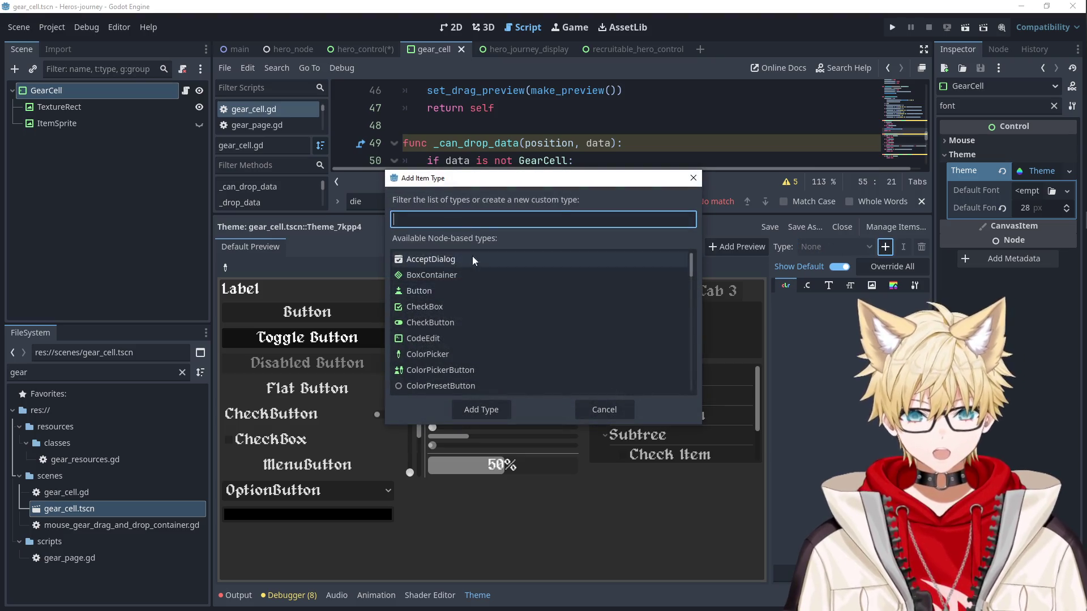
type("rich")
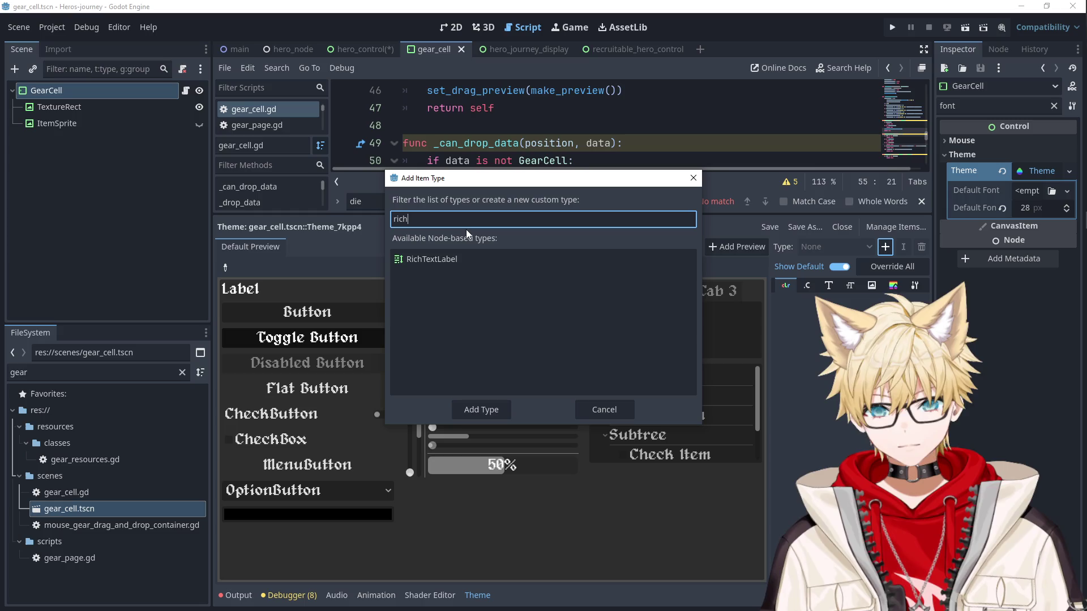
left_click(471, 261)
left_click(481, 410)
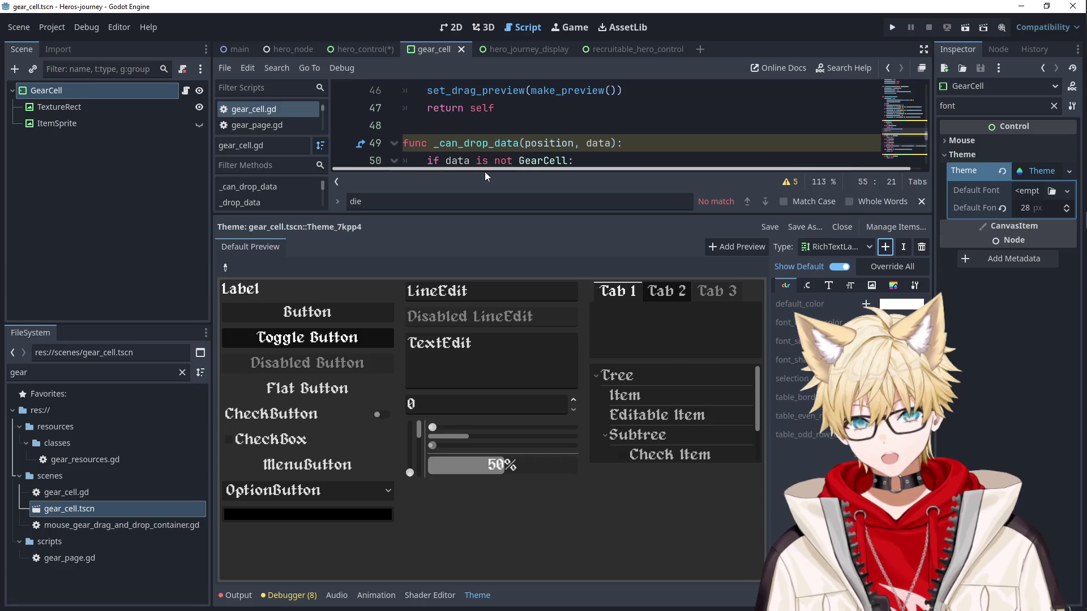
left_click_drag(472, 226, 445, 419)
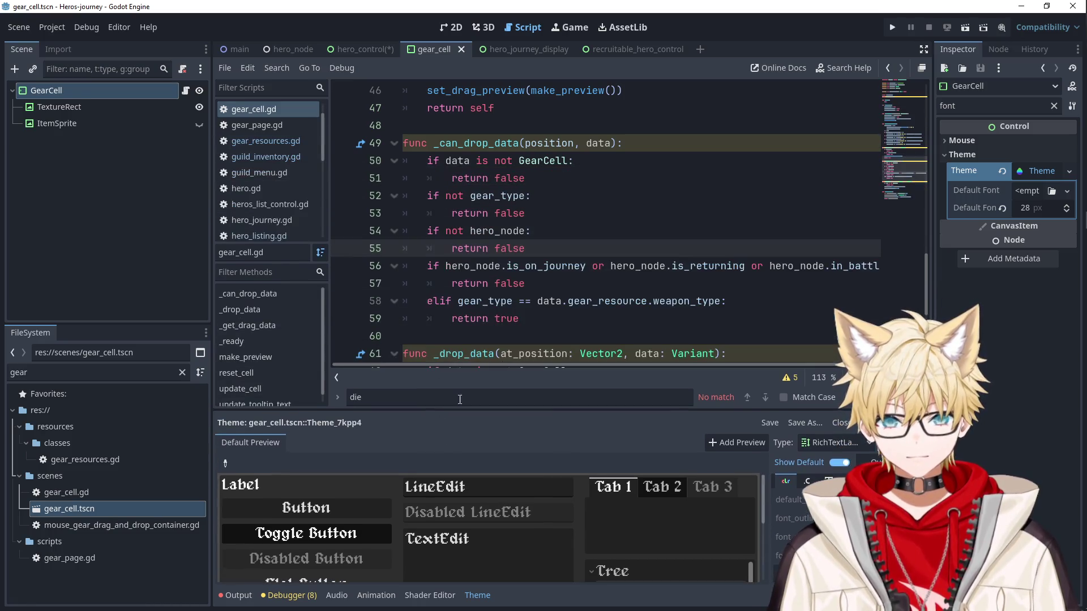
scroll(588, 289, "up", 2)
left_click(521, 197)
key("shift+Up")
key("shift+Up")
key("shift+Up")
key("shift+Home")
key("shift+Home")
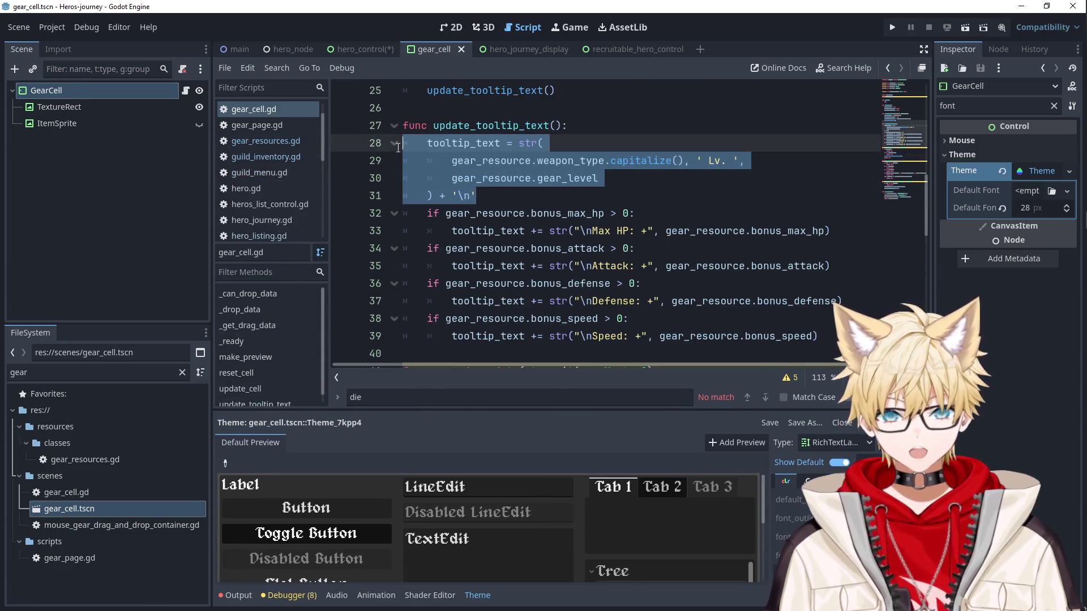
left_click(496, 199)
key("shift+Up")
key("shift+Up")
key("shift+Up")
key("shift+Home")
key("shift+Home")
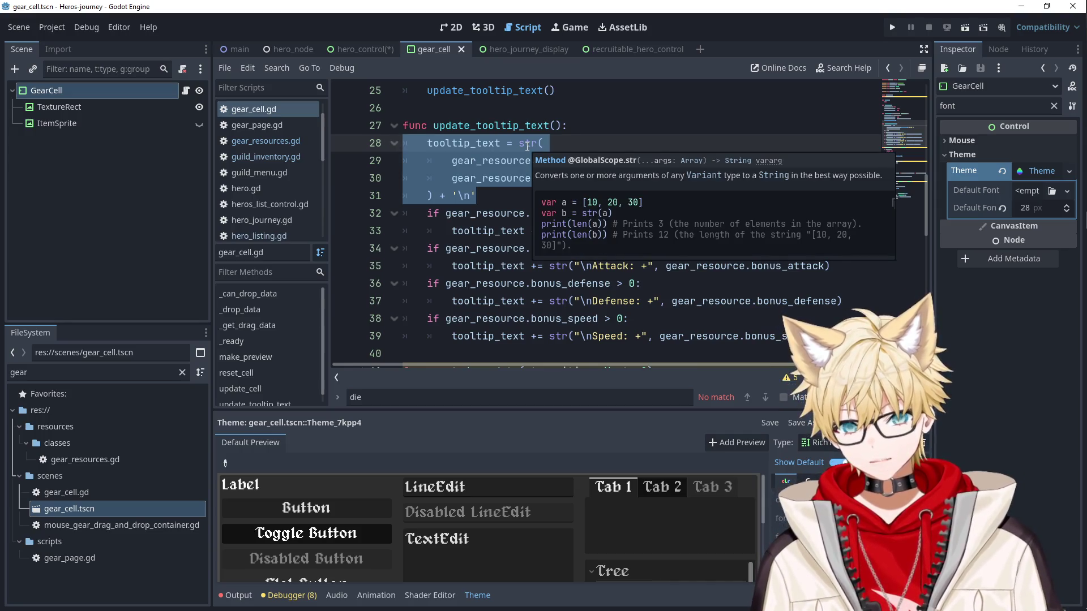
mouse_move(463, 146)
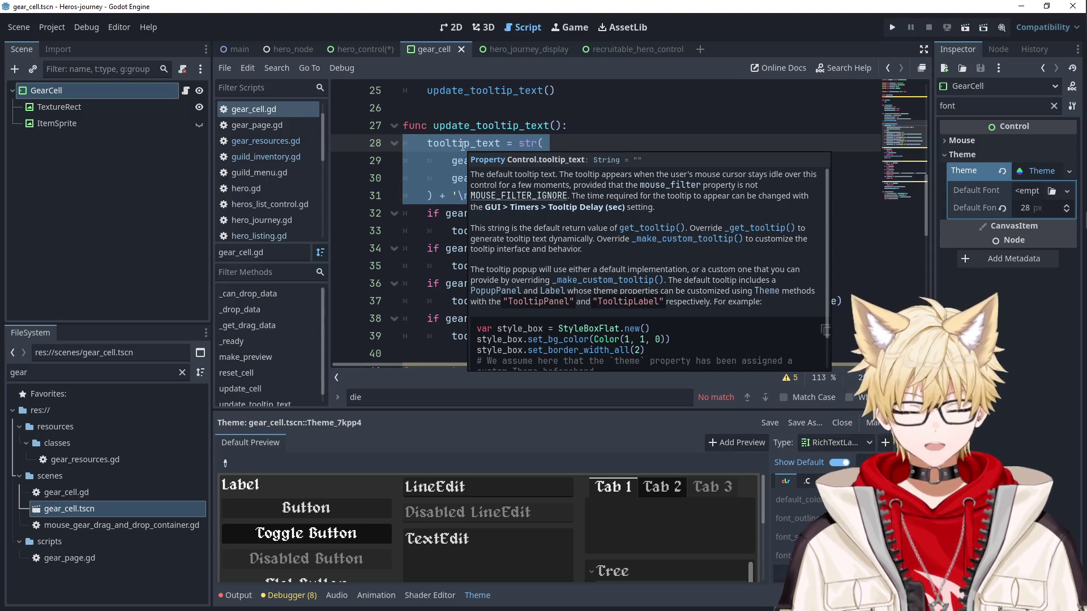
left_click(612, 286)
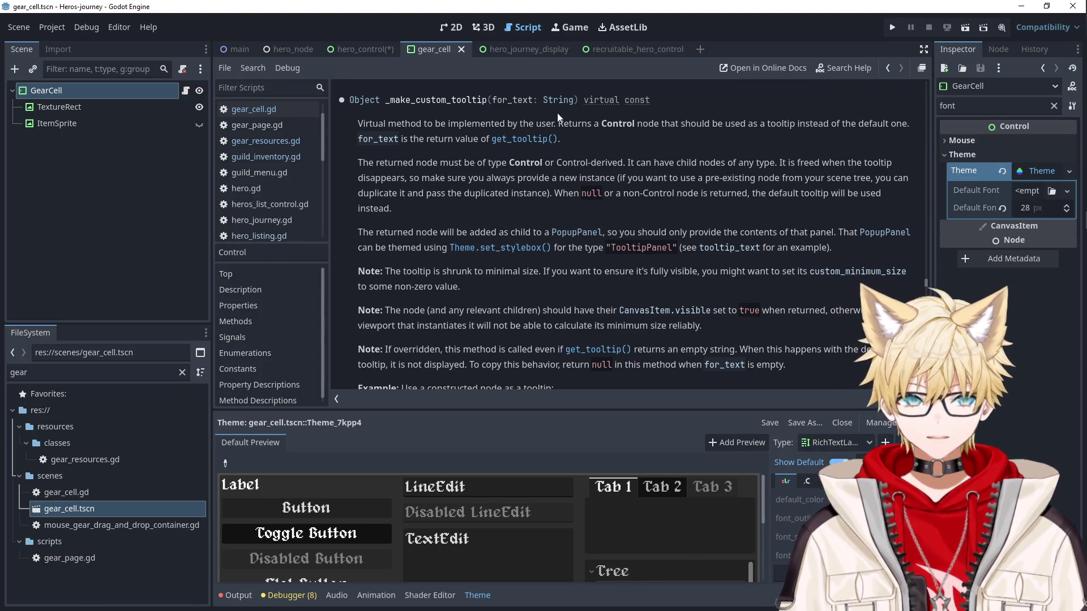
double_click(448, 99)
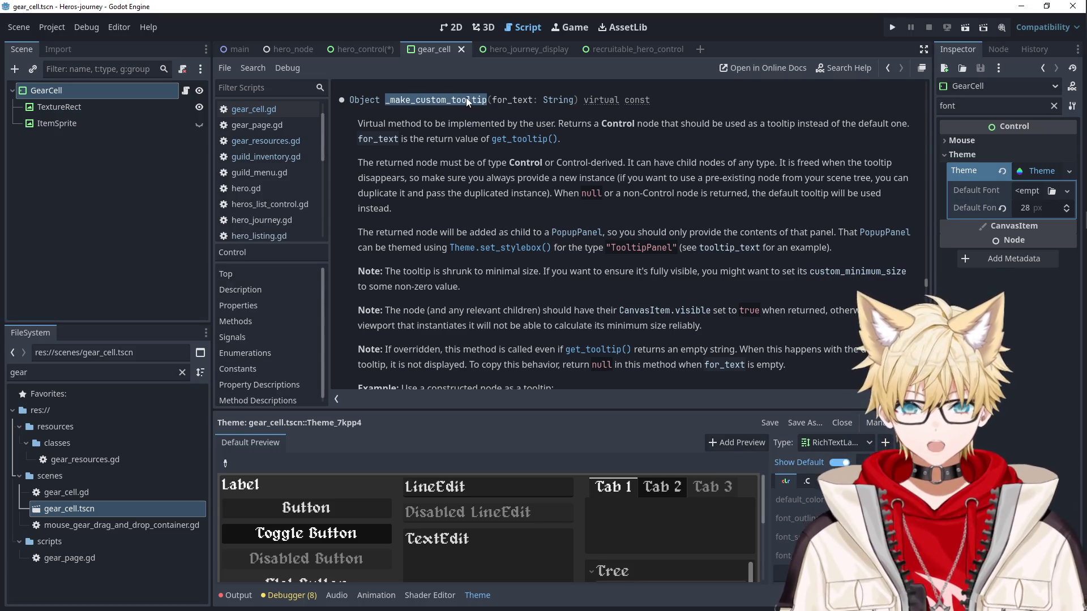
left_click(358, 51)
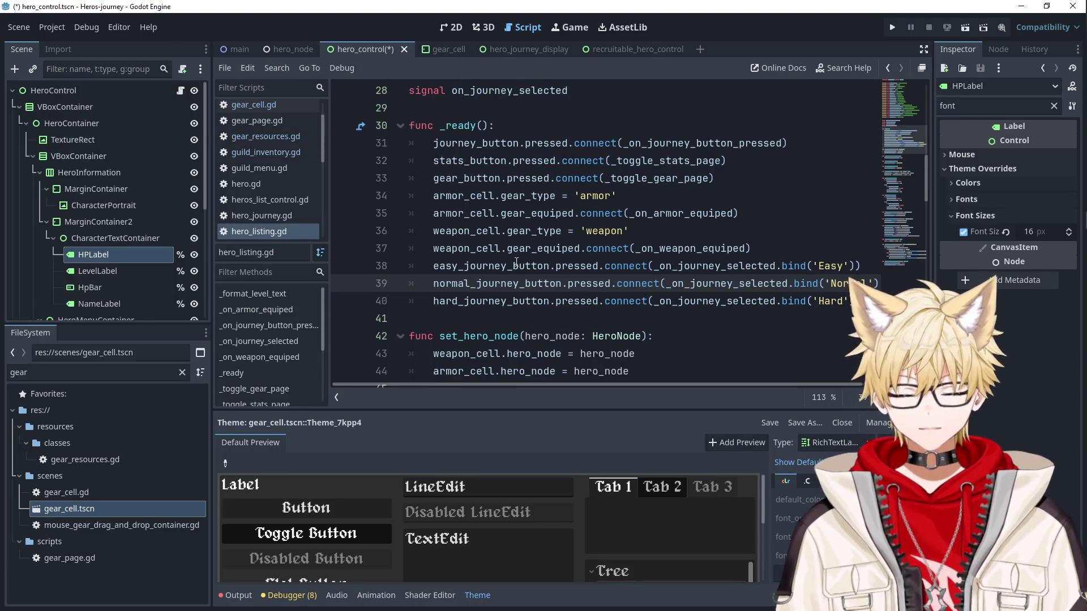
left_click(434, 50)
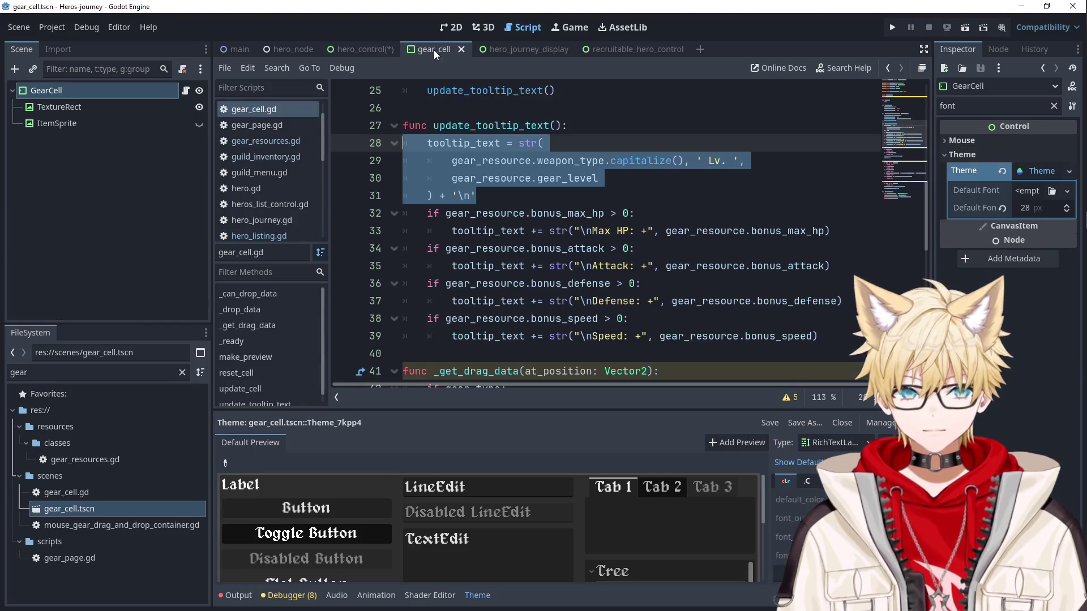
left_click(492, 150)
scroll(501, 272, "down", 4)
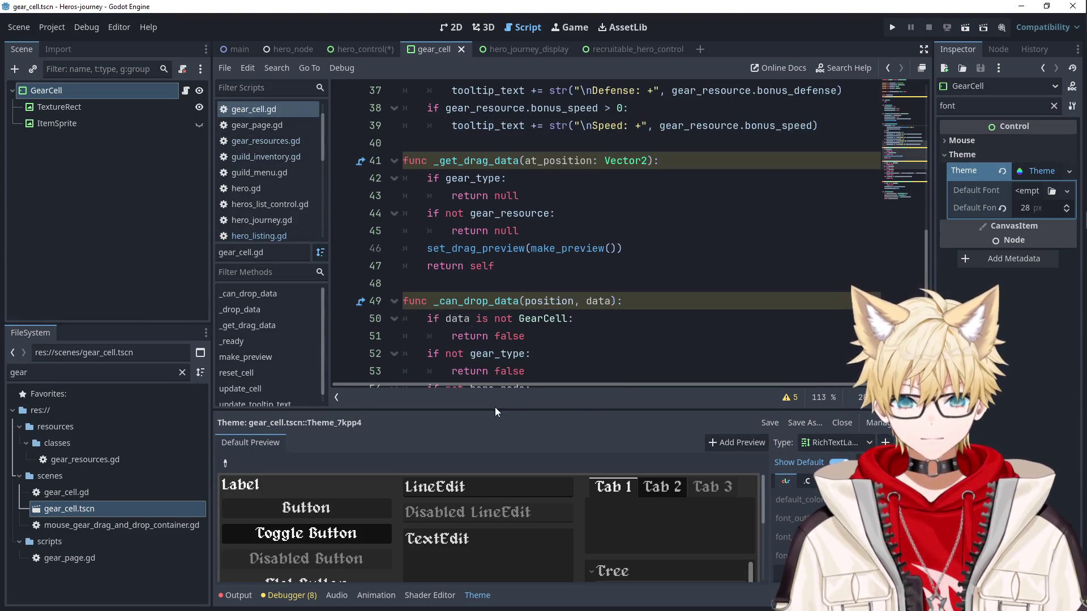
scroll(508, 176, "up", 5)
left_click(474, 152)
Write 'func _make_custom_tooltip(update_tooltip_text):' with a 'pass' body above update_tooltip_text
key("Return")
key("Return")
type("func _make_custom_tooltip():")
key("Return")
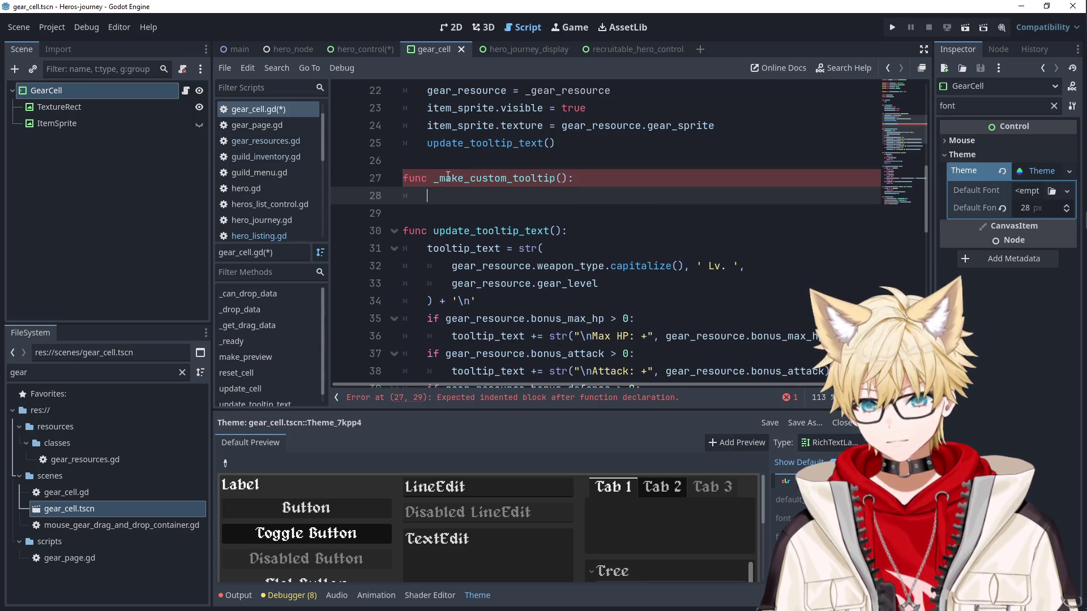
double_click(443, 231)
key("ctrl+c")
left_click(561, 178)
key("ctrl+v")
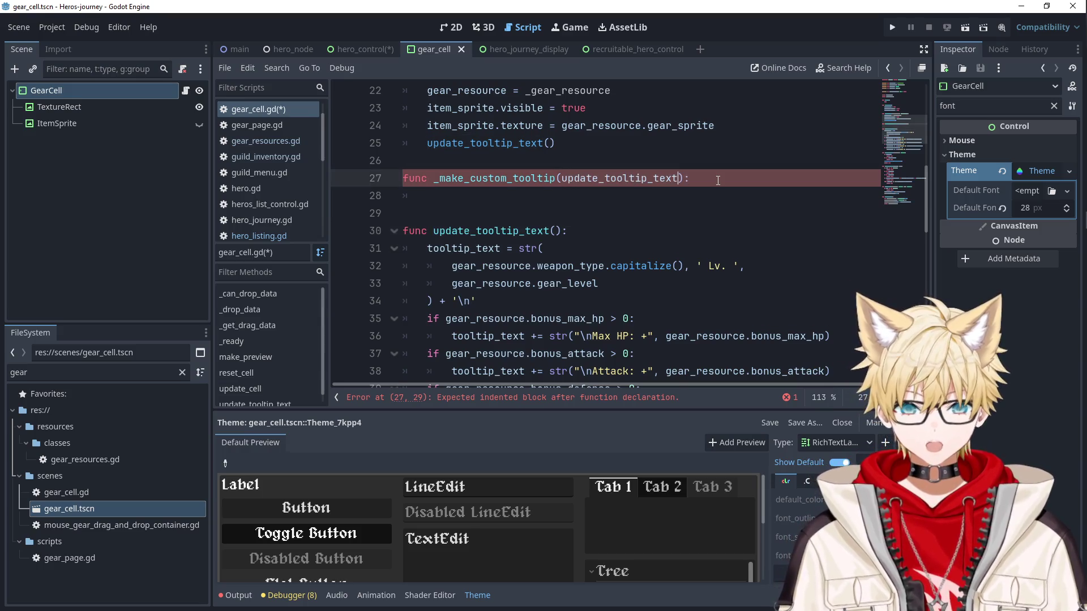
key("Return")
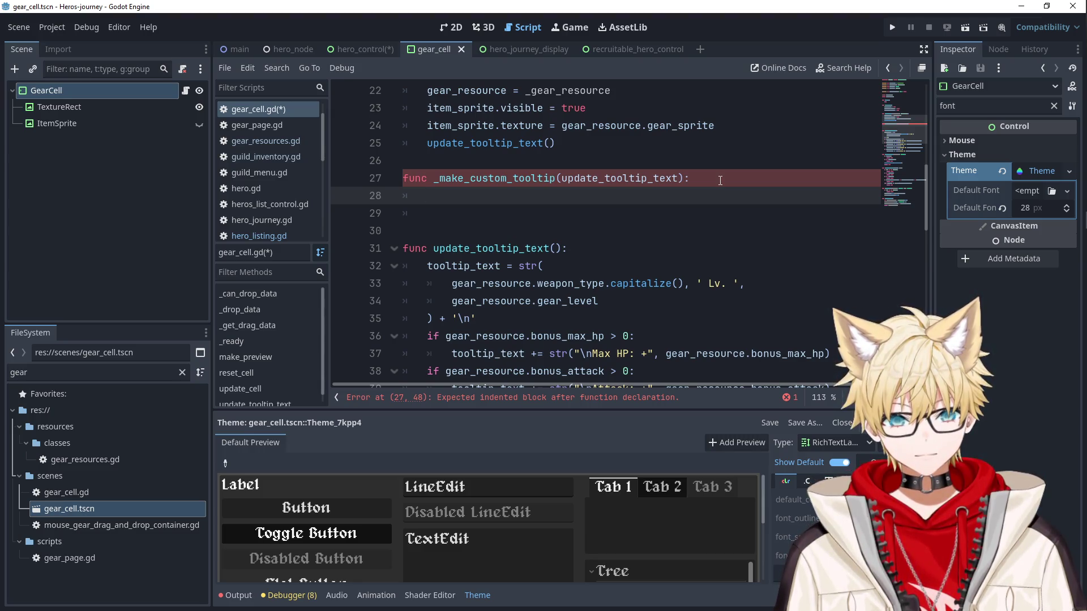
scroll(710, 202, "down", 3)
scroll(520, 202, "up", 3)
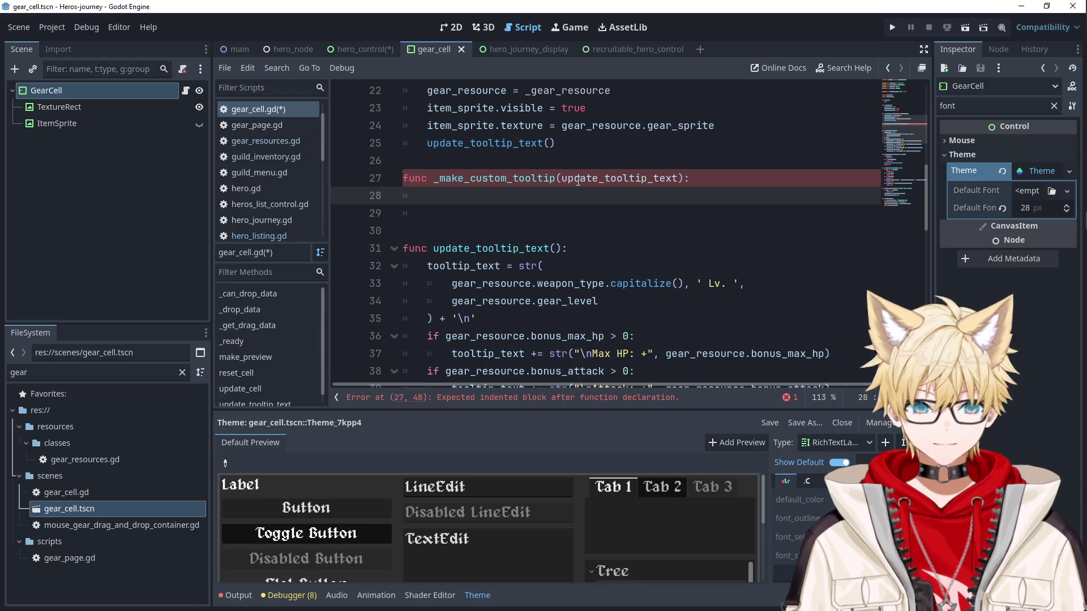
type("pass")
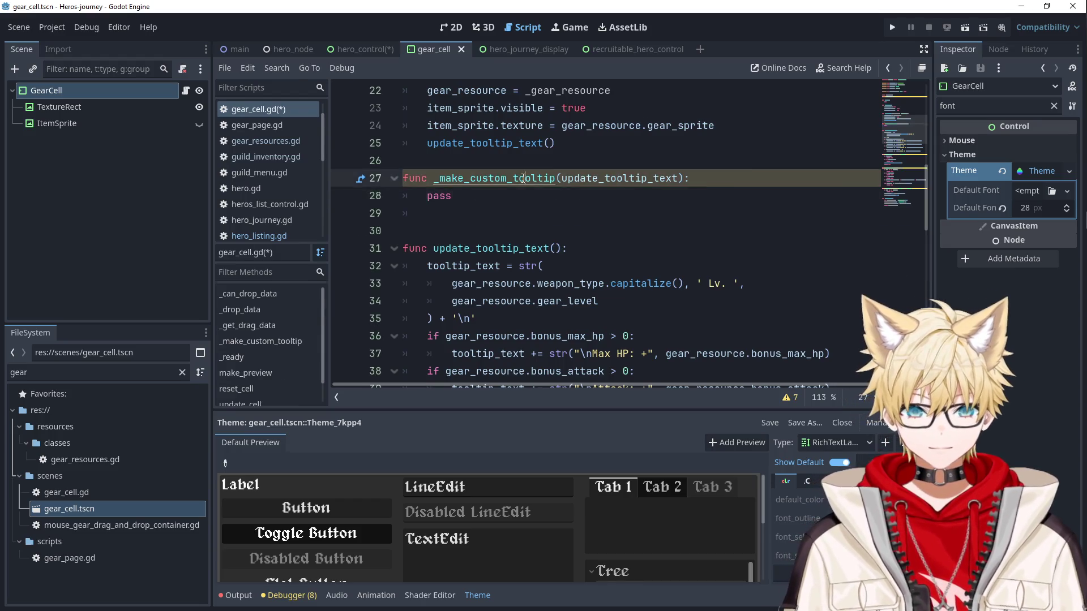
Read the _make_custom_tooltip documentation, then return to gear_cell.gd and select the placeholder pass
left_click(520, 177, "ctrl")
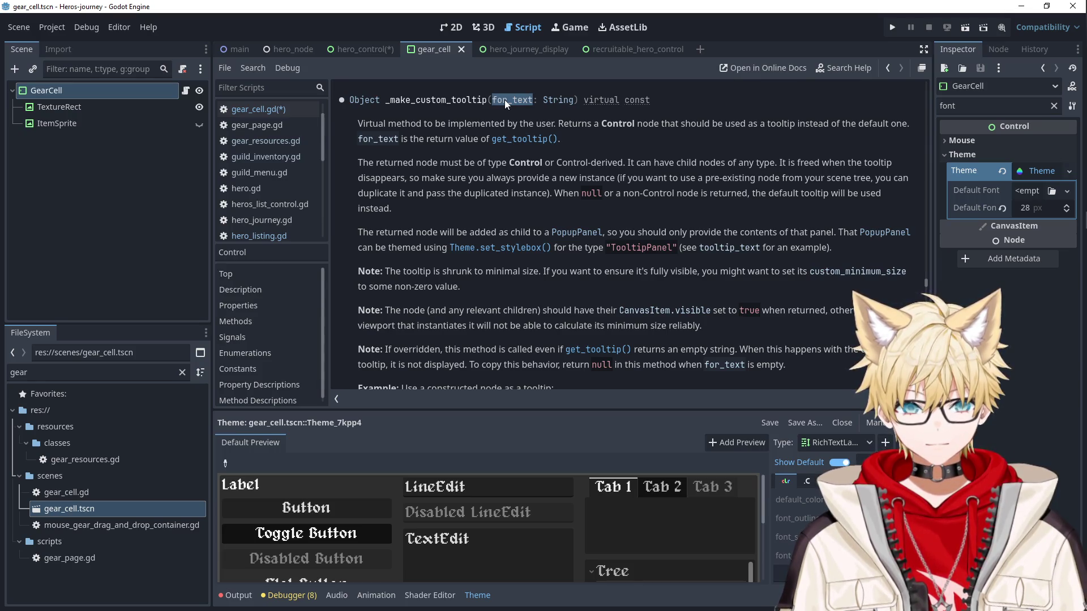
scroll(500, 256, "down", 4)
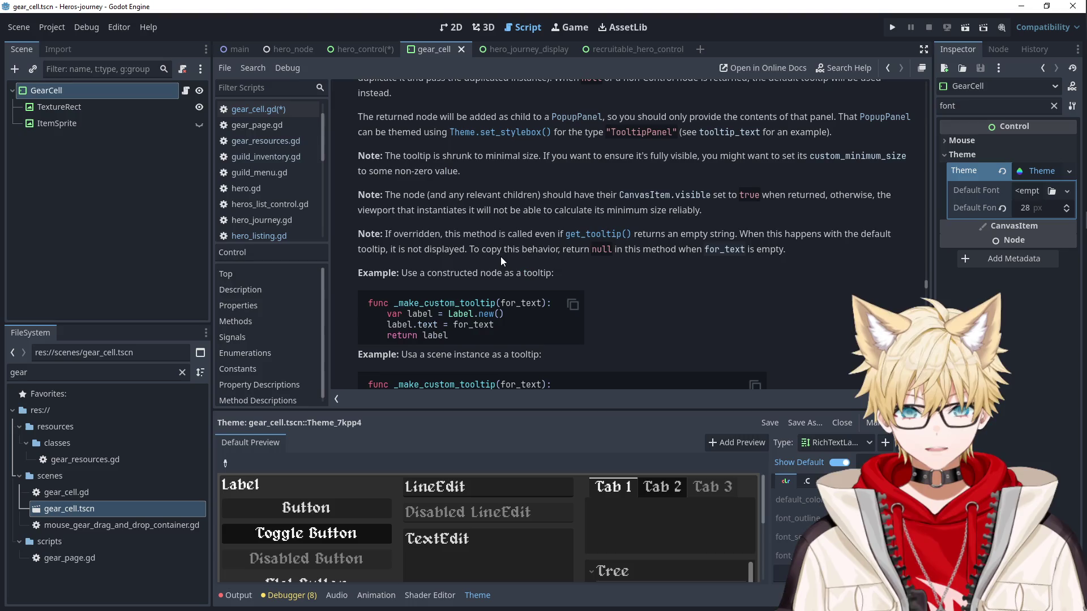
scroll(500, 256, "down", 2)
scroll(406, 287, "down", 2)
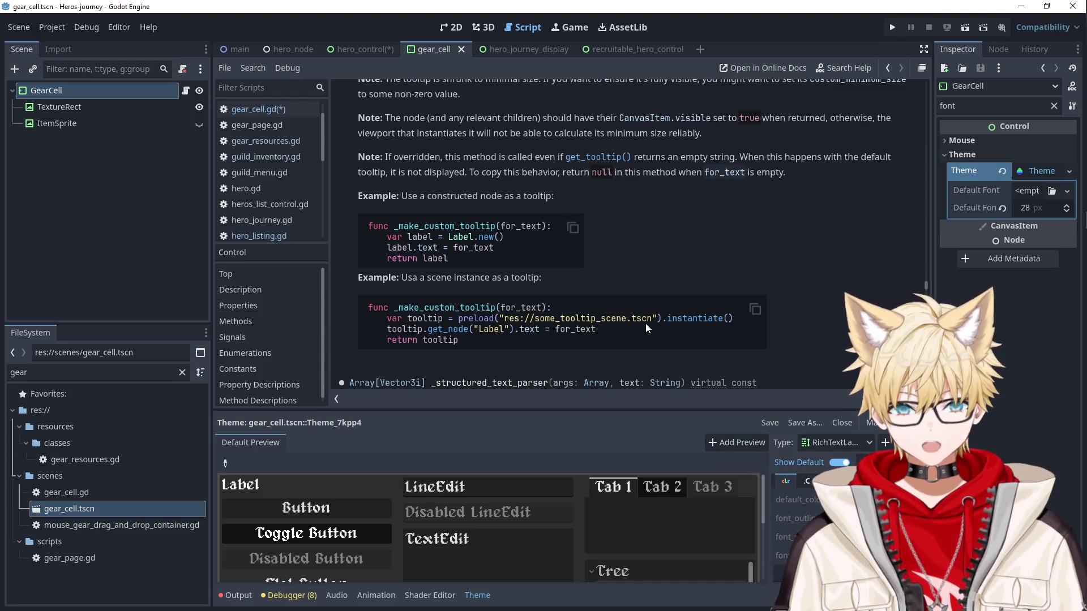
left_click(887, 68)
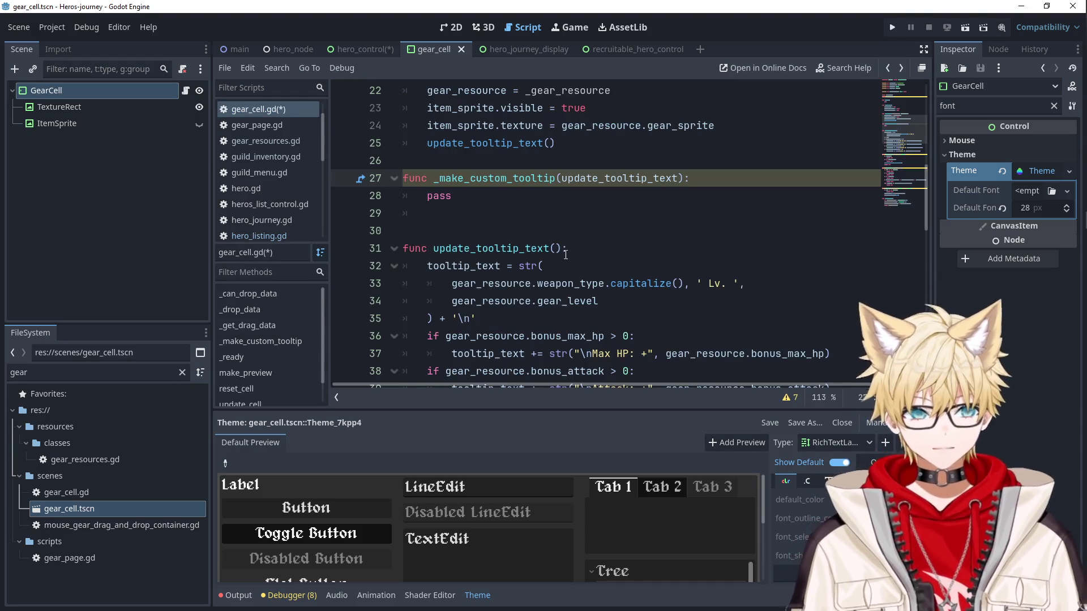
left_click(504, 207)
scroll(505, 237, "down", 1)
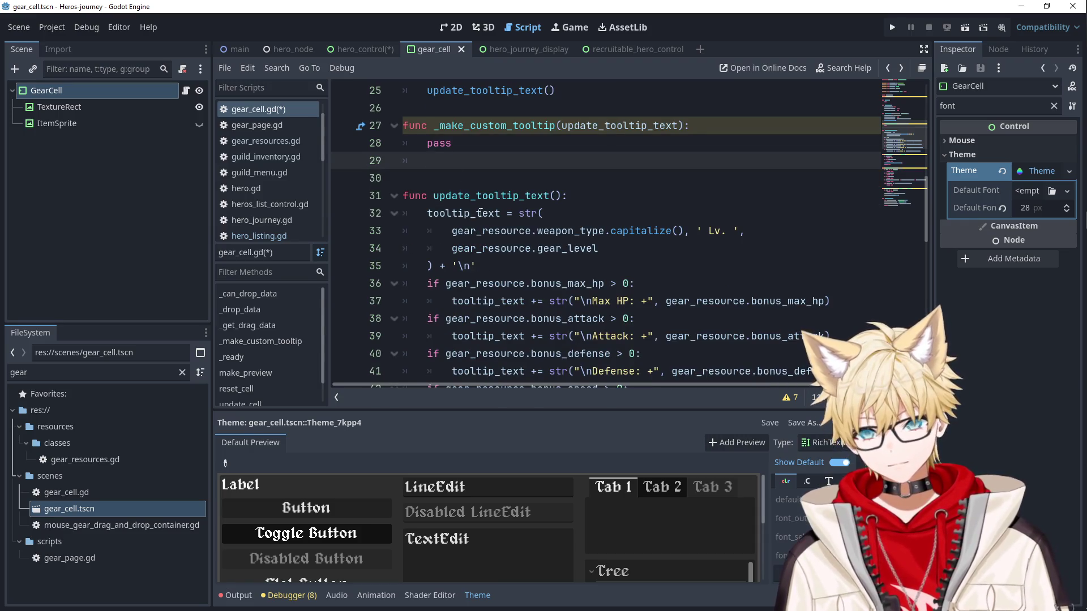
double_click(449, 144)
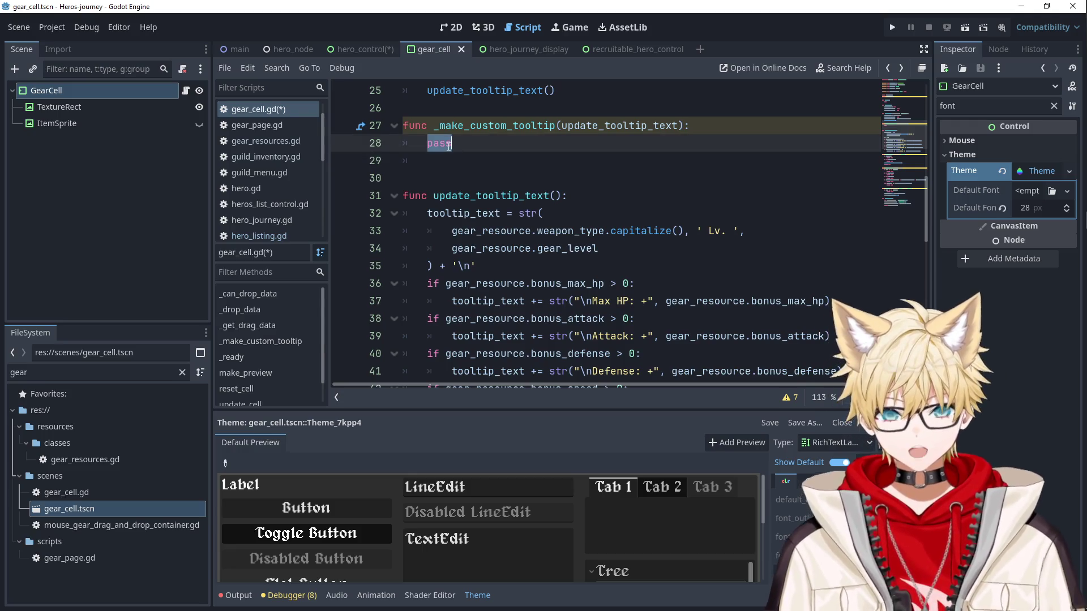
Replace pass with 'var rich_text_label = RichTextLabel.new()'
type("var rich_te")
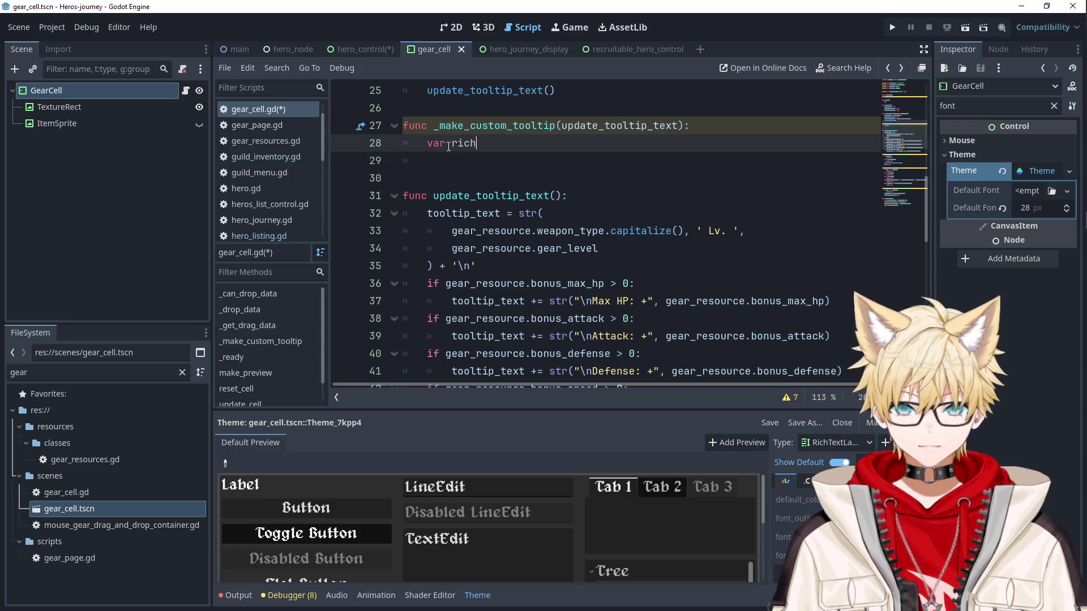
type("xt_label = Rich")
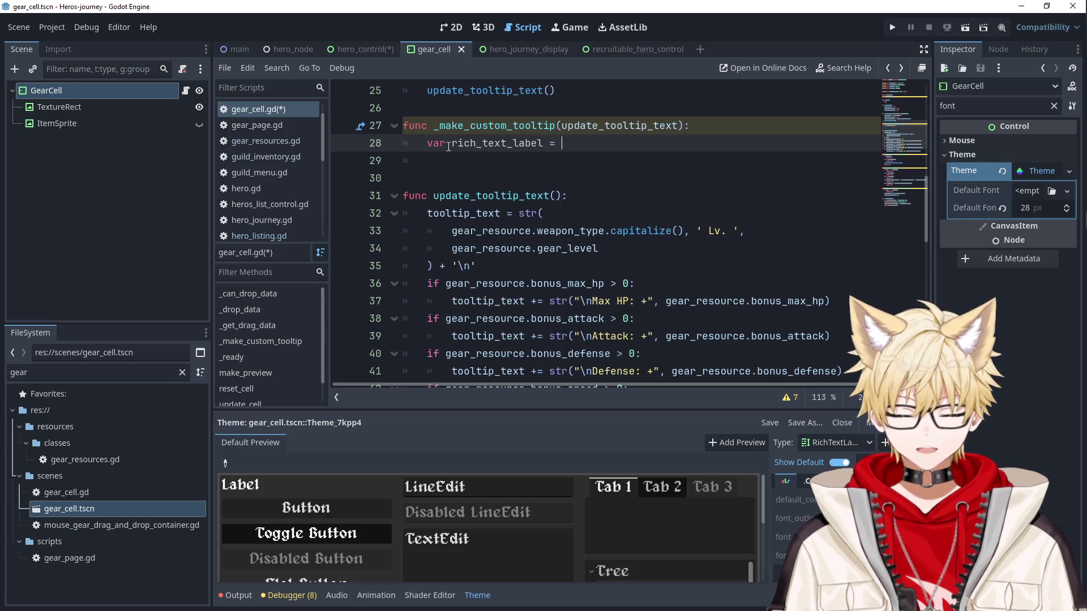
key("Return")
key("BackSpace")
key("BackSpace")
key("BackSpace")
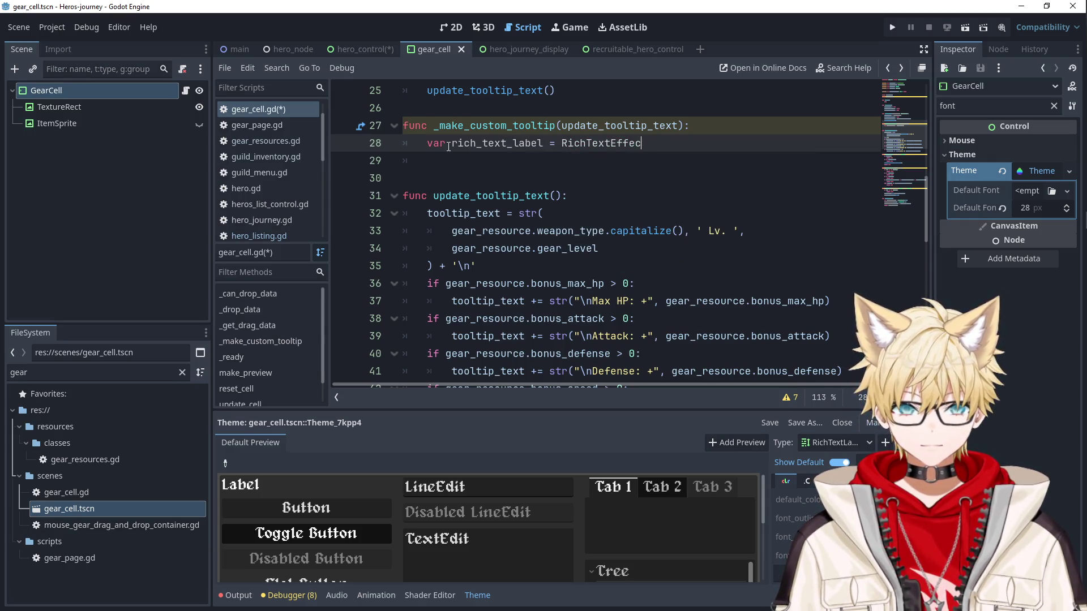
type("Label.new")
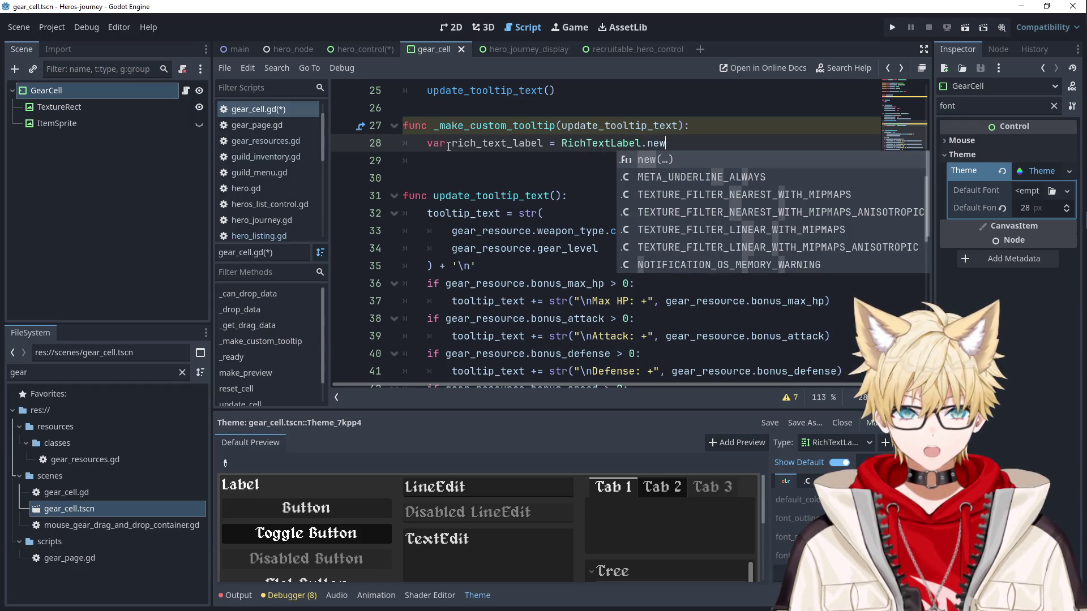
key("Return")
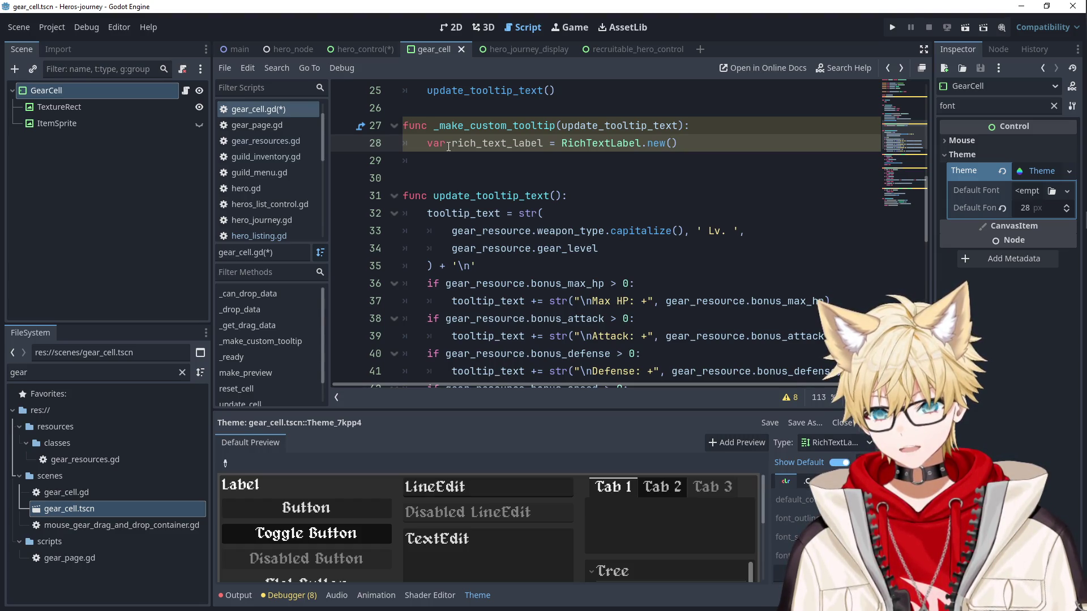
key("Right")
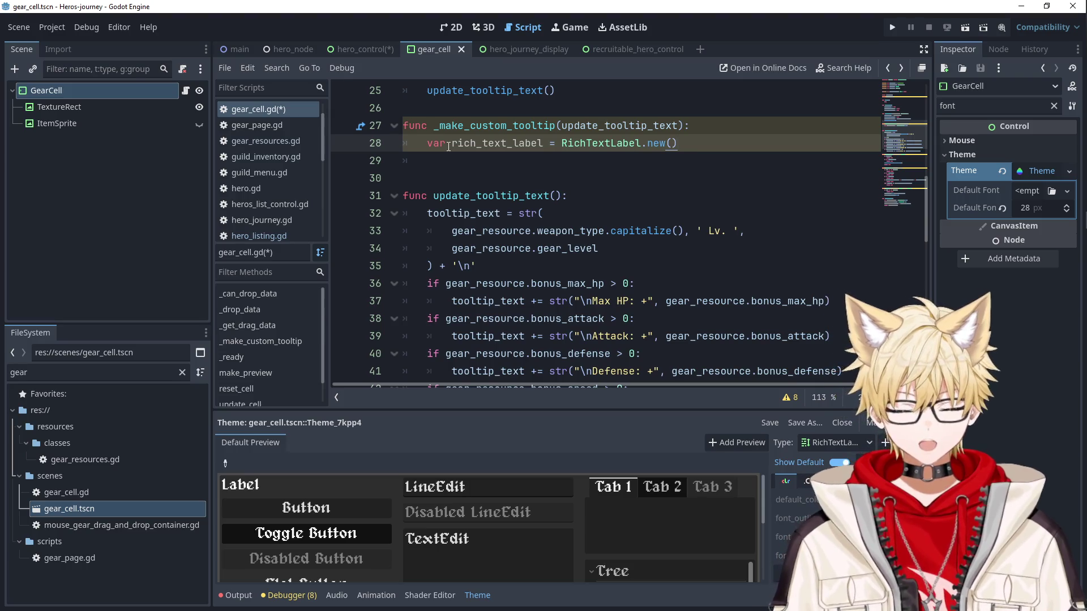
key("Return")
Set rich_text_label.bbcode_enabled = true and its text to '[color=red]Hello[/color]'
type("rich")
key("Return")
type(".bb")
key("Return")
type("= true")
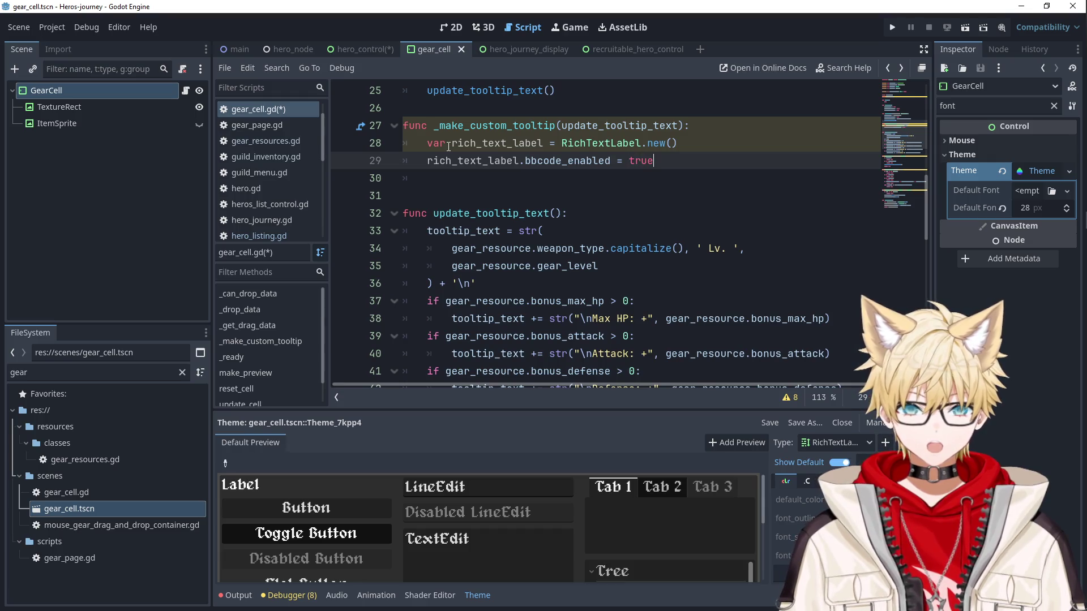
key("Return")
type("rich")
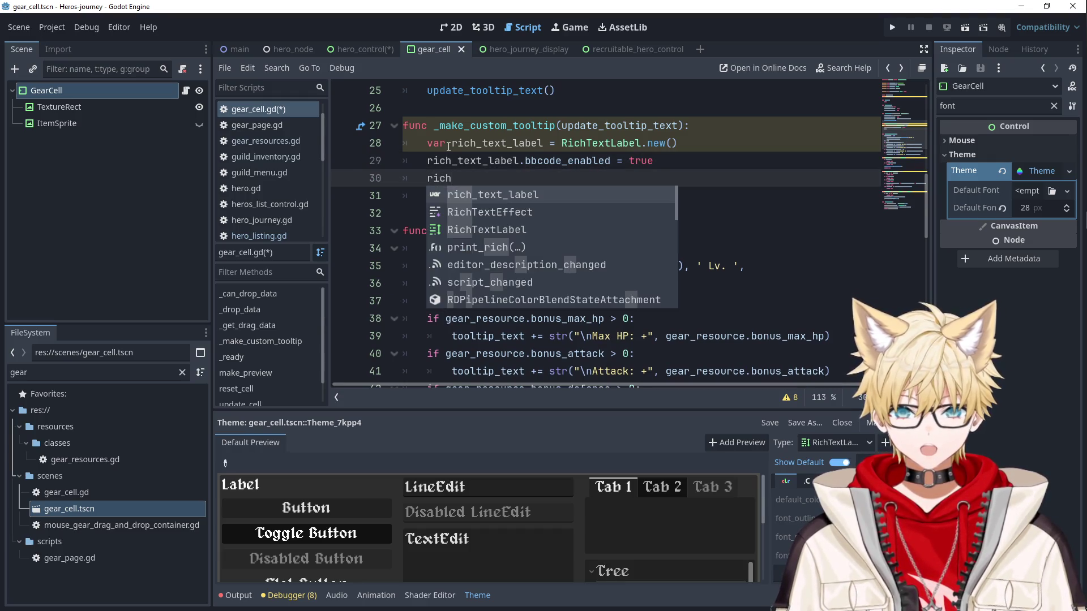
key("Return")
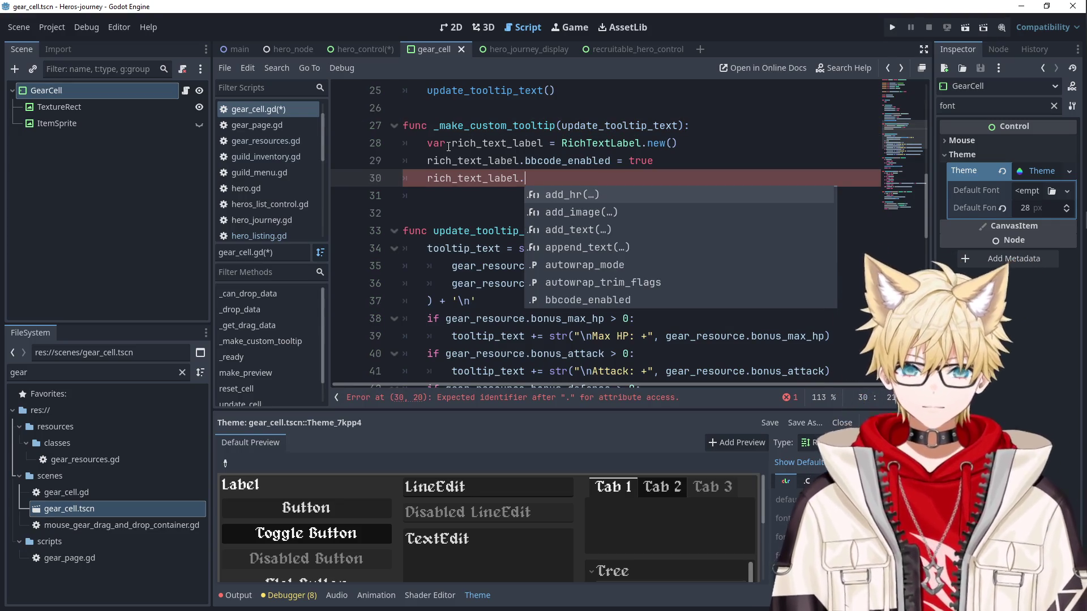
type("text")
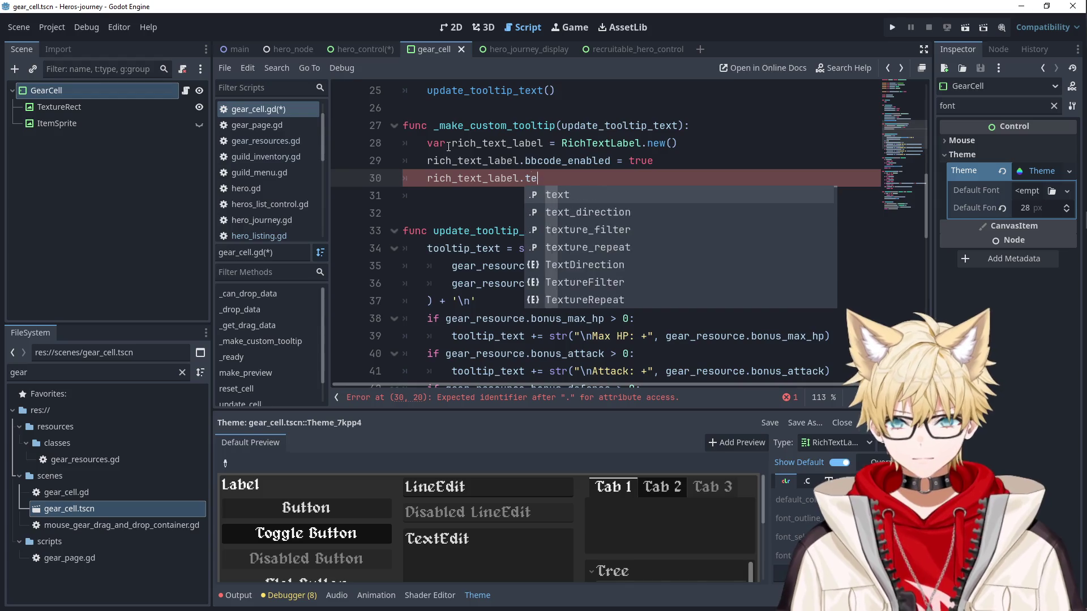
type(" = '[")
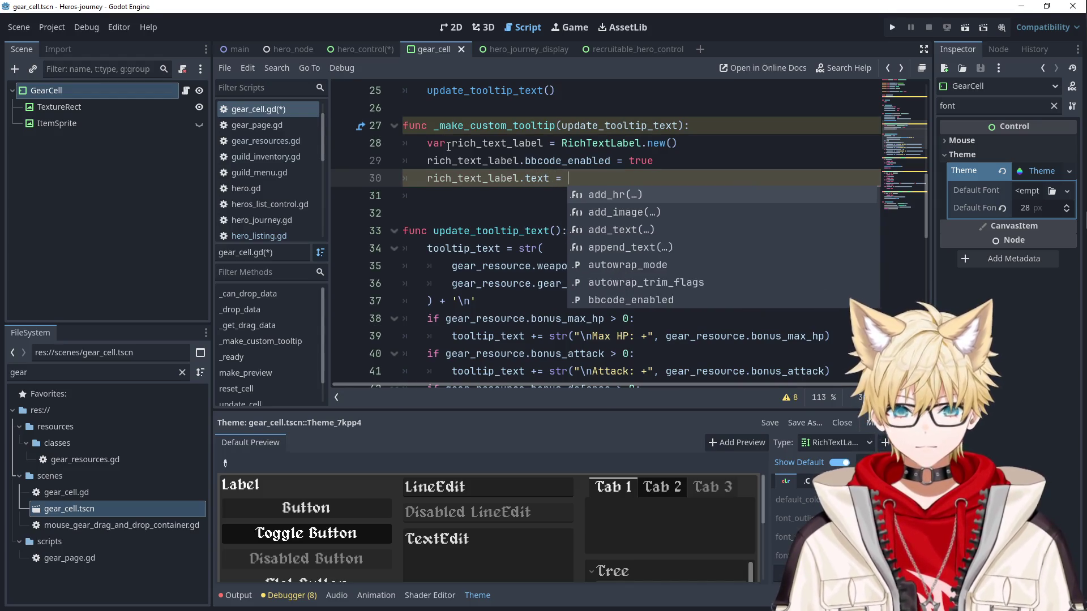
type("red")
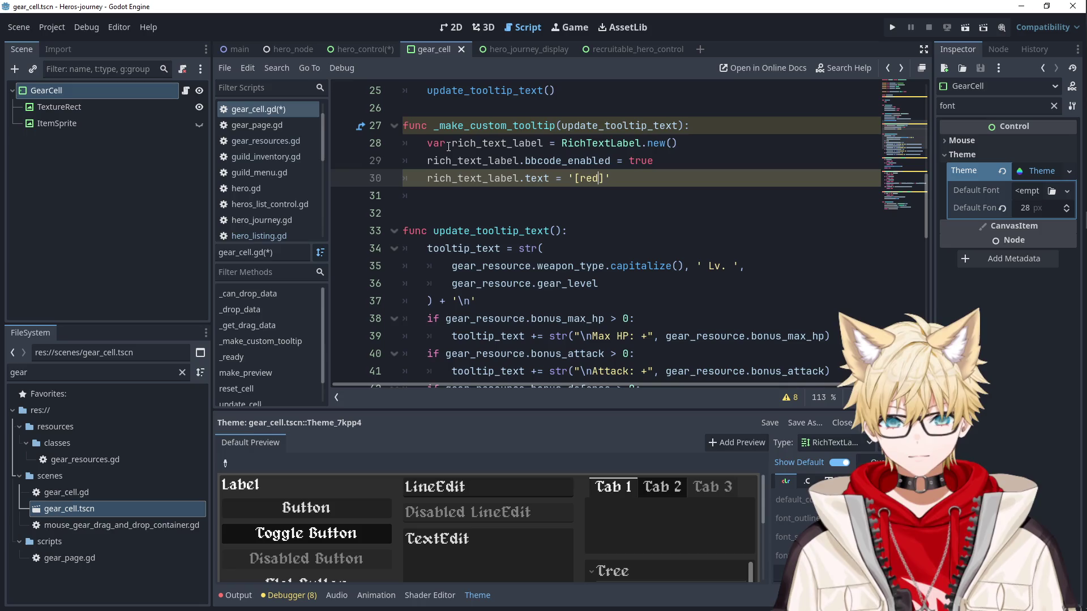
key("BackSpace")
key("BackSpace")
key("BackSpace")
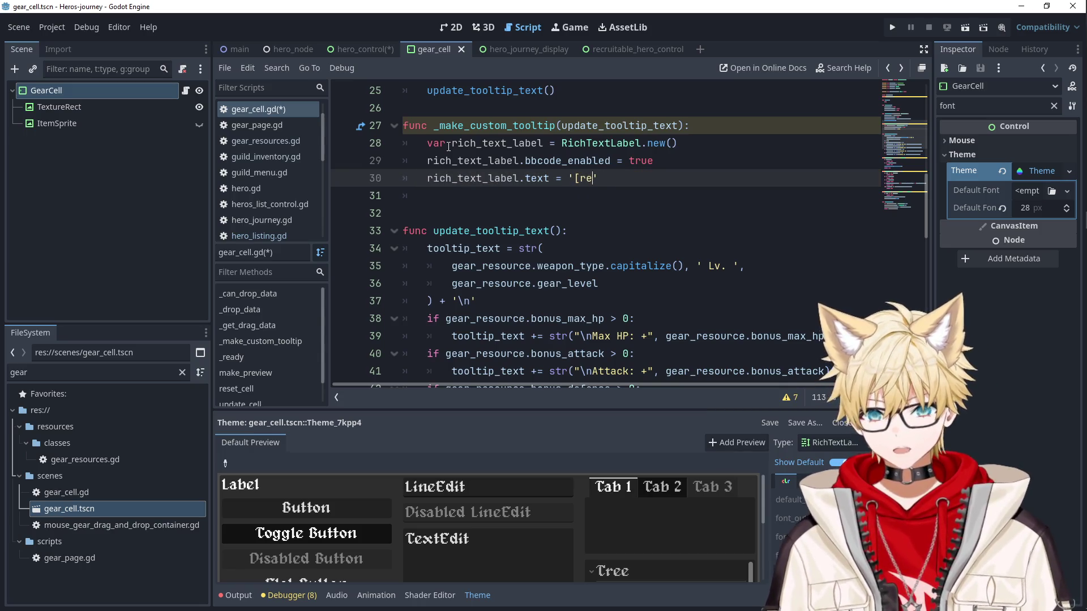
type("color=red]")
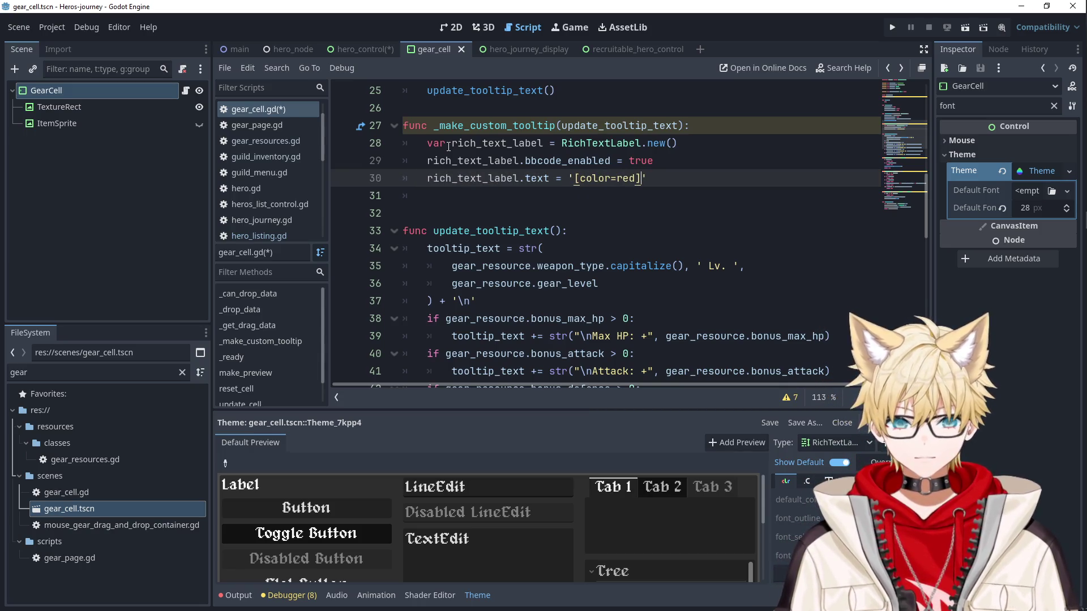
type("Hello[/")
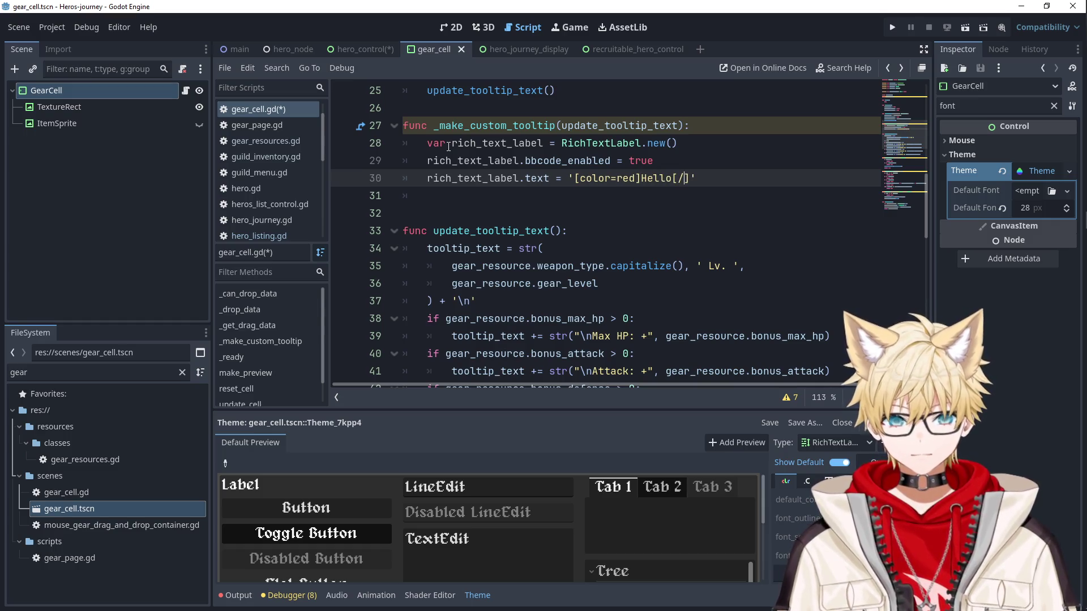
type("color]")
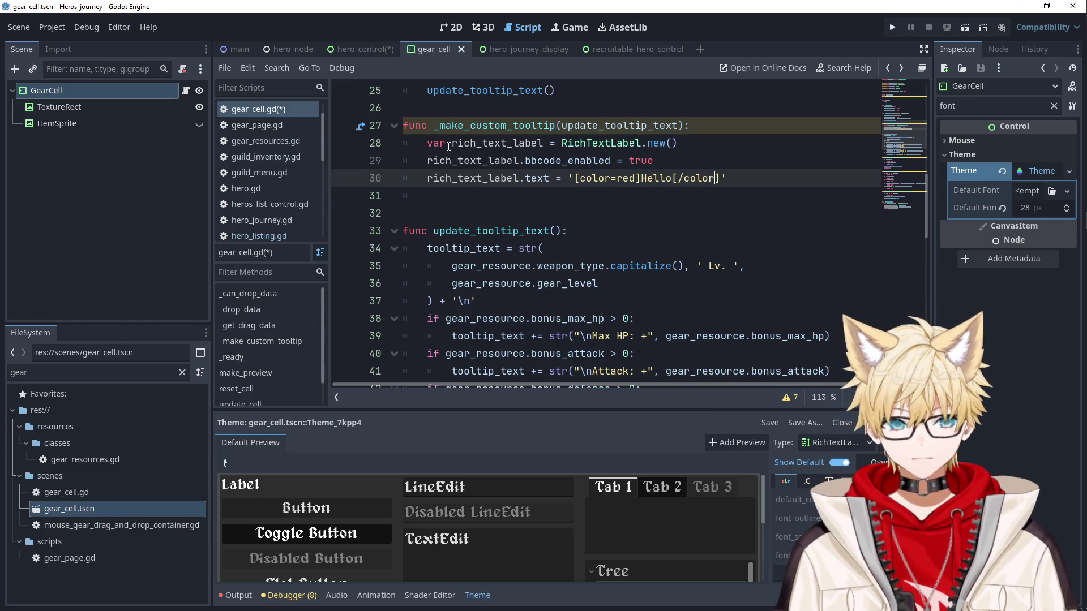
After checking the tooltip docs, add 'return rich_text_label' at the end of the function
left_click(508, 212)
left_click(539, 198)
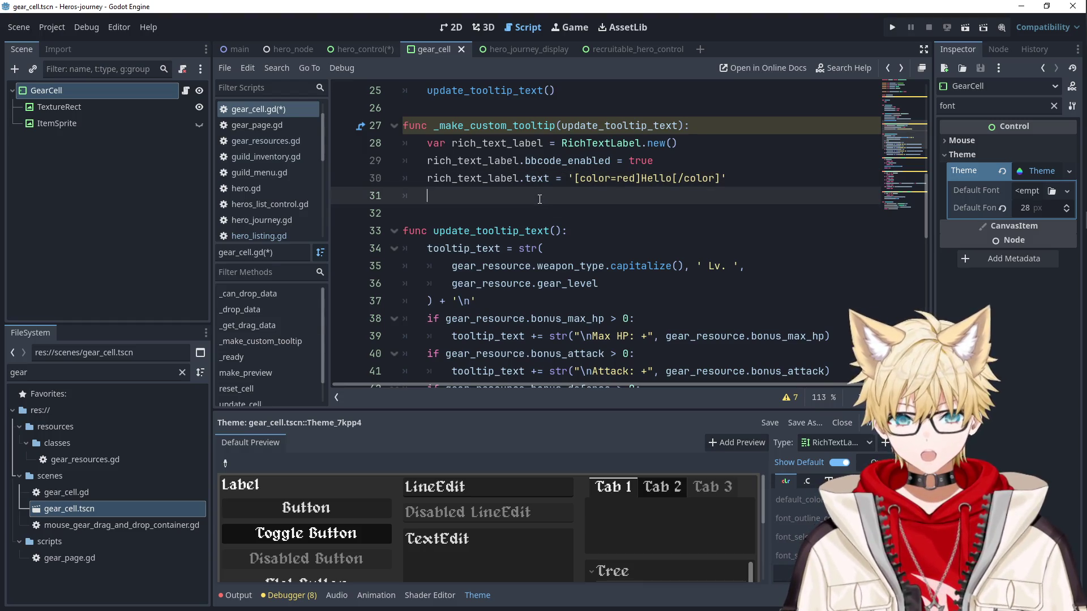
left_click(513, 128, "ctrl")
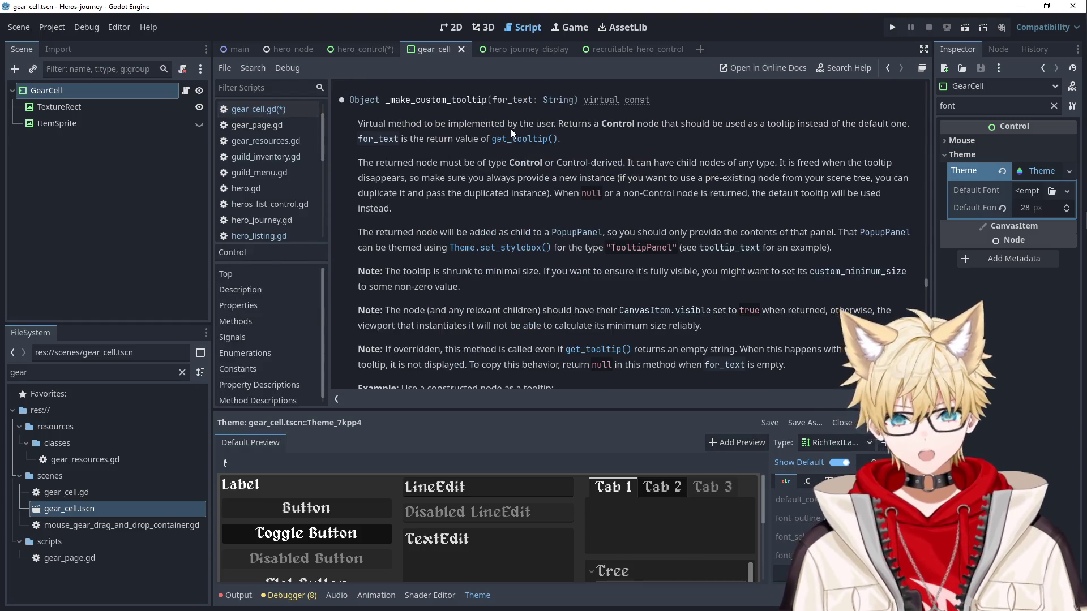
key("ctrl+w")
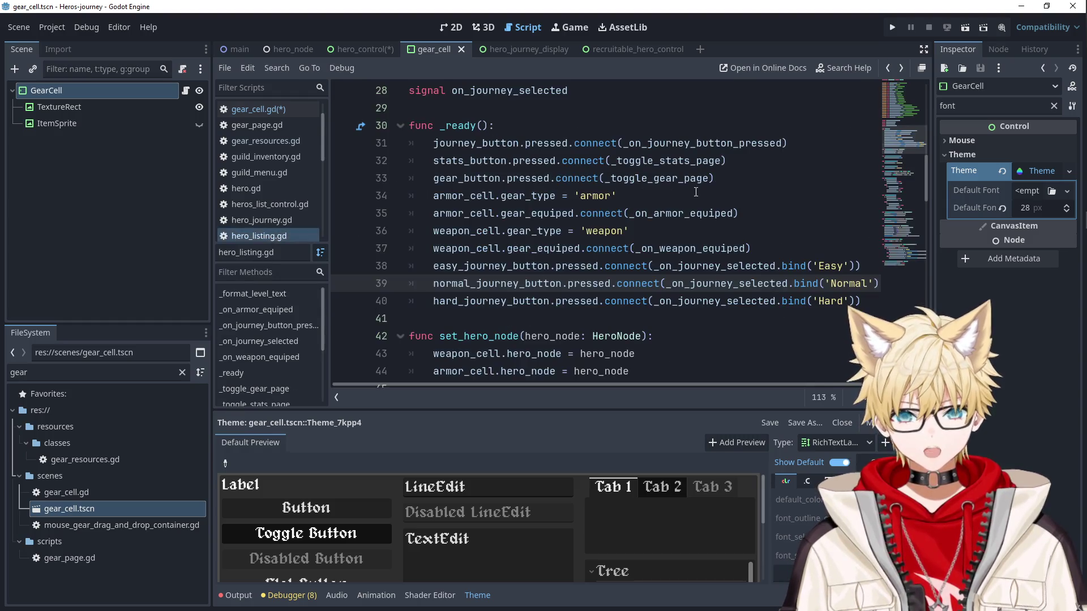
left_click(367, 50)
left_click(424, 49)
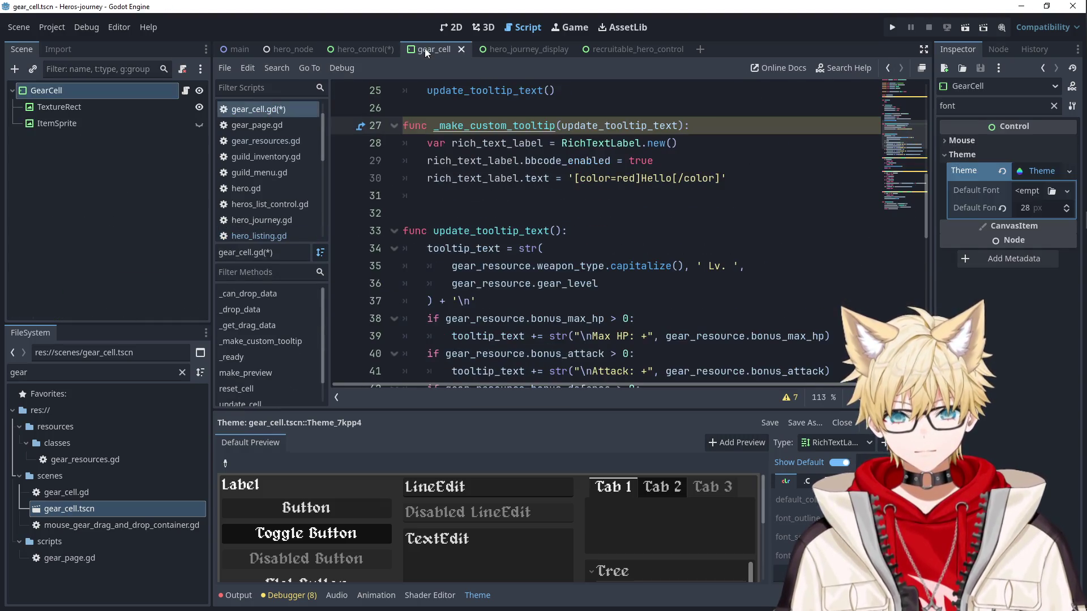
left_click(738, 178)
key("Return")
type("return ric")
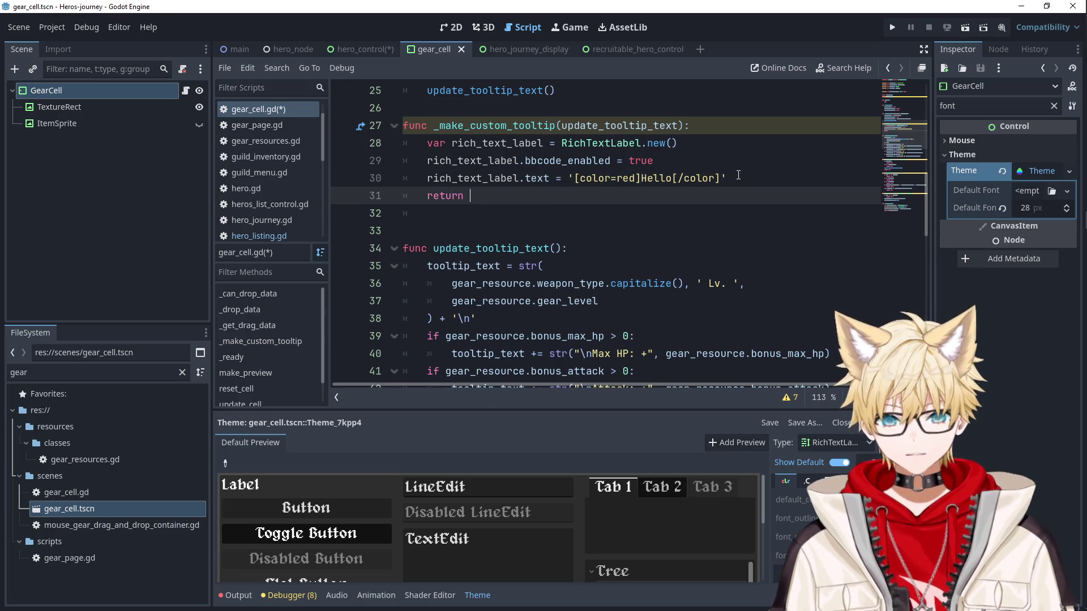
key("Return")
Run the project, open the Gear page, stop the game, and right-click GearCell
left_click(893, 27)
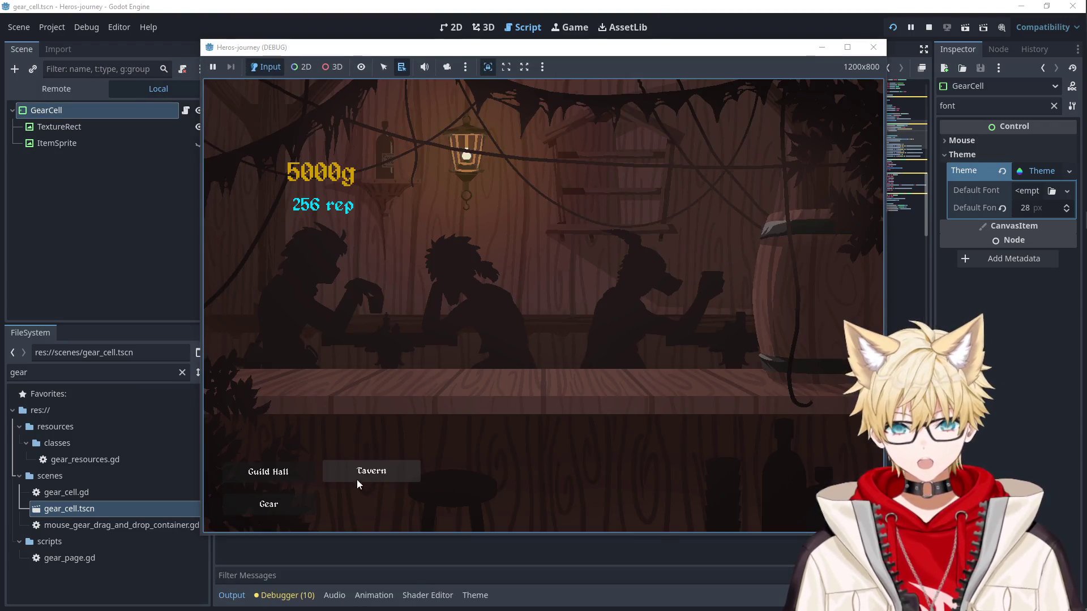
left_click(283, 509)
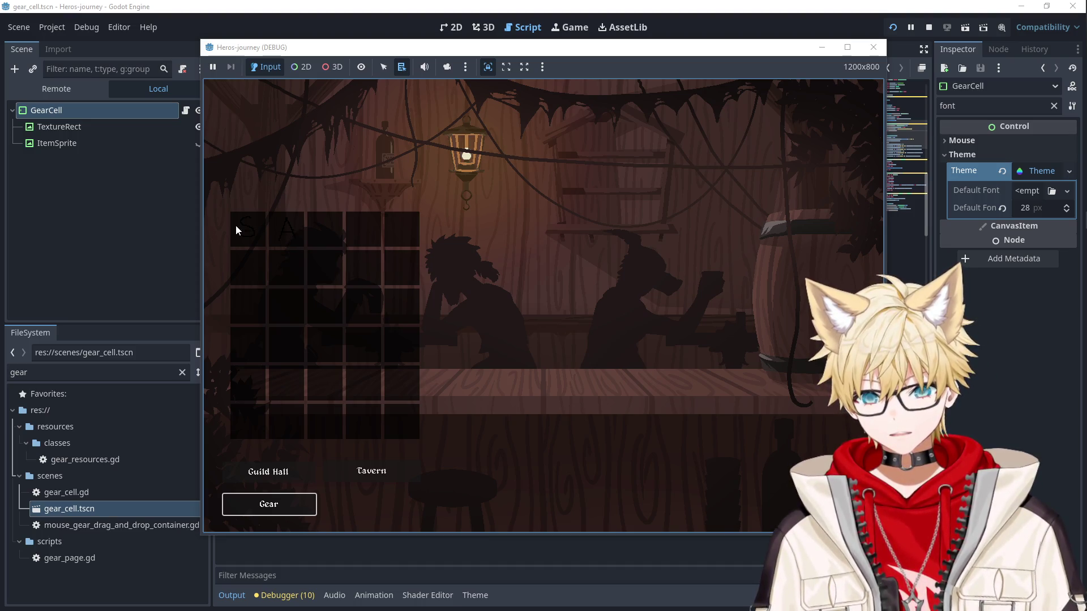
left_click(871, 49)
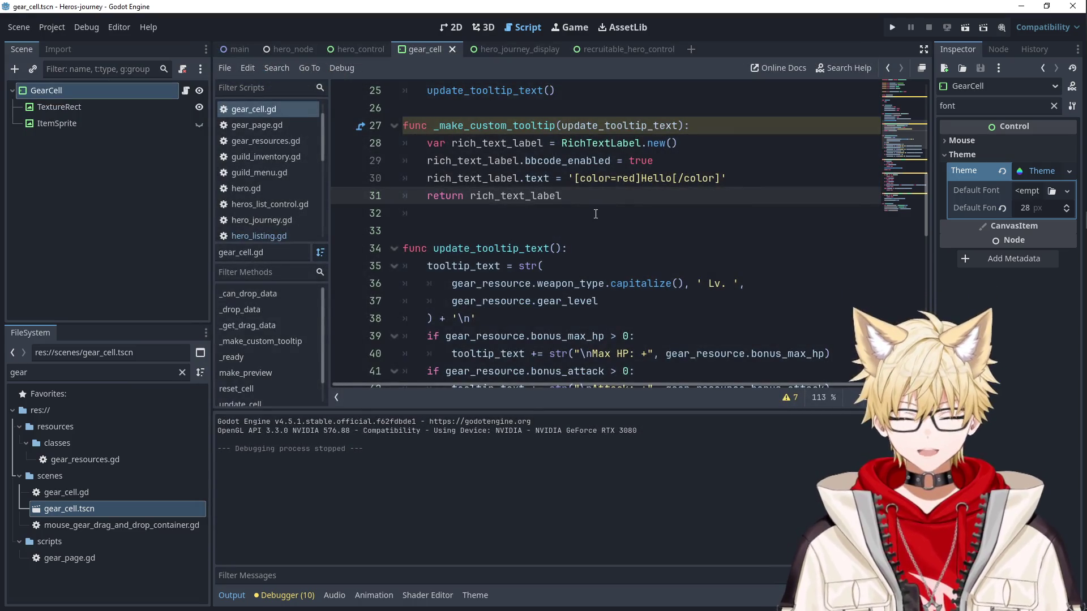
left_click(596, 213)
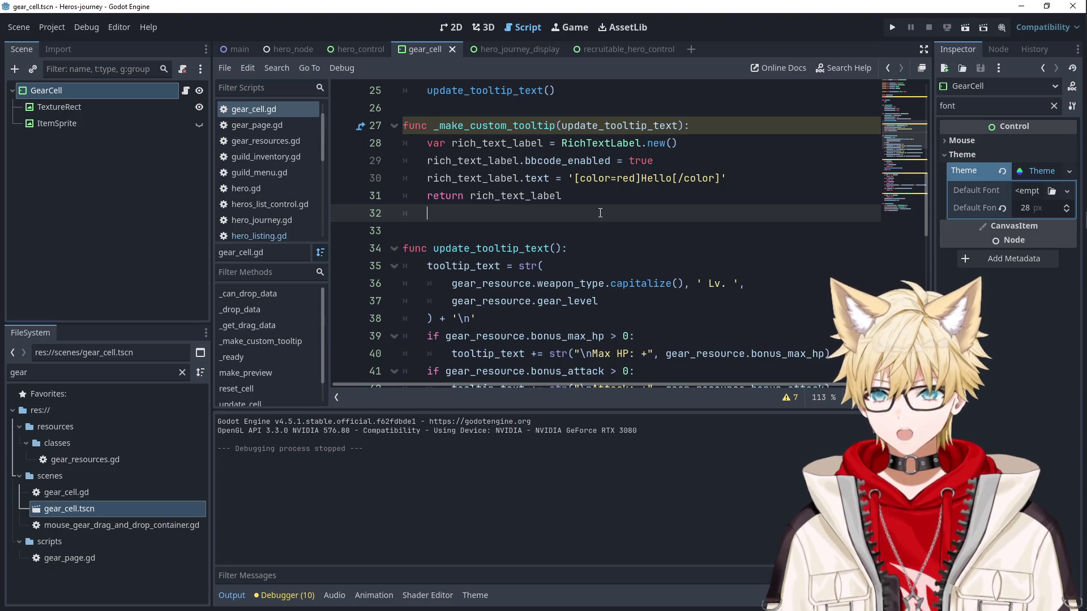
mouse_move(542, 178)
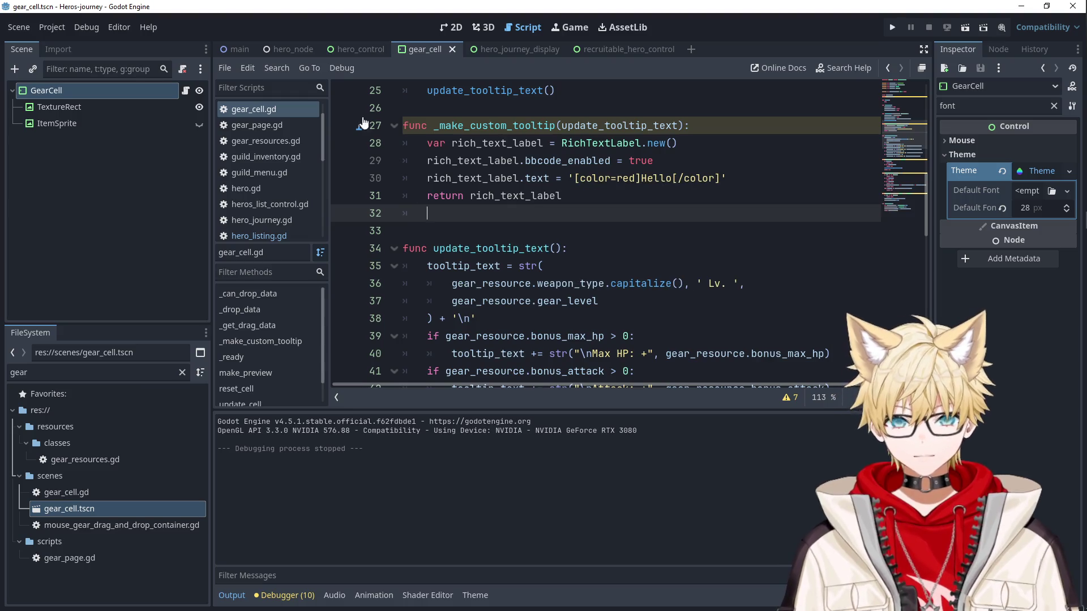
right_click(150, 85)
Add a RichTextLabel child node to GearCell and select it in the 2D view
left_click(158, 97)
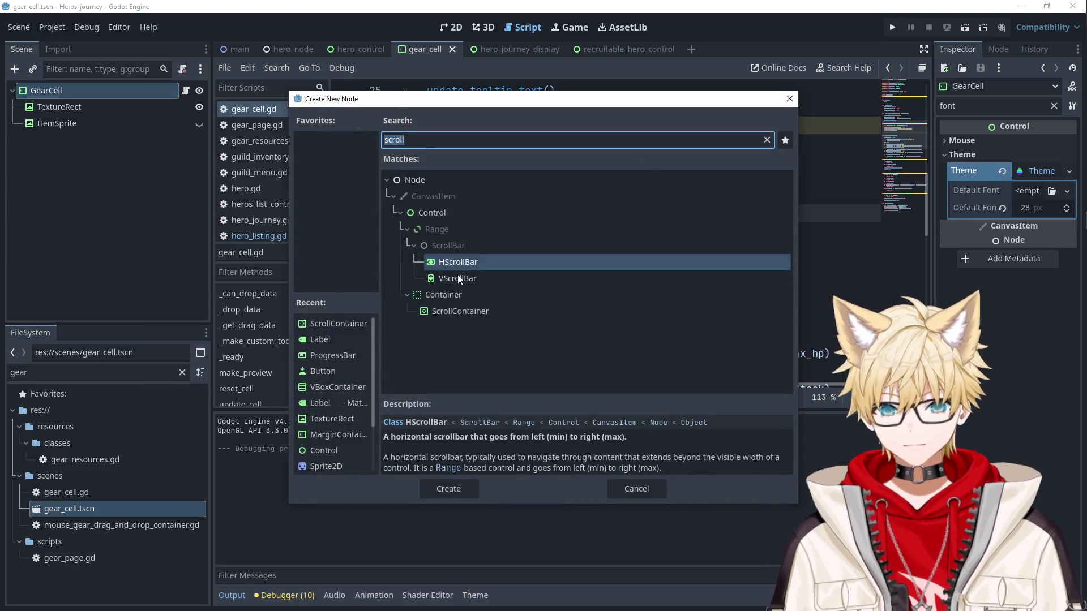
type("rich")
key("Return")
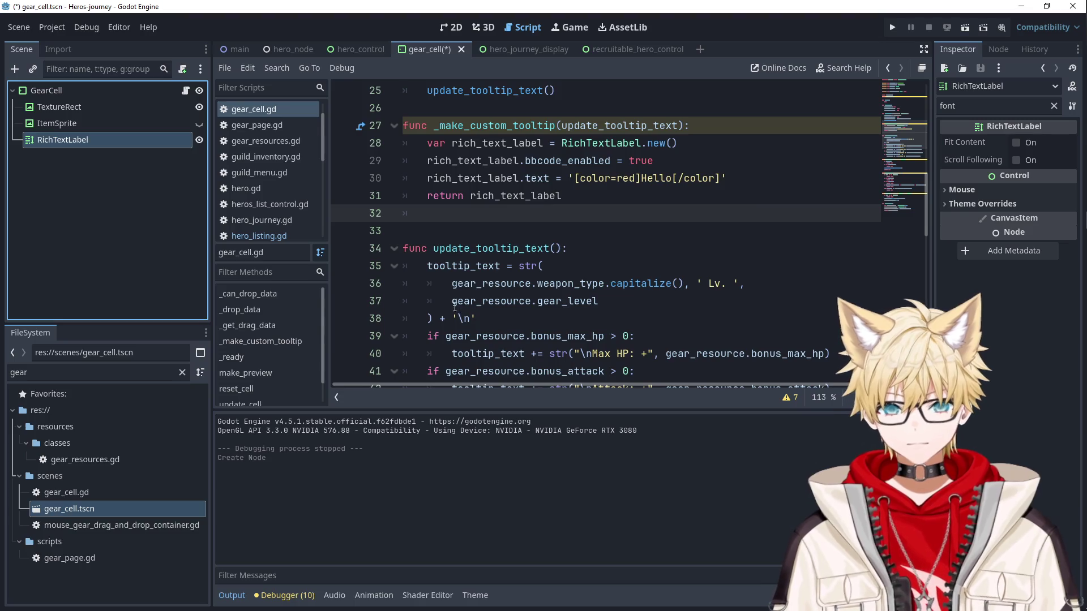
left_click(450, 27)
left_click(86, 127)
left_click(85, 139)
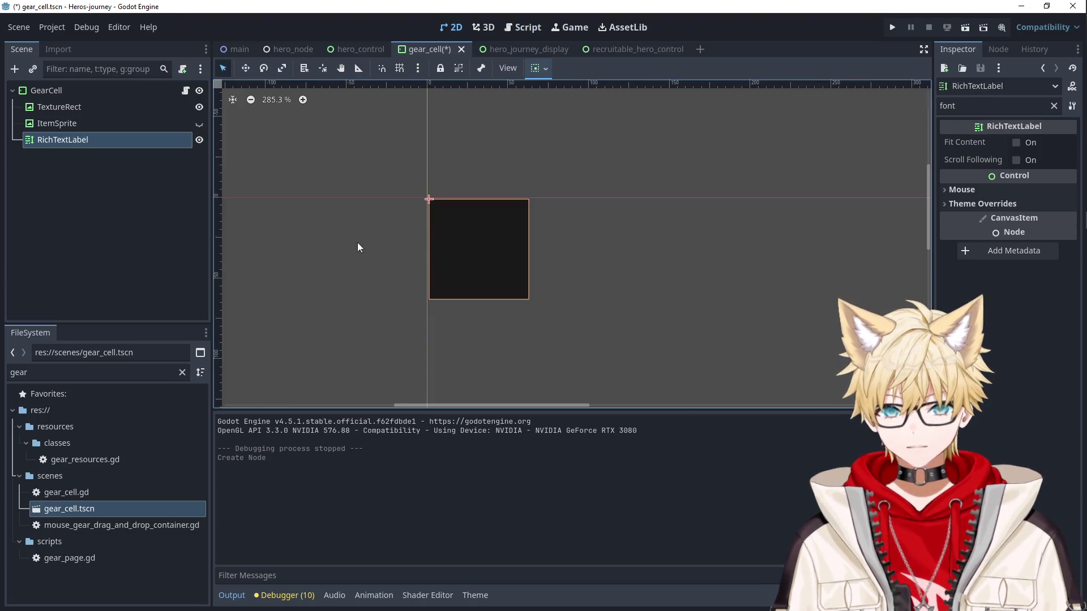
scroll(433, 240, "down", 5)
scroll(432, 240, "up", 3)
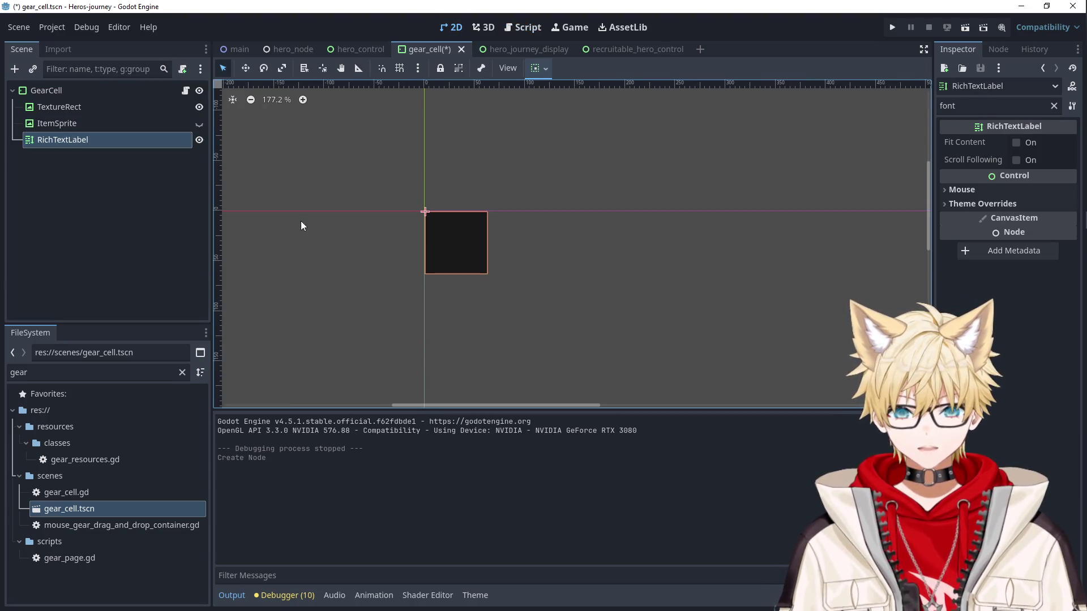
Enable BBCode on the label and set its Text to '[color=red]hello[/color]'
left_click(1054, 106)
left_click(1017, 143)
left_click(995, 195)
type("aaa")
key("BackSpace")
key("BackSpace")
key("BackSpace")
type("[color=red]")
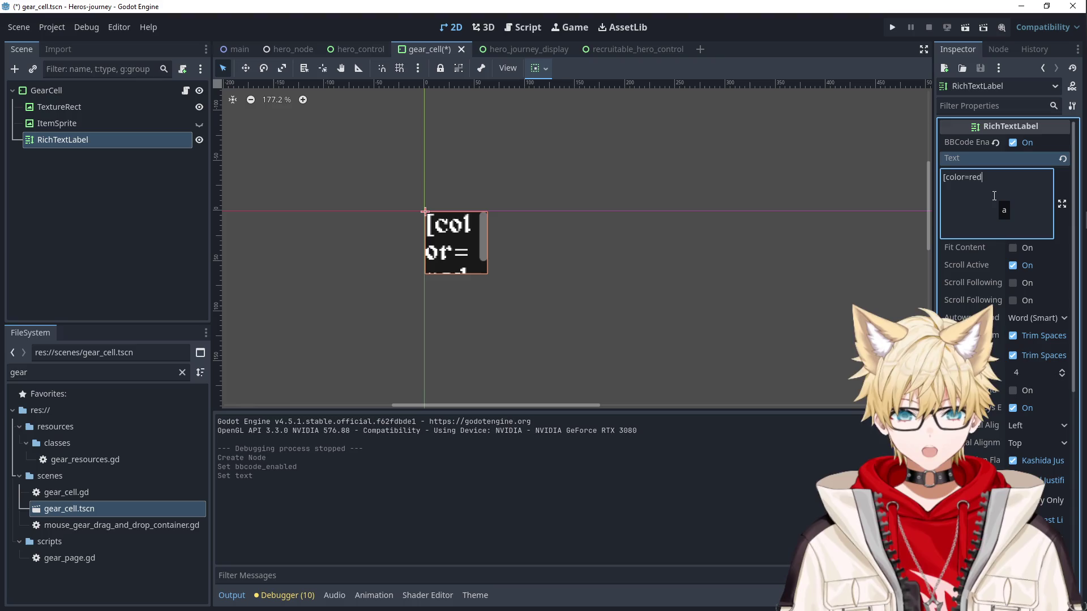
type("hello[/r")
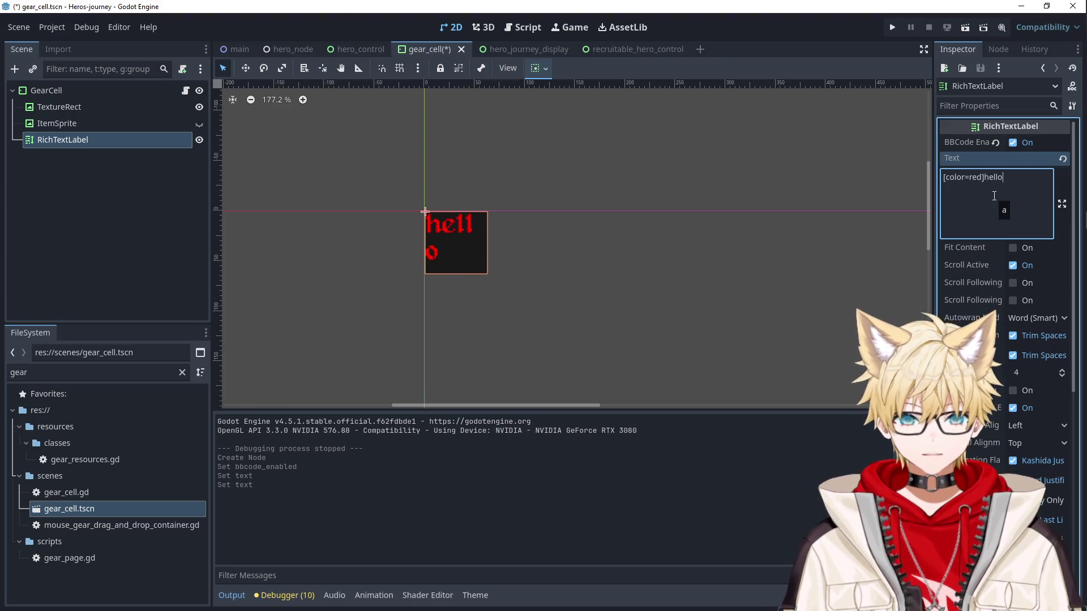
key("BackSpace")
type("color]")
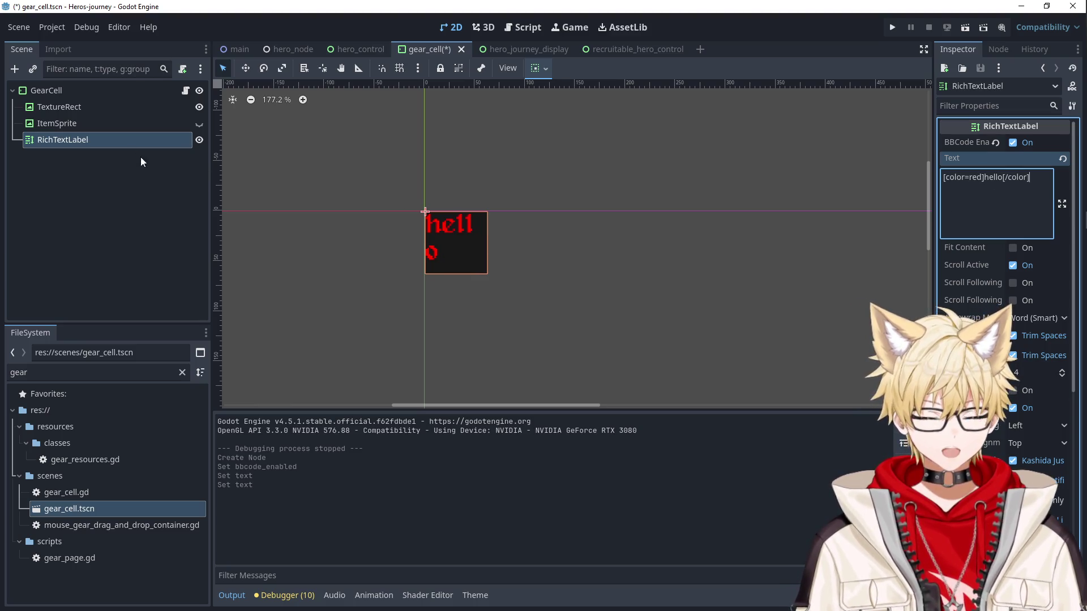
left_click(433, 49)
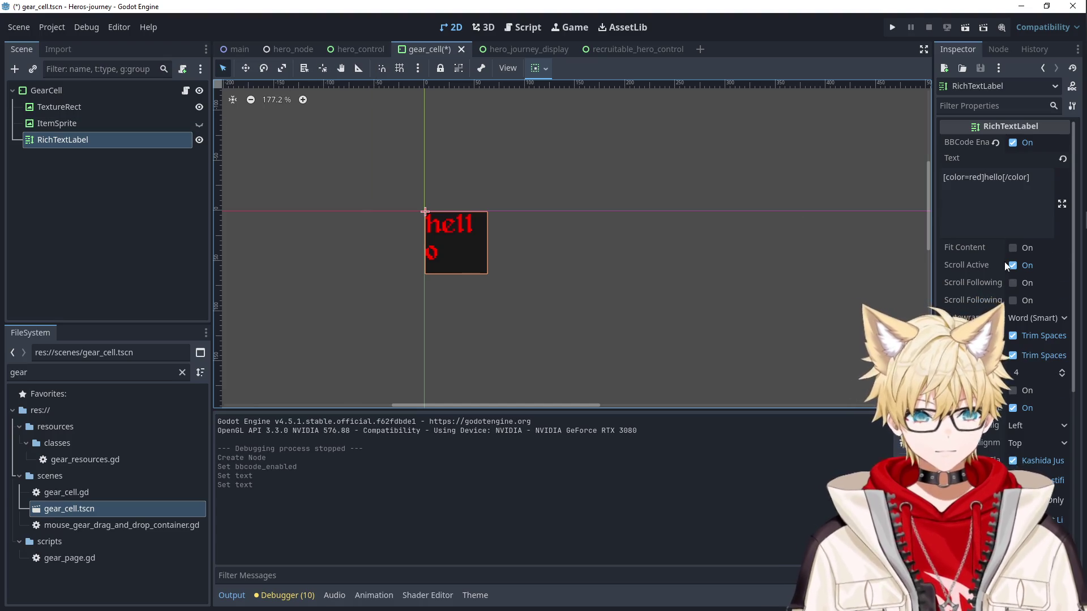
scroll(1008, 266, "down", 6)
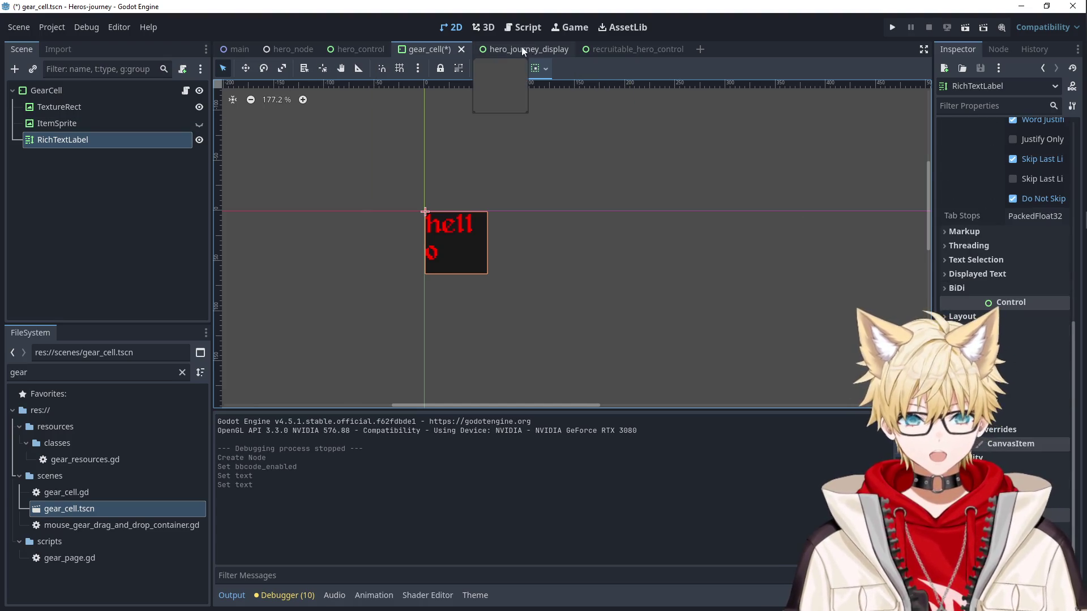
Add rich_text_label.push_font_size(100) above the return statement in gear_cell.gd and save
left_click(517, 28)
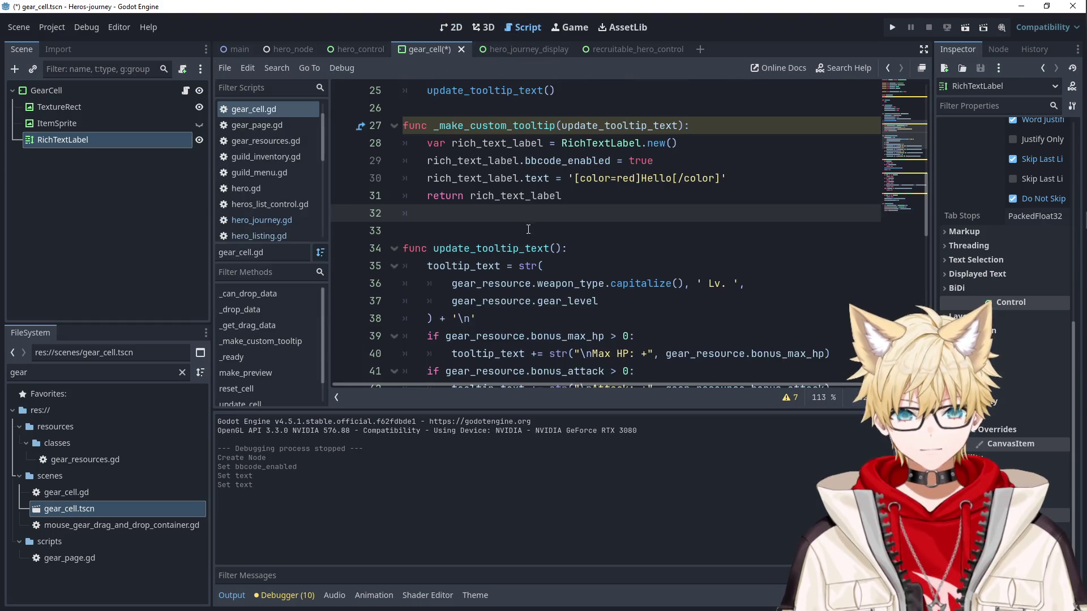
left_click(724, 179)
key("Return")
type("rich")
key("Return")
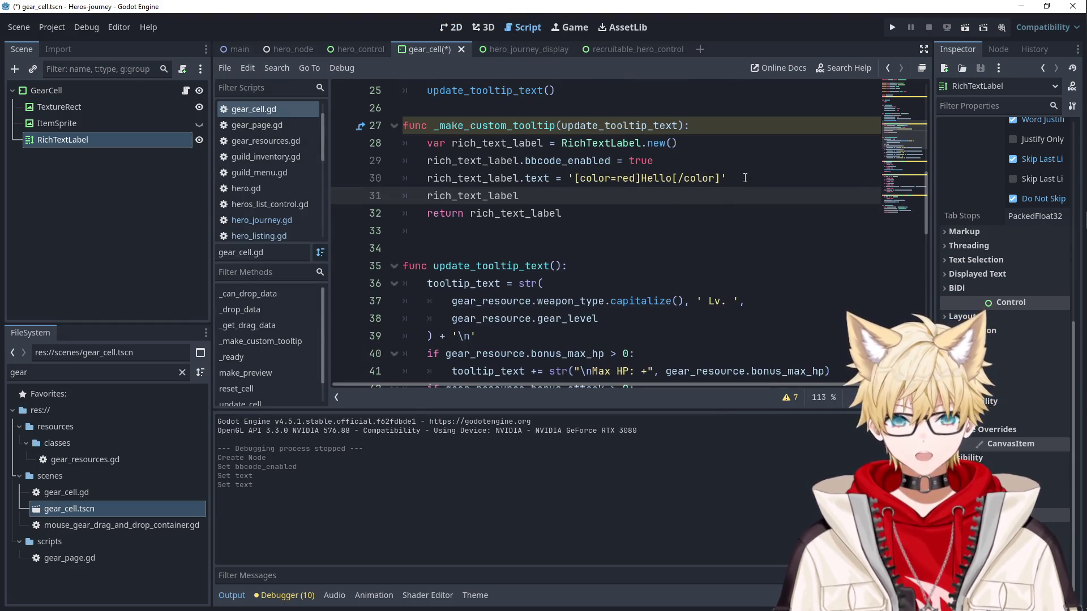
type(".font_")
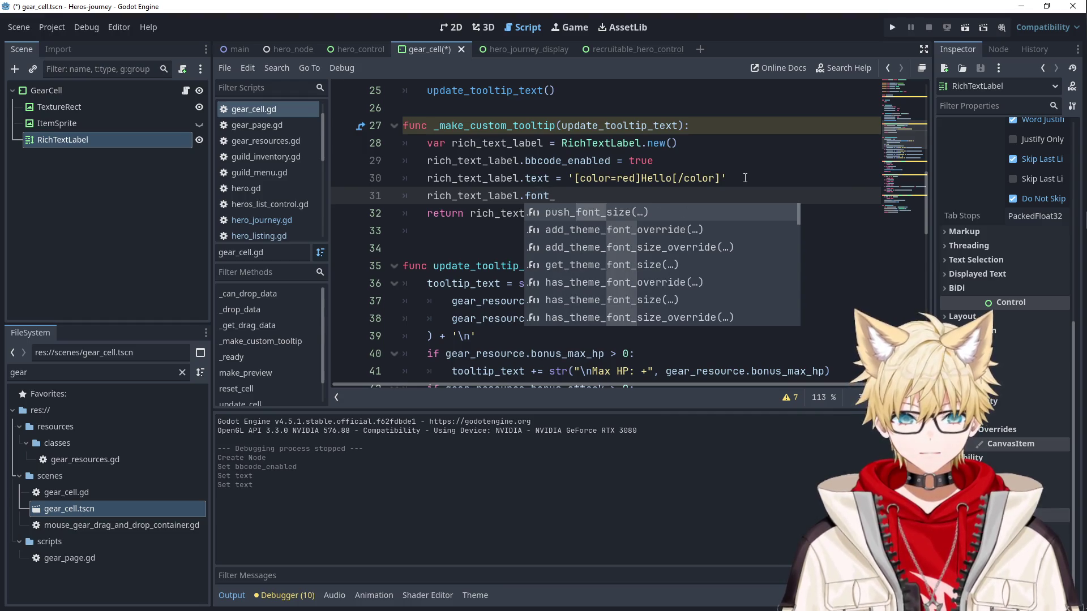
key("Return")
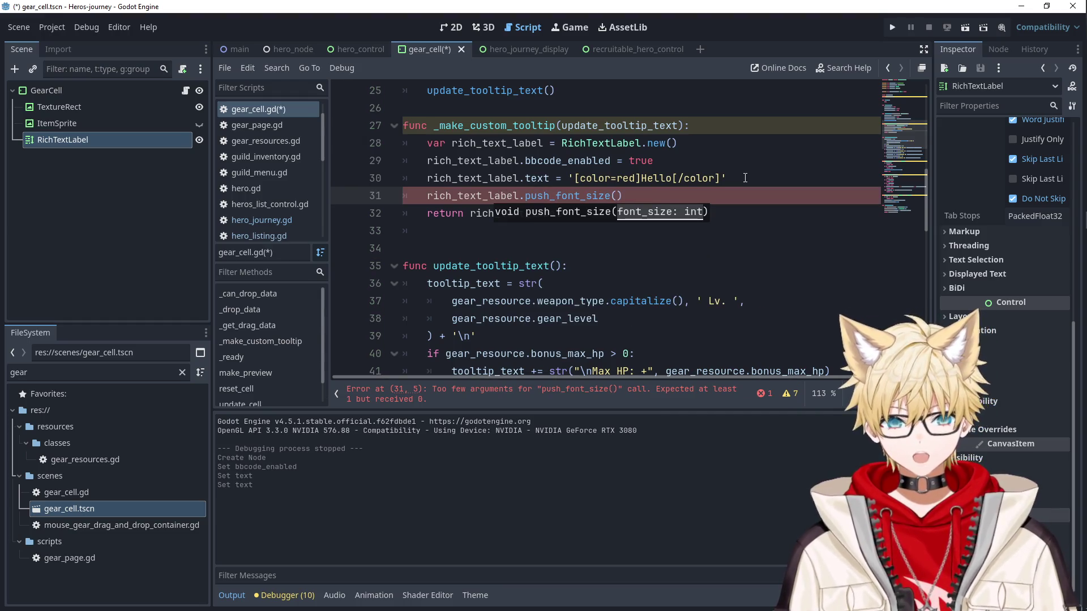
type("100")
key("ctrl+s")
Test-run the game to check the Gear tooltip, then begin deleting the RichTextLabel node
left_click(739, 156)
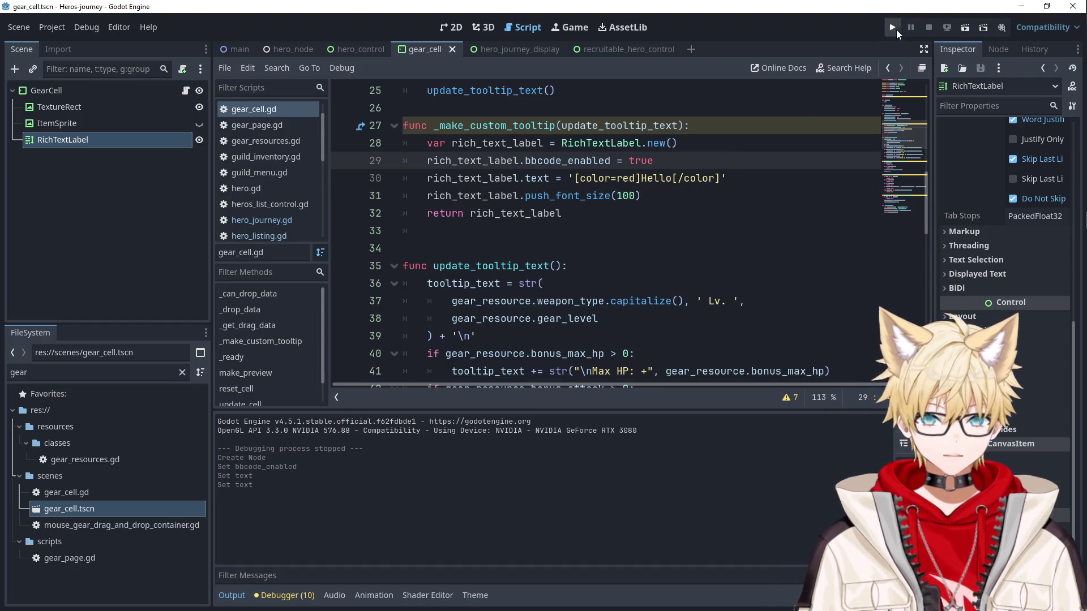
left_click(895, 28)
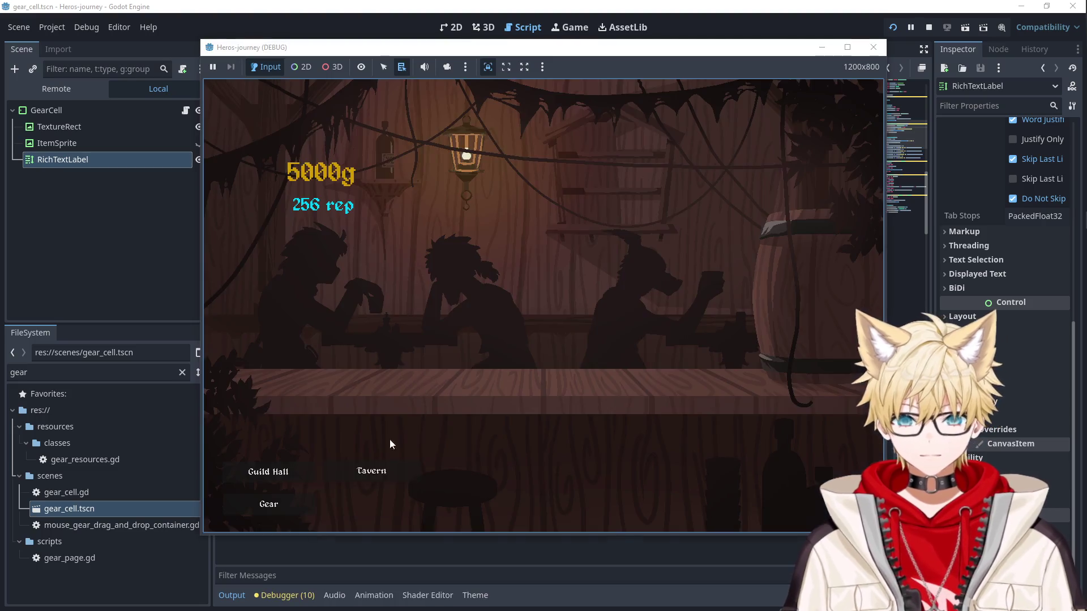
left_click(290, 507)
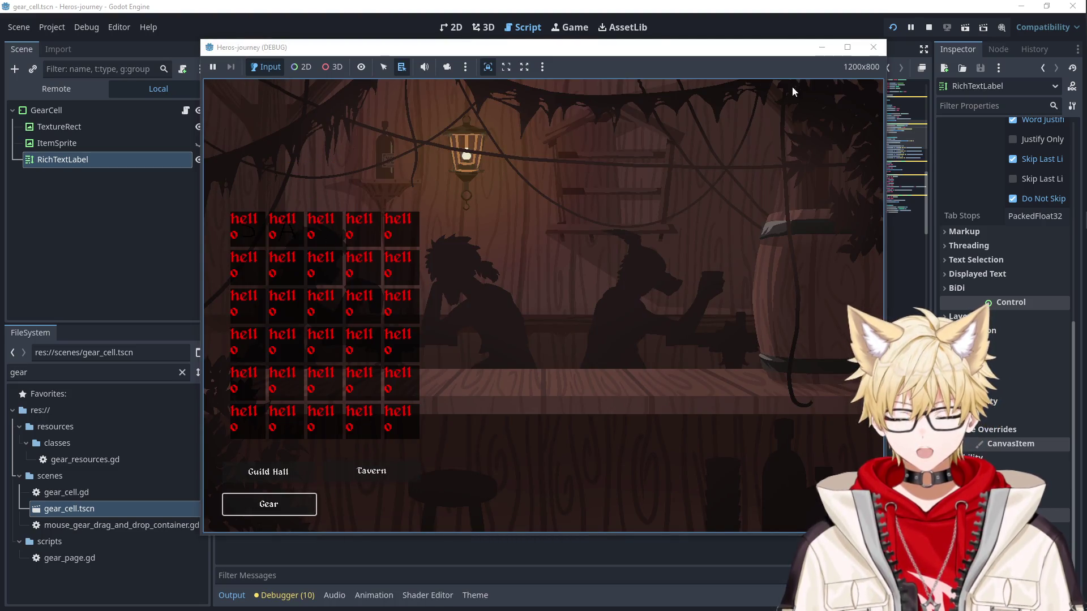
left_click(874, 47)
key("Delete")
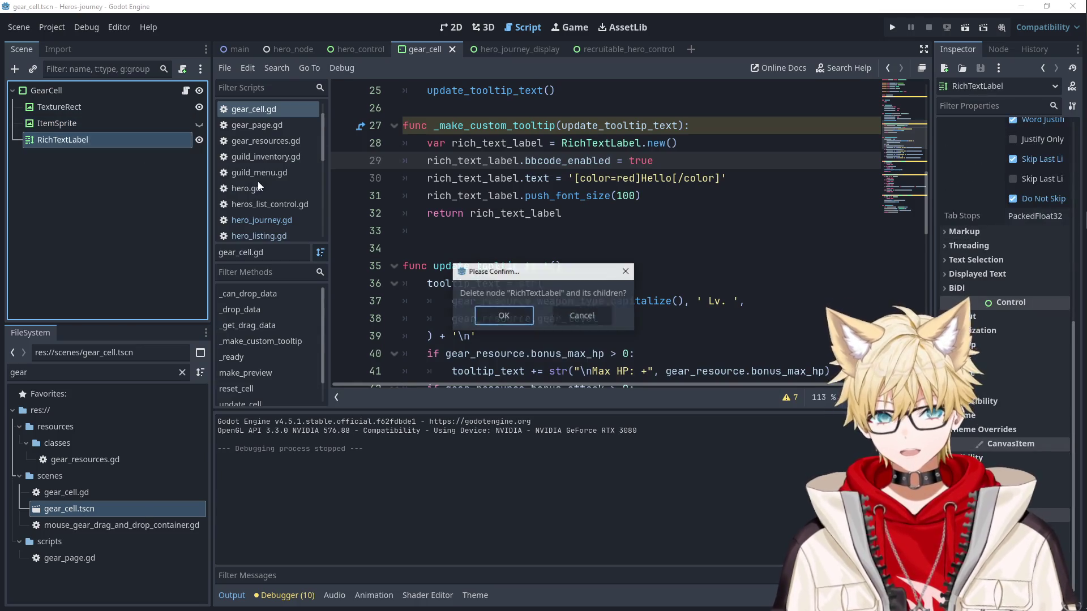
Confirm removal of the RichTextLabel node and re-test the Gear tooltip in the game
left_click(502, 313)
left_click(892, 29)
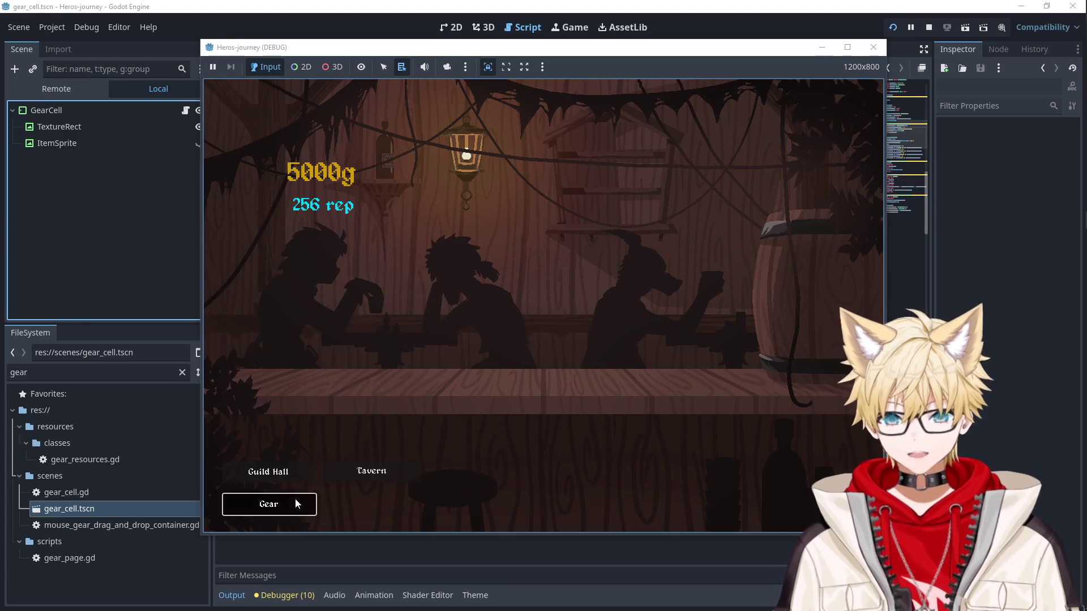
left_click(296, 503)
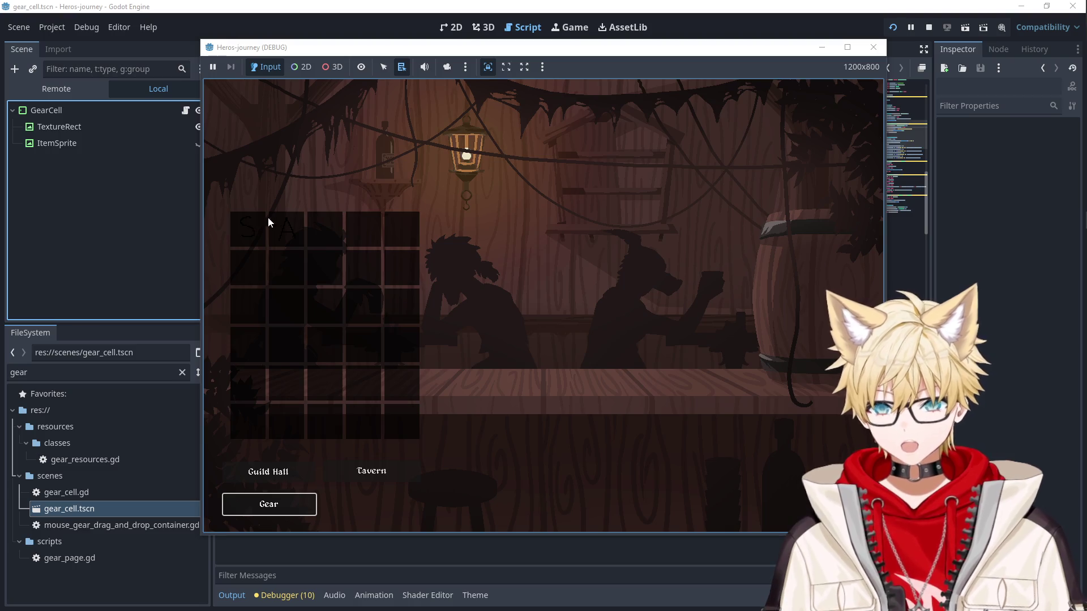
left_click(873, 47)
Replace the push_font_size line with a [font_size=100] tag in the text and test it
left_click_drag(641, 195, 403, 195)
key("BackSpace")
key("BackSpace")
left_click(572, 177)
type("[font][color=red]Hello[/color")
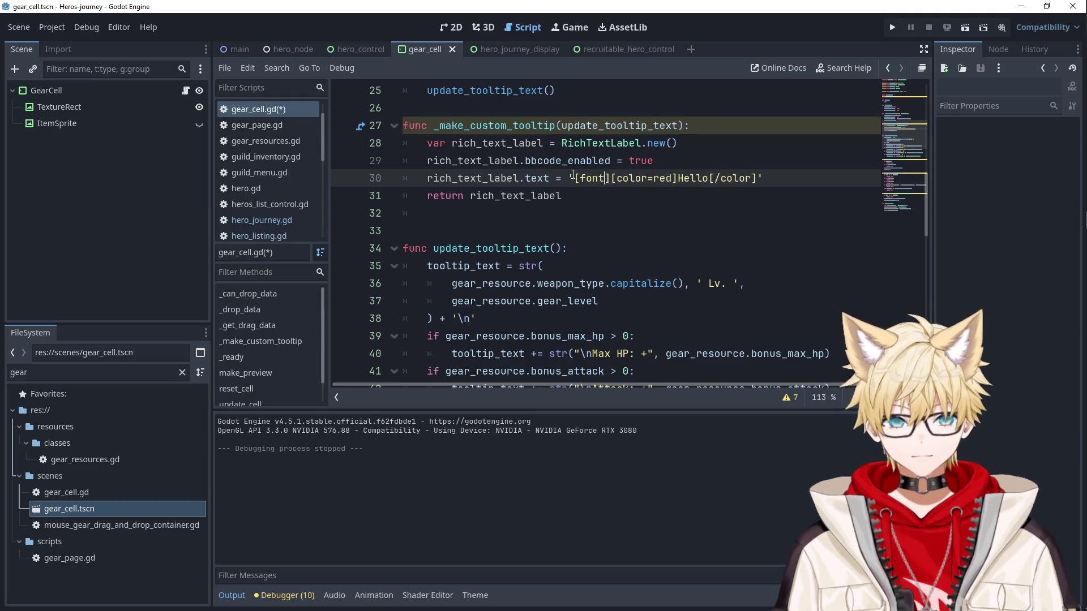
type("_size=100")
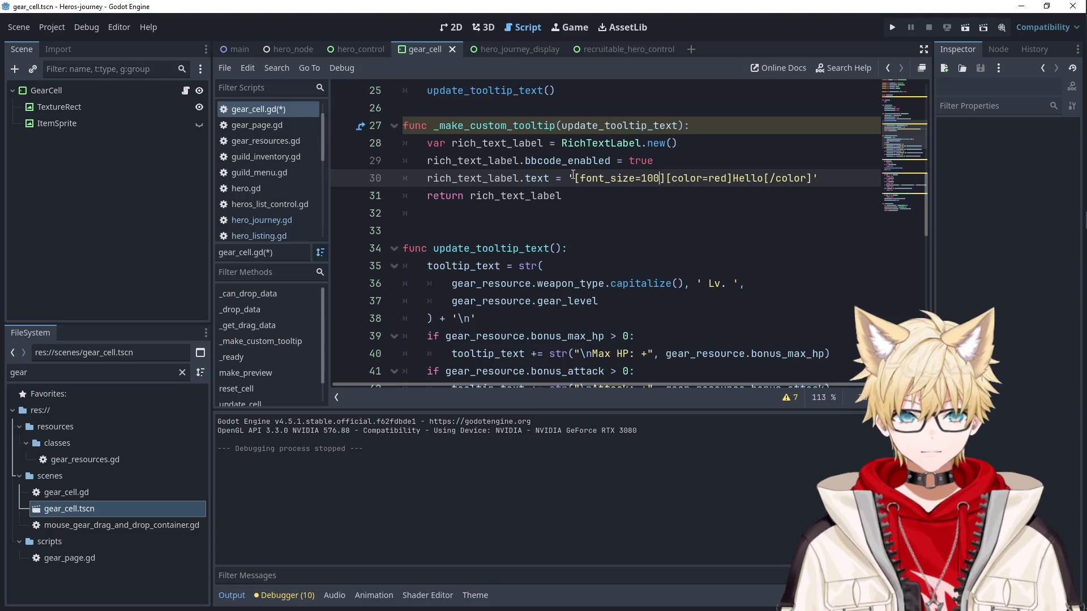
left_click(602, 203)
key("F5")
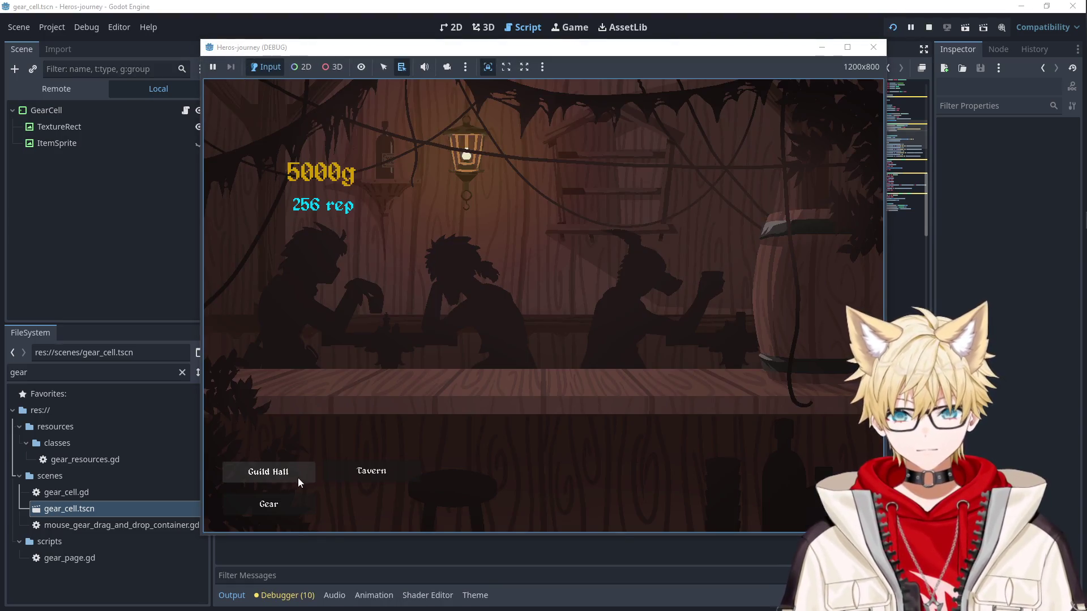
left_click(283, 504)
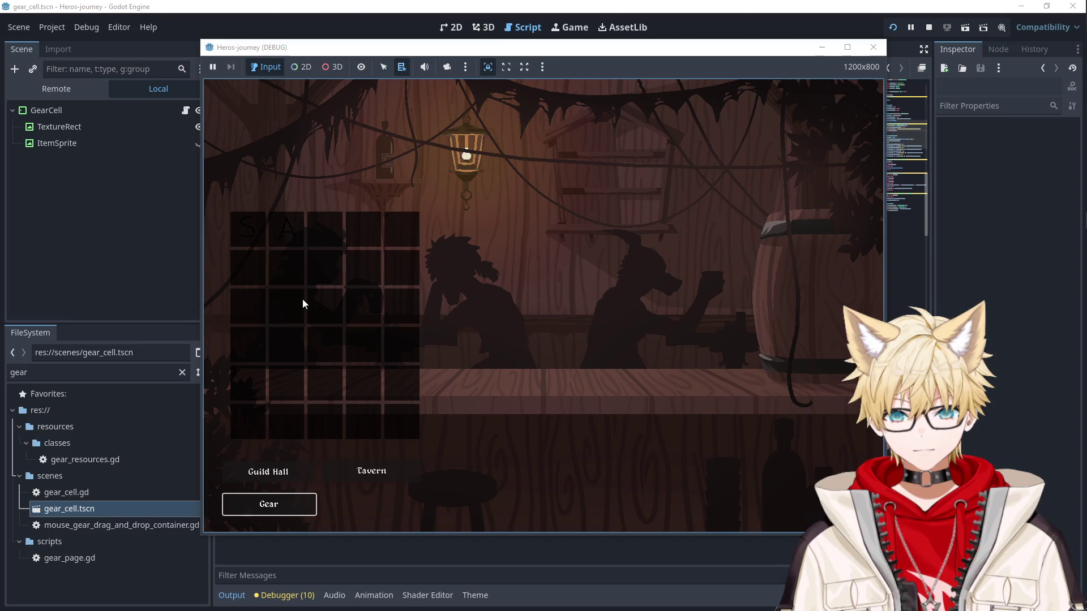
left_click(873, 47)
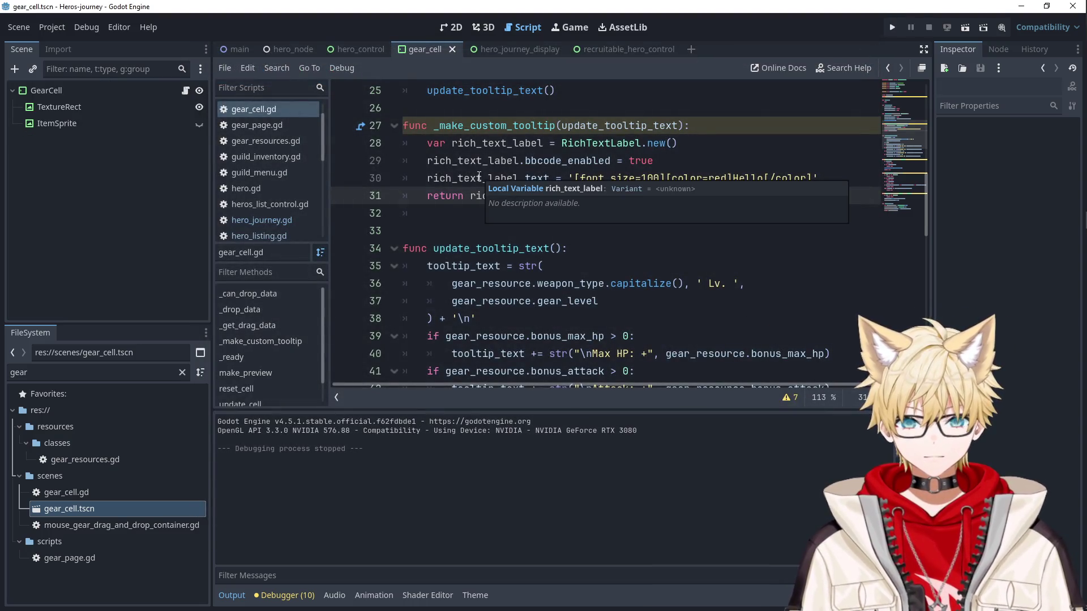
Read the RichTextLabel class documentation, searching it for 'text'
left_click(600, 143, "ctrl")
scroll(472, 198, "down", 10)
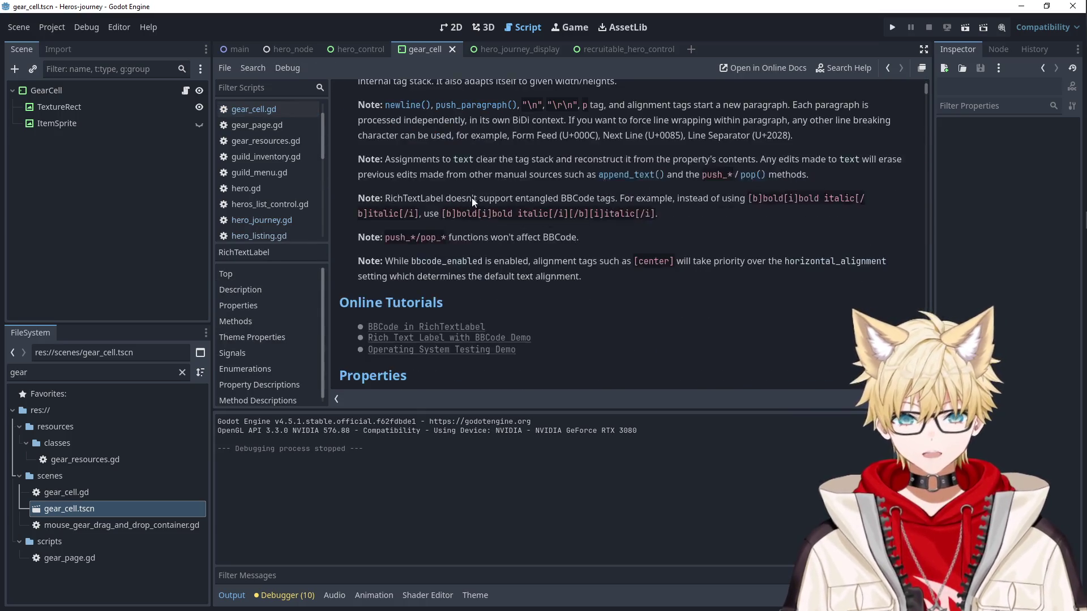
key("ctrl+f")
type("text")
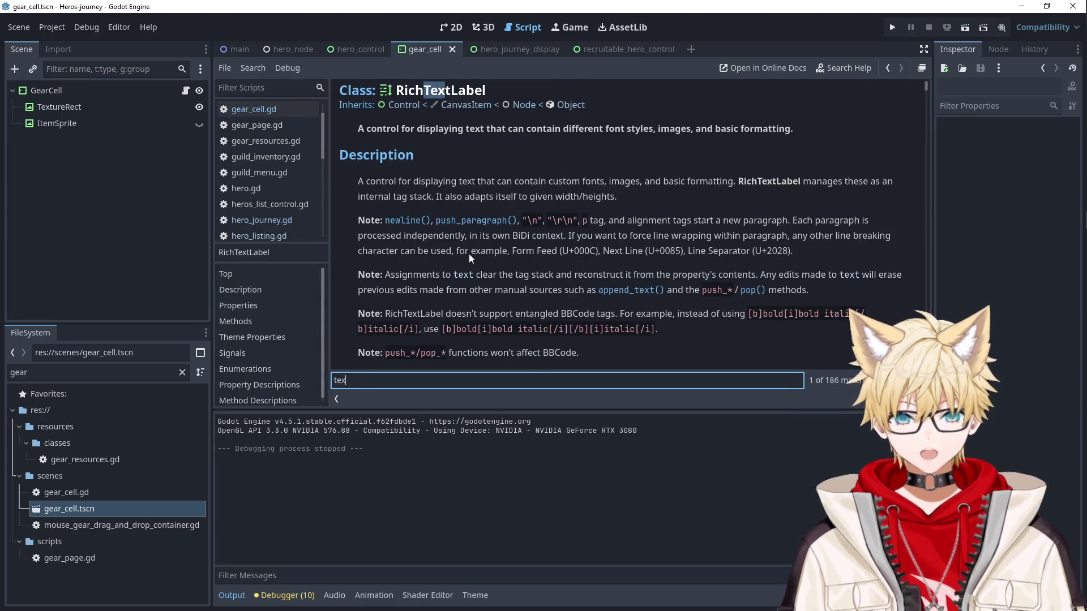
key("Return")
key("Return")
key("Return")
key("Return")
key("Return")
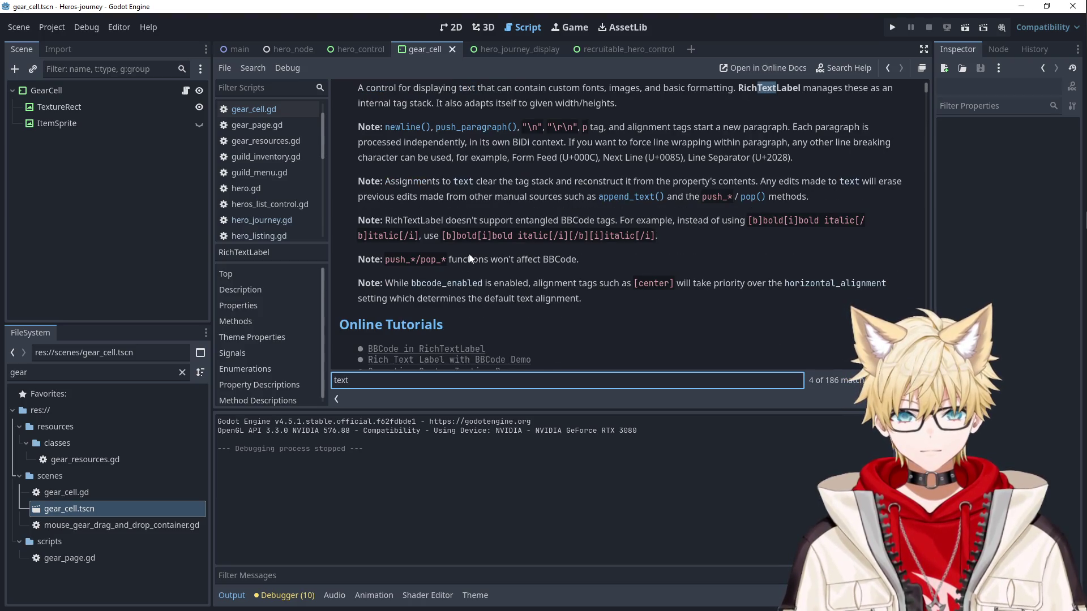
scroll(469, 256, "down", 10)
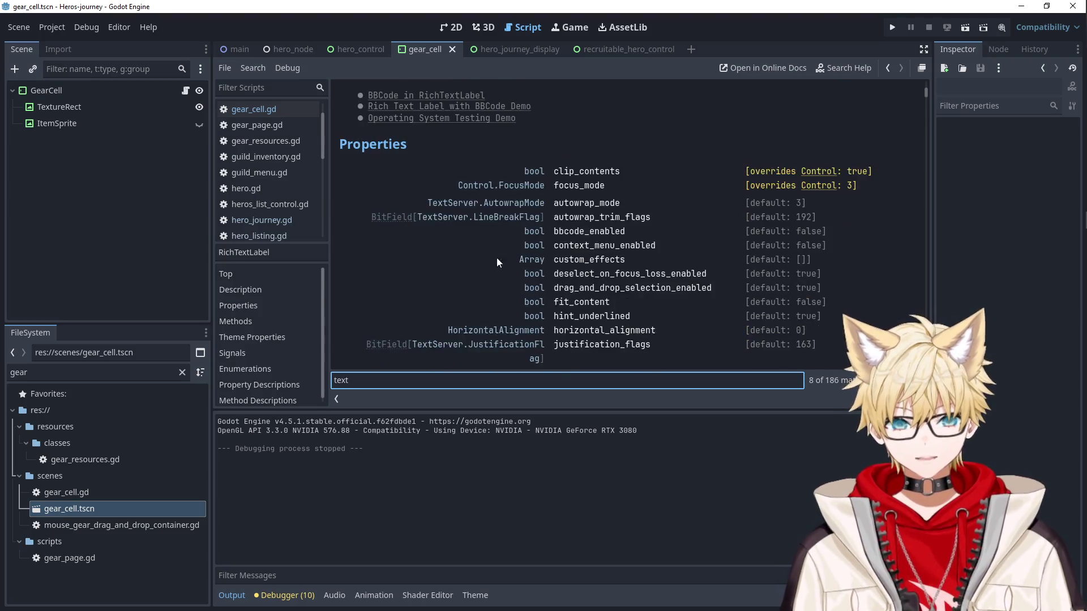
scroll(507, 257, "up", 4)
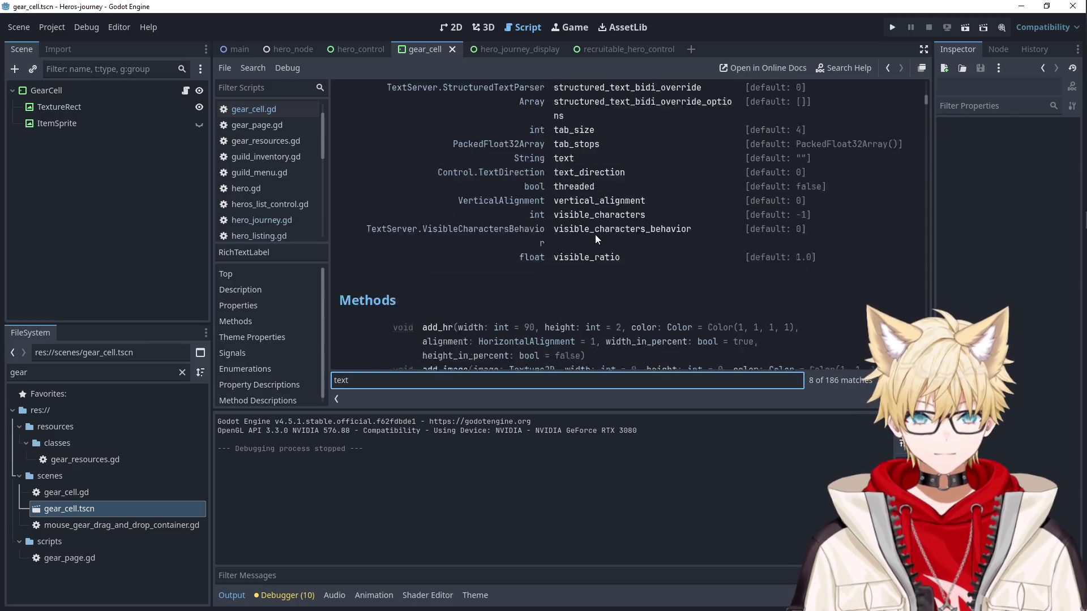
scroll(515, 243, "down", 7)
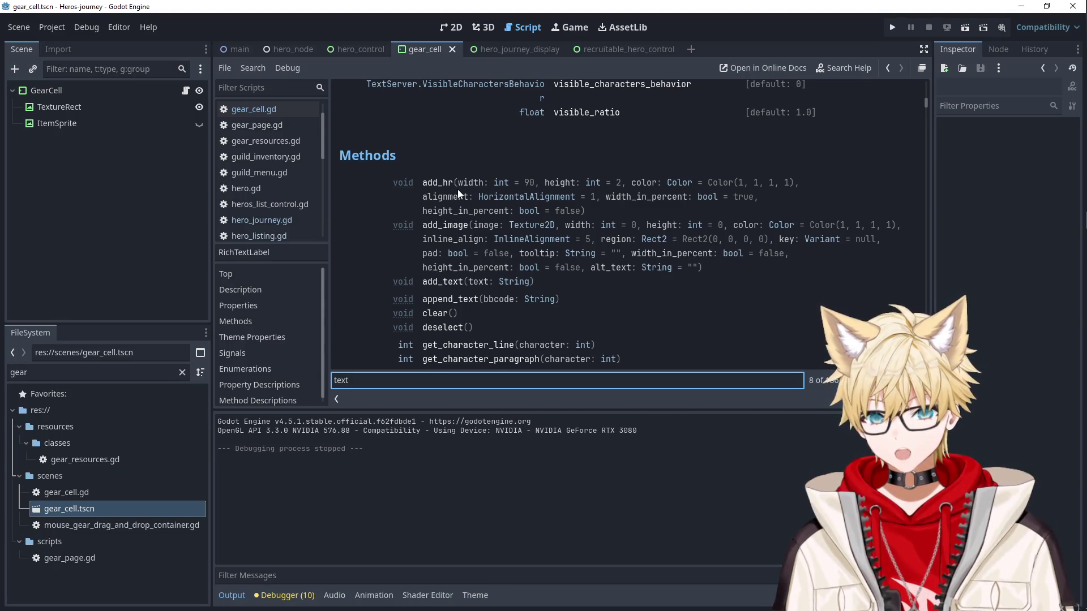
left_click(887, 68)
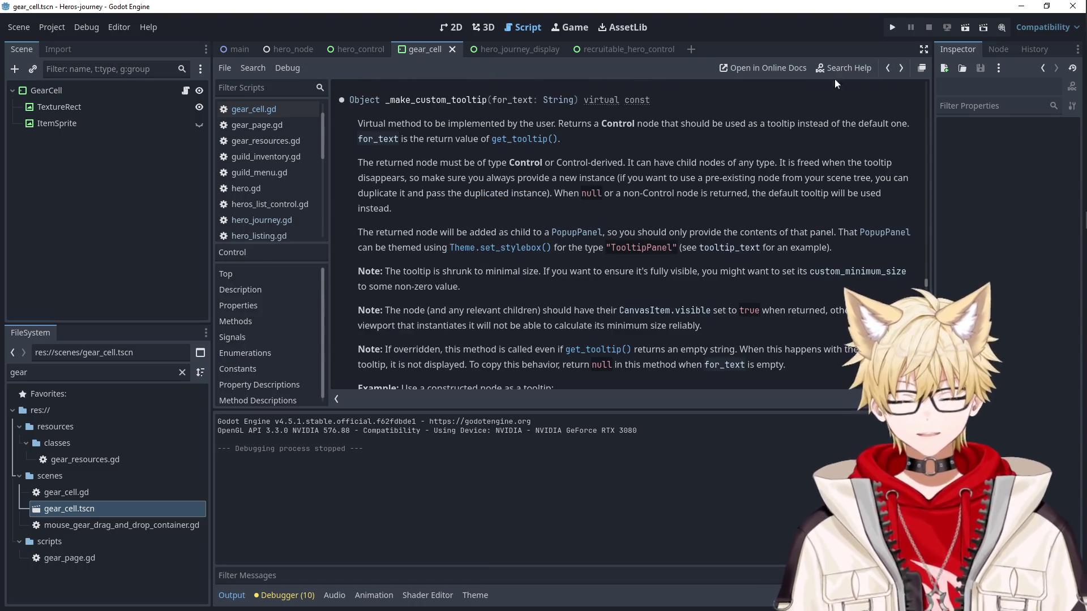
left_click(887, 68)
Read the _make_custom_tooltip documentation, then return to gear_cell.gd
left_click(527, 222)
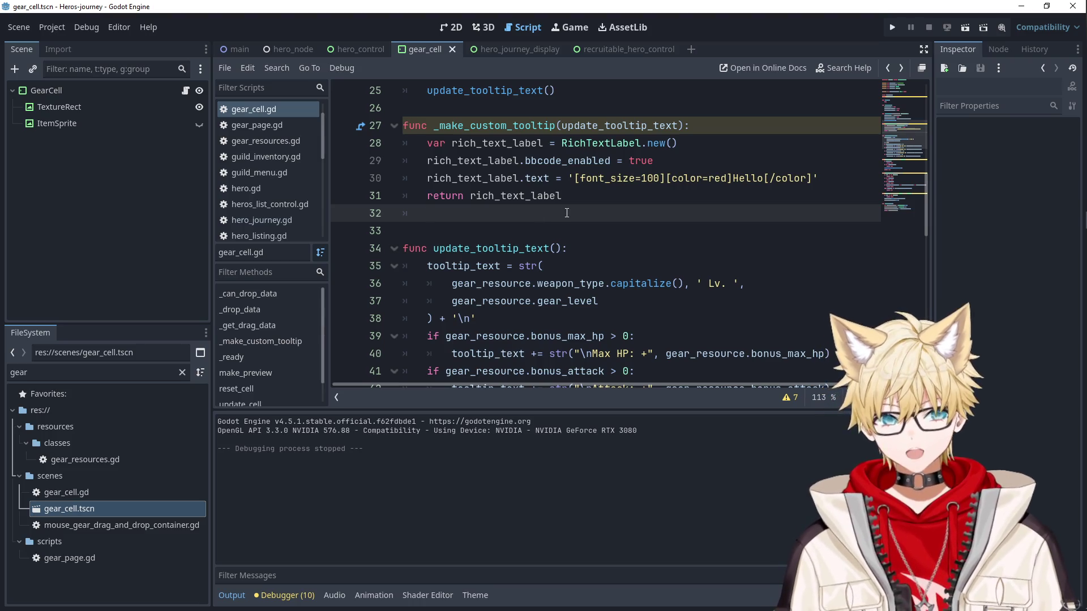
left_click(518, 126)
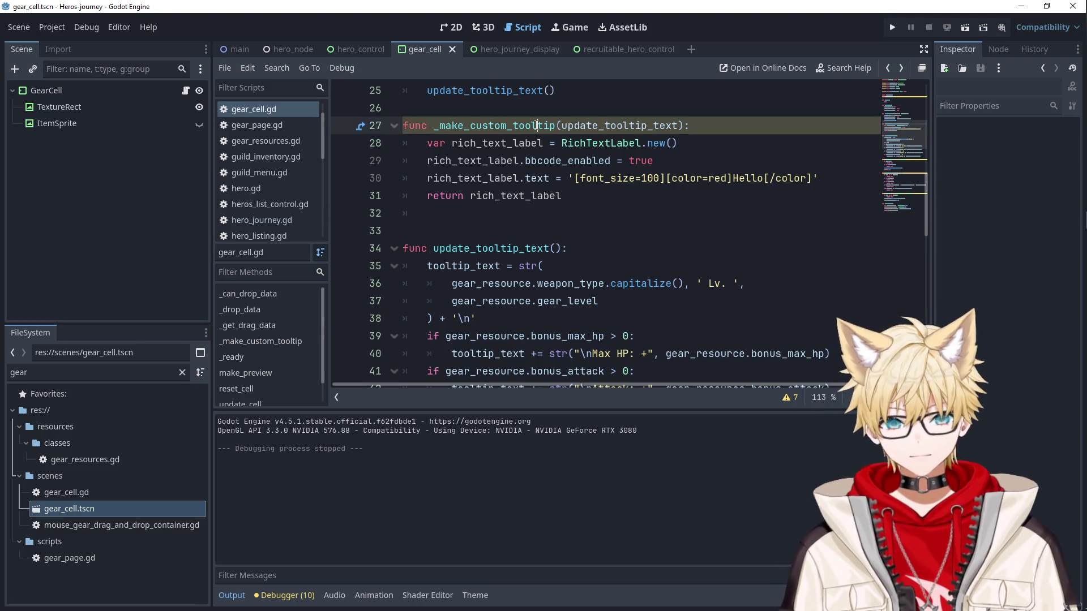
left_click(518, 126, "ctrl")
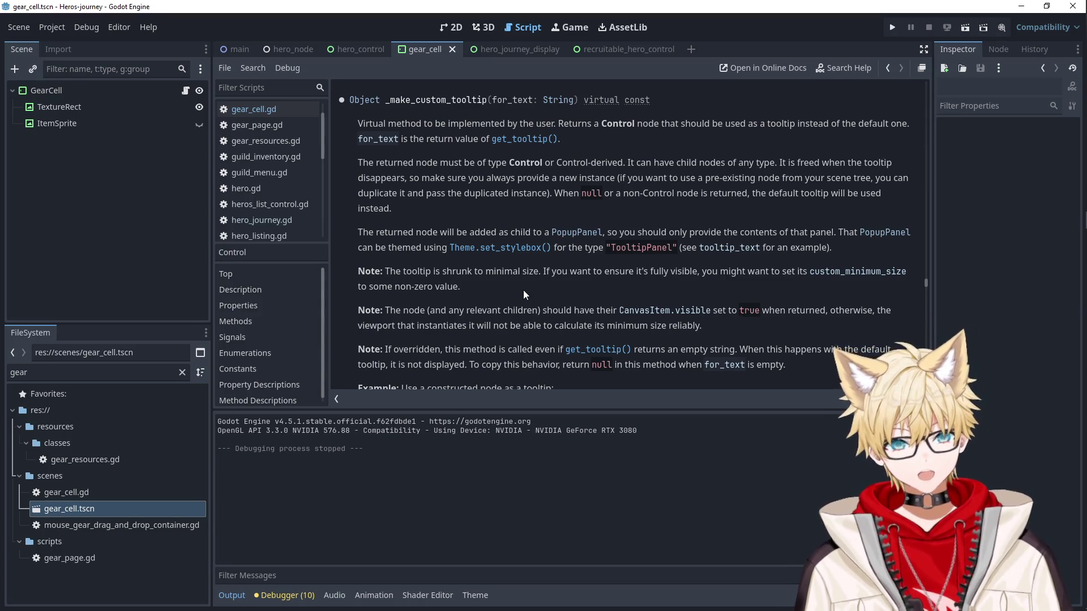
scroll(523, 290, "down", 1)
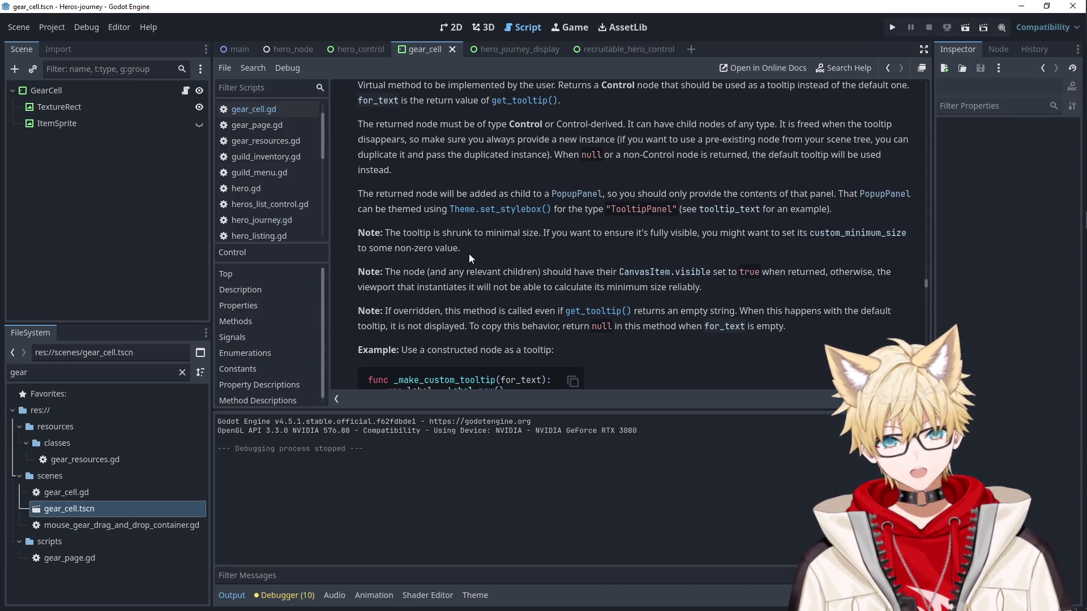
scroll(509, 251, "down", 1)
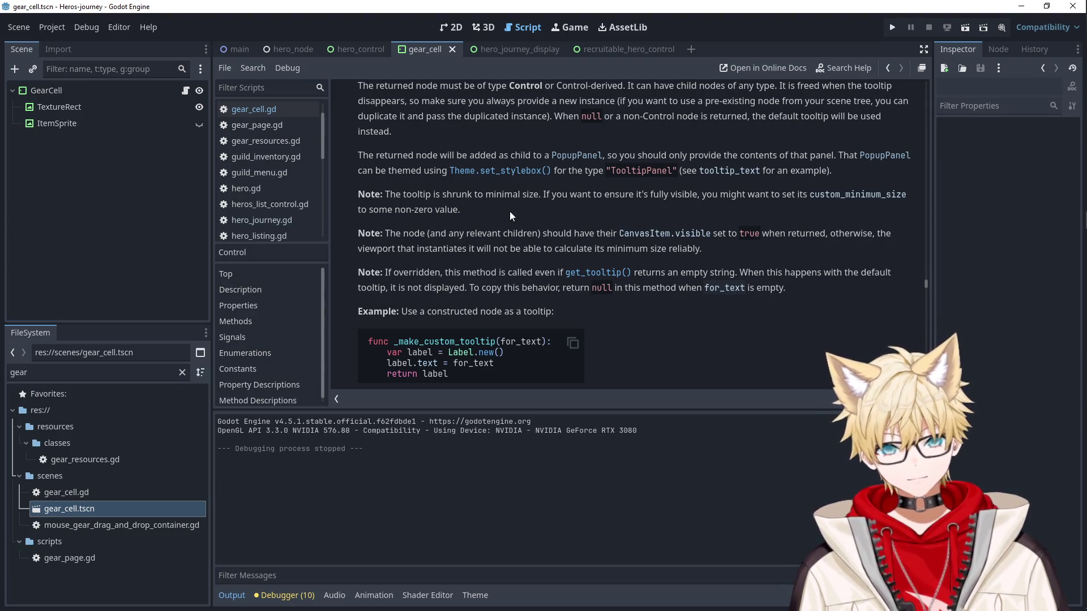
left_click(891, 67)
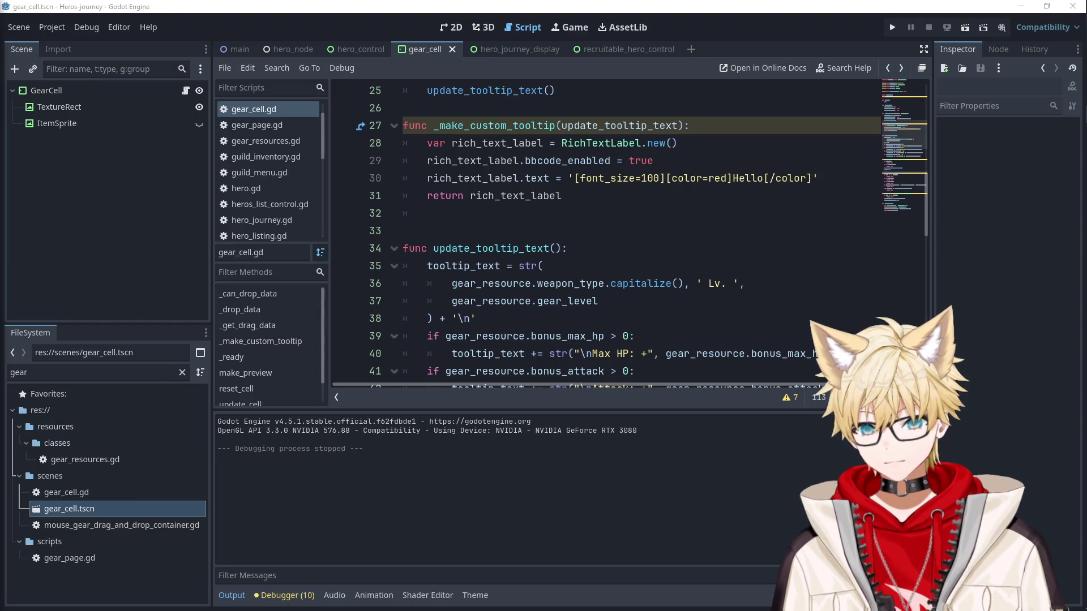
Add a line after line 30 setting rich_text_label.size_flags_horizontal = SIZE_FLAG_FILL_EXPAND
left_click(834, 176)
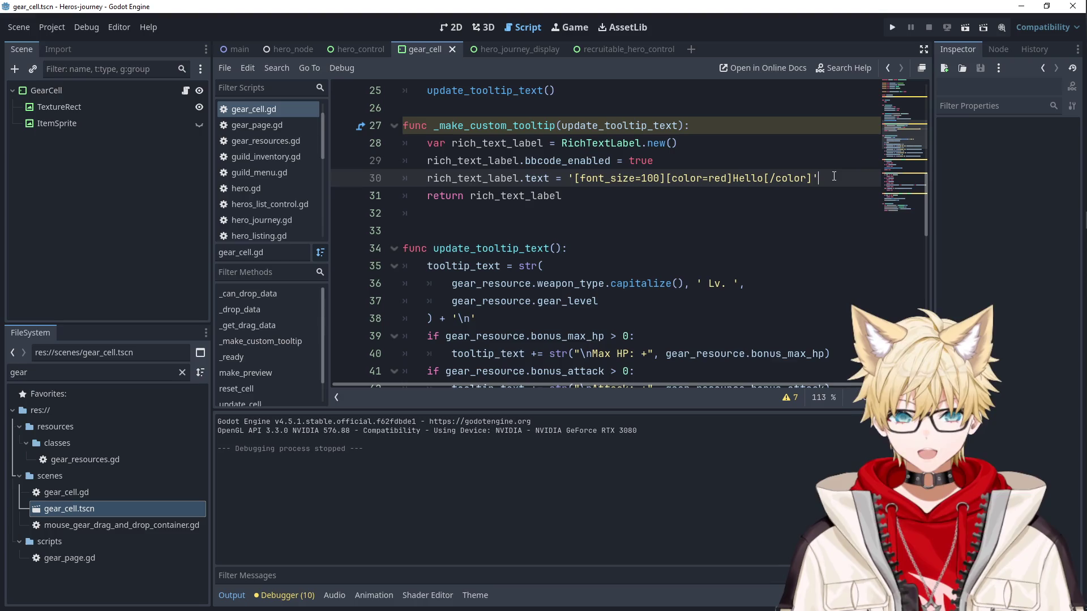
key("Return")
type("rich_text_label./")
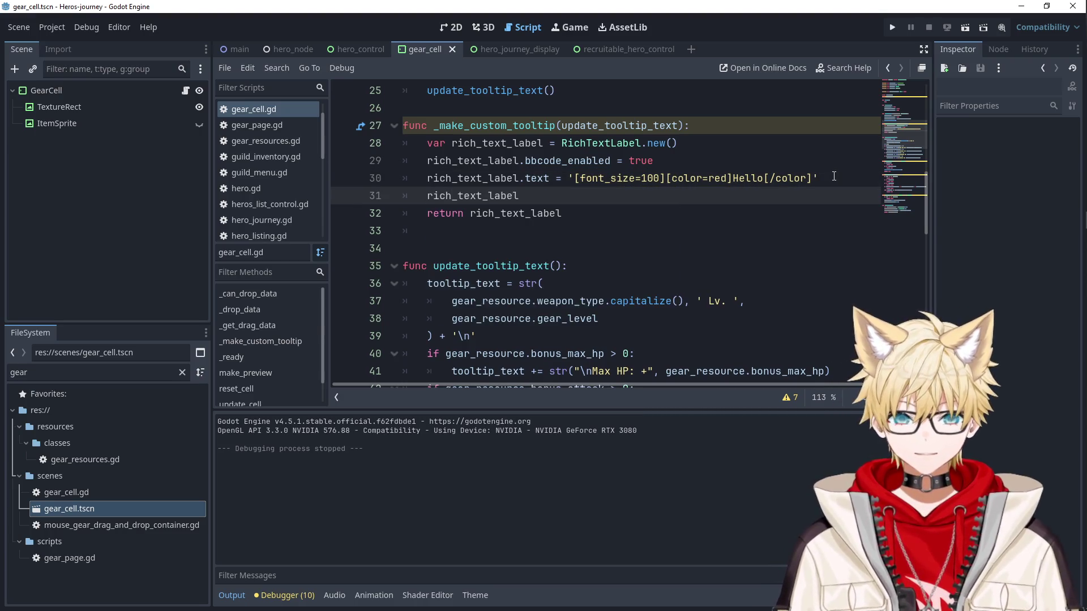
key("BackSpace")
type("hori")
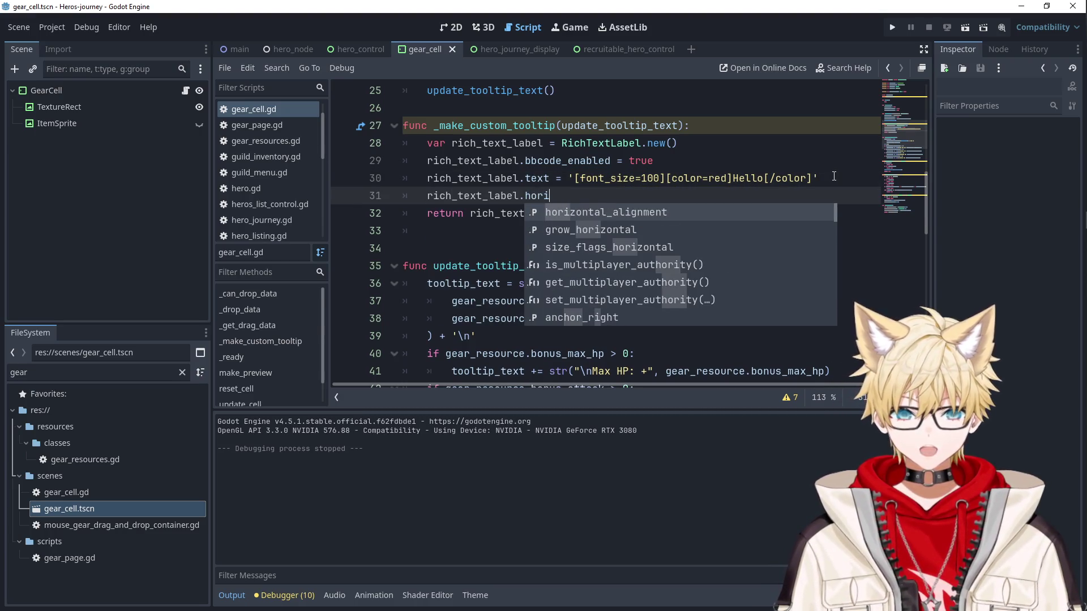
key("Down")
key("Down")
key("Return")
type("= SIZE_FLAG_FILL_EXPAND")
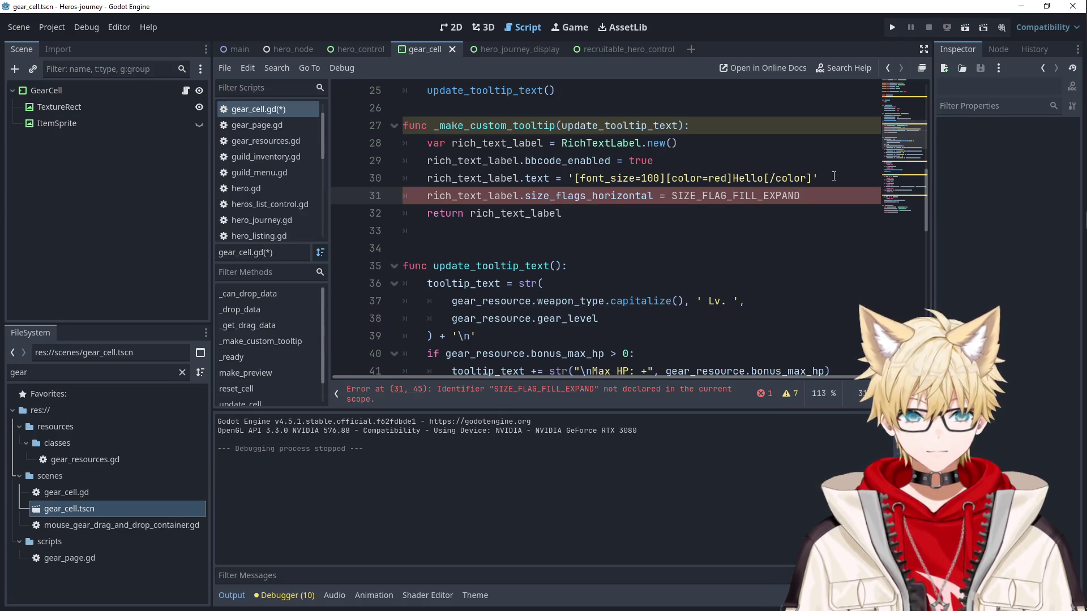
Replace the invalid horizontal flag constant with Control.SIZE_EXPAND_FILL
double_click(699, 196)
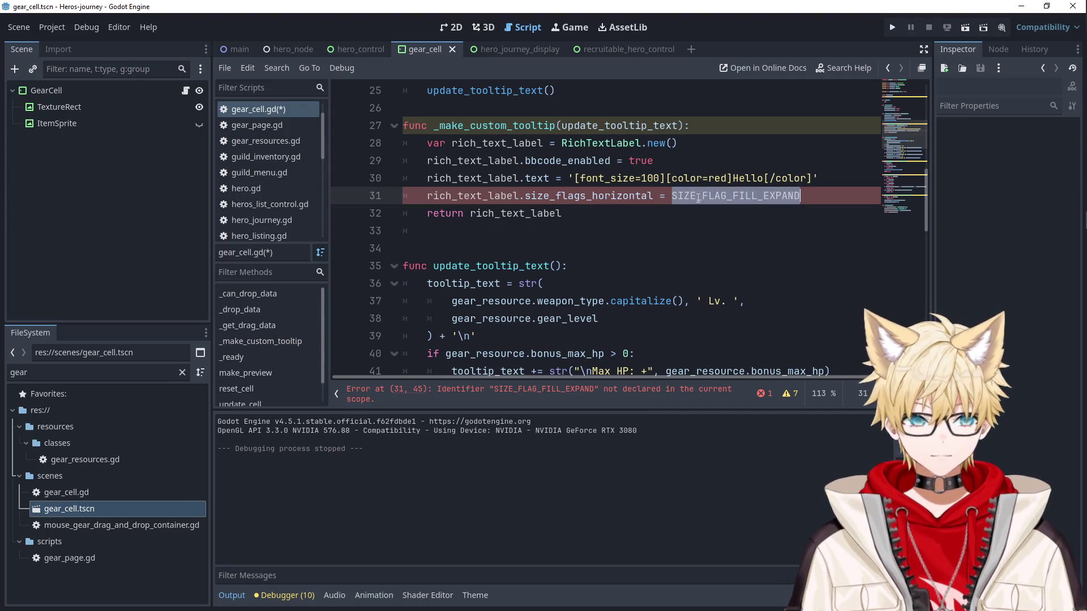
key("BackSpace")
type("SIzE")
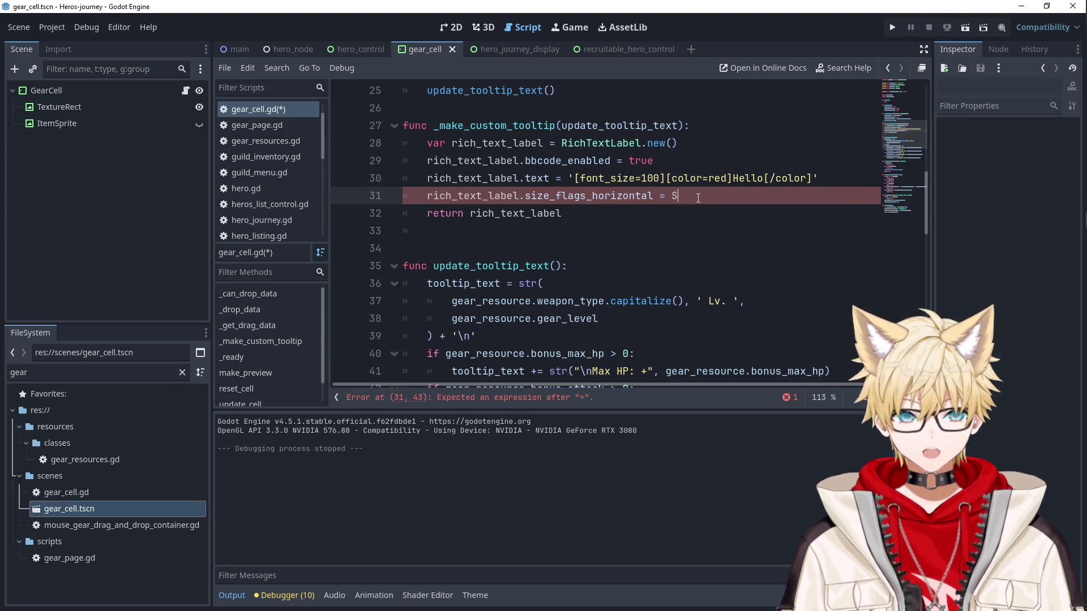
key("Down")
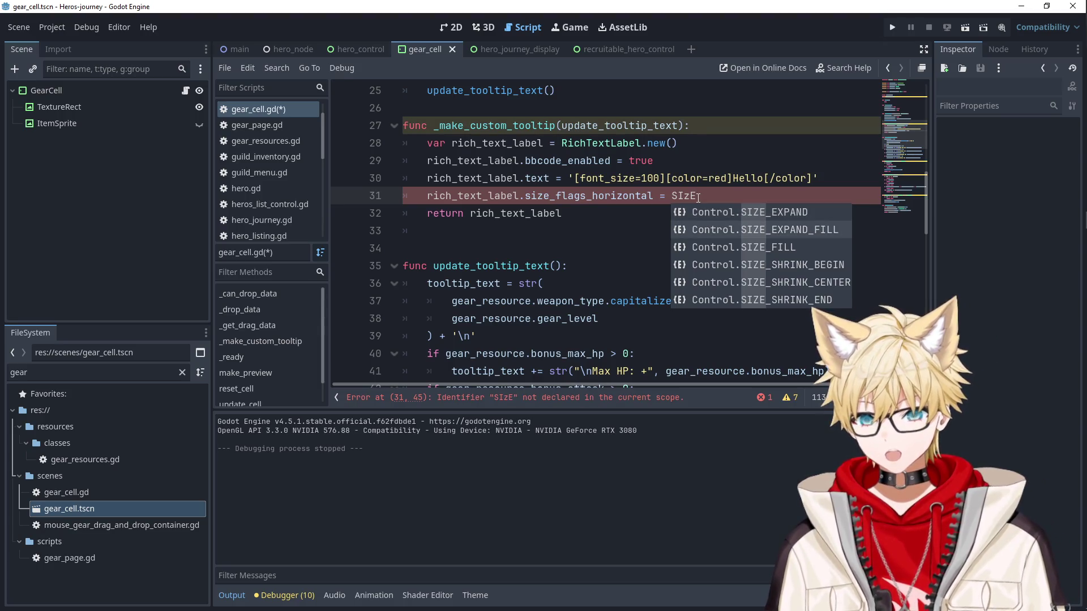
key("Down")
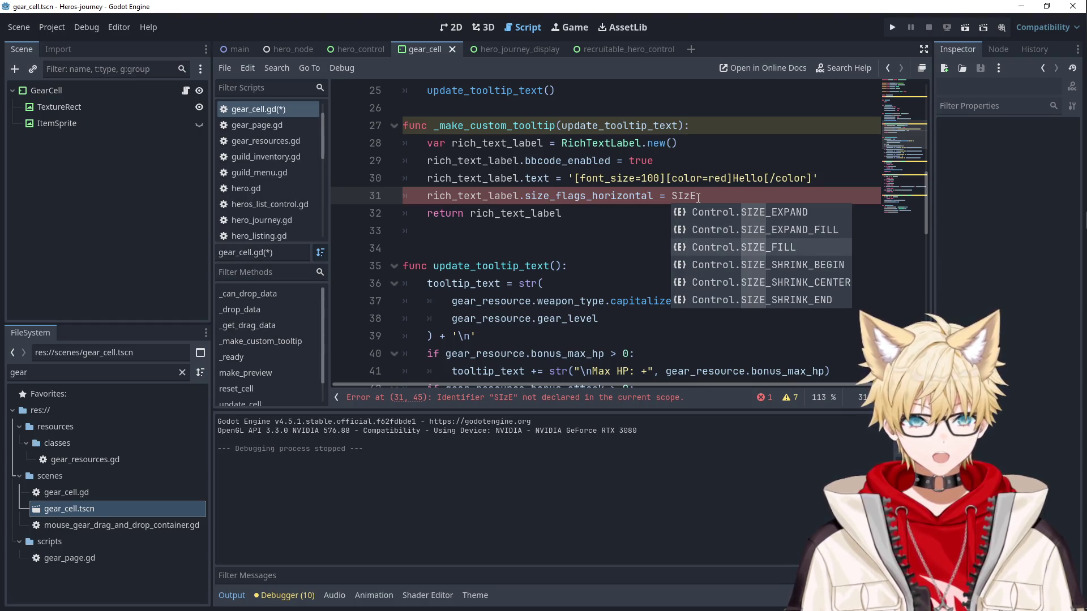
key("BackSpace")
key("BackSpace")
key("BackSpace")
type("Control")
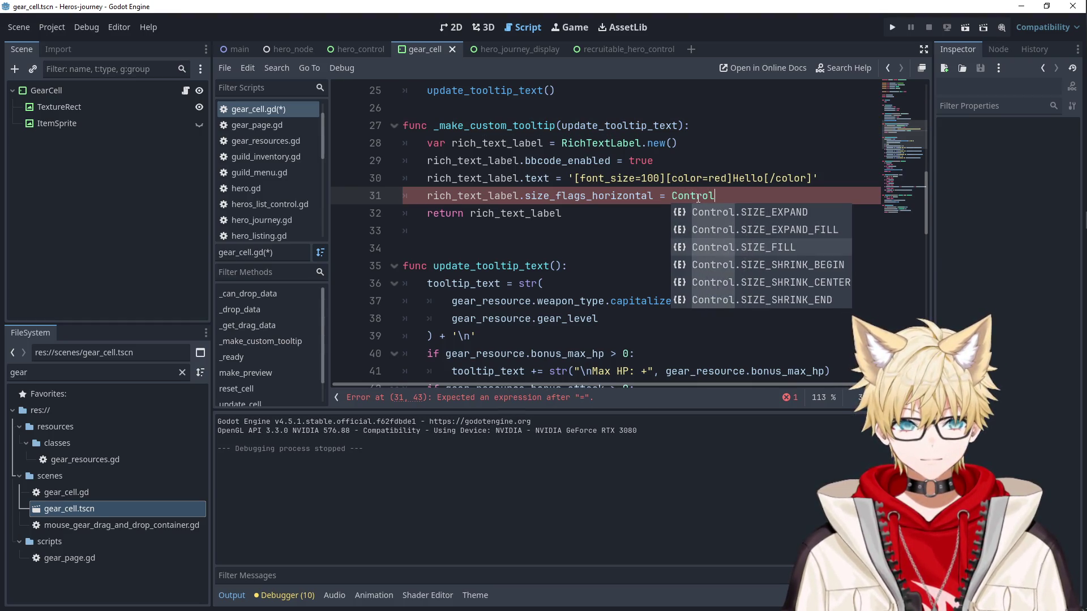
type(".SIZE_FIL")
key("BackSpace")
key("BackSpace")
key("BackSpace")
type("FILL")
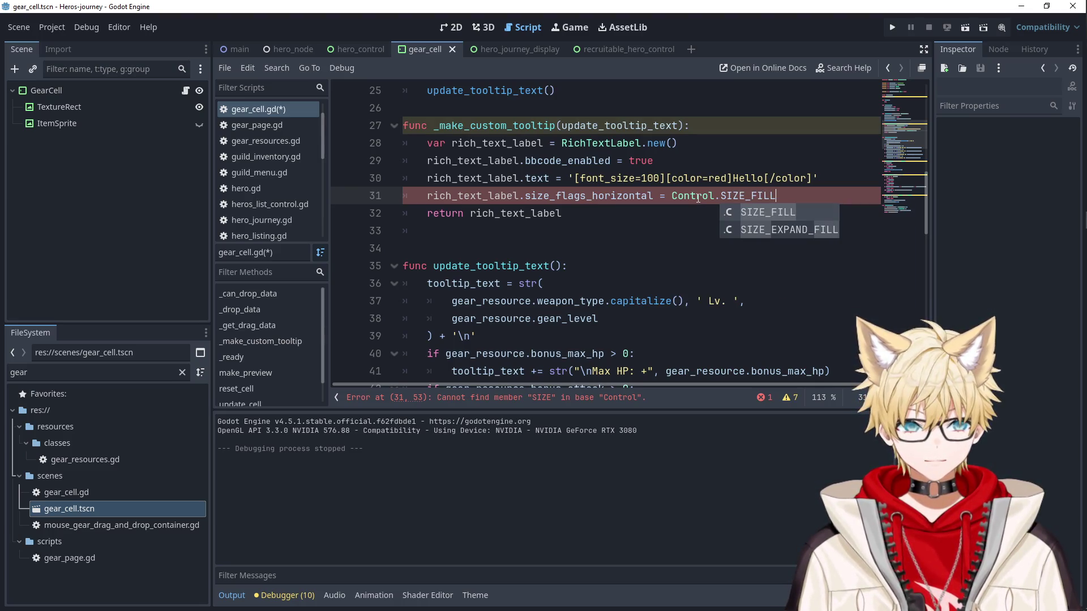
key("Down")
key("Return")
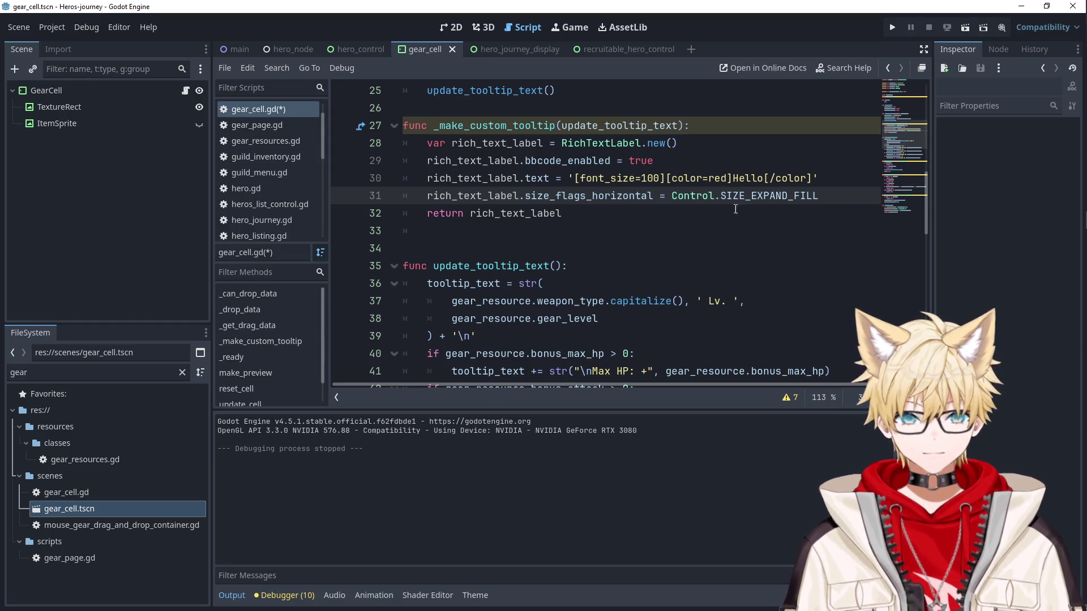
Add rich_text_label.size_flags_vertical = Control.SIZE_EXPAND_FILL on line 32
key("Return")
type("rich")
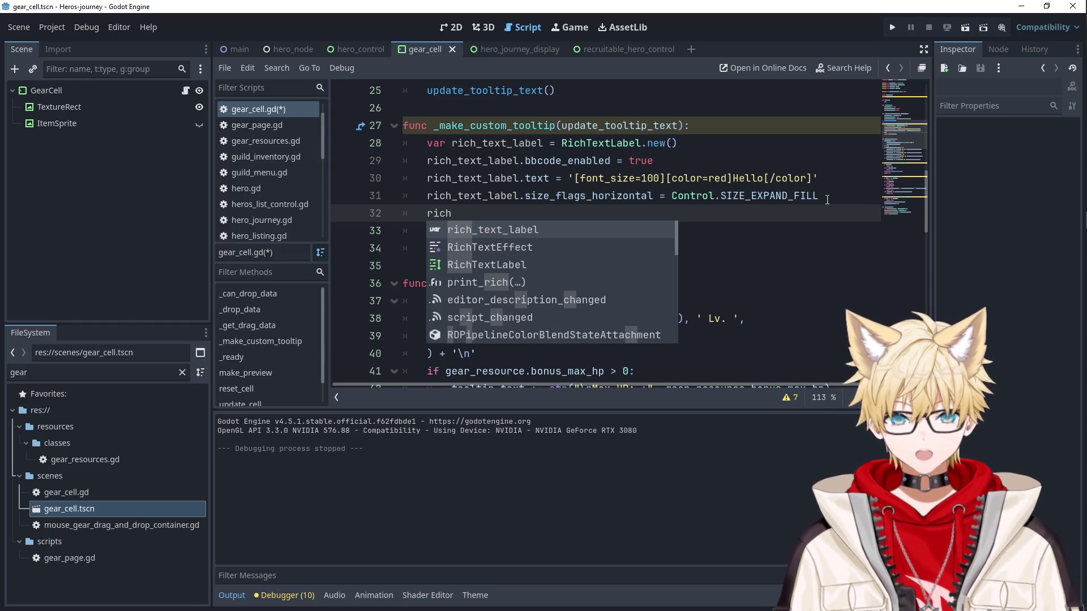
key("Return")
type(".size")
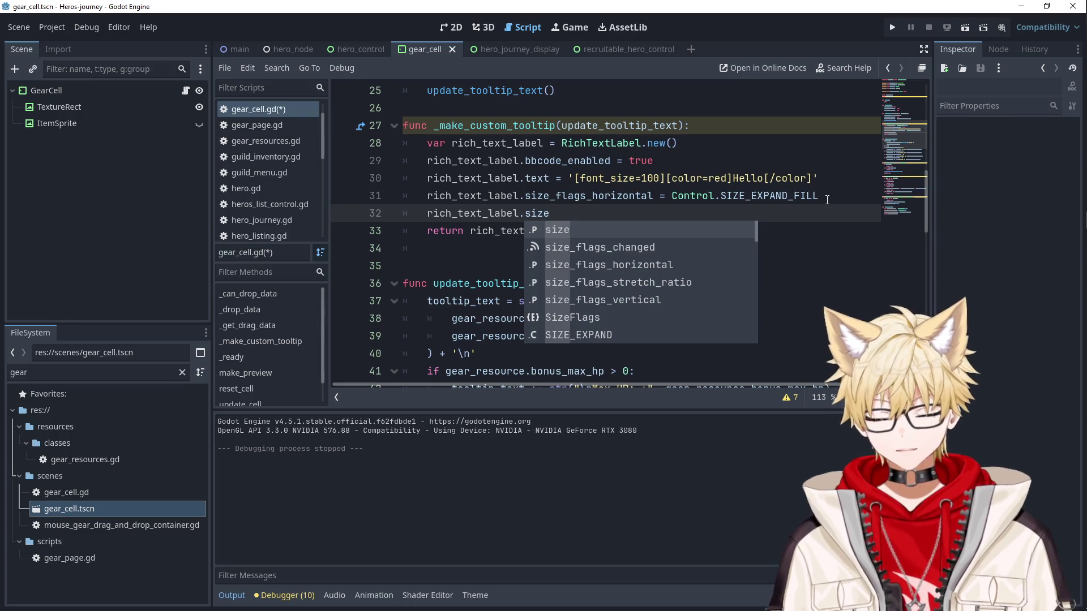
type("_flag")
key("Down")
key("Down")
key("Down")
key("Return")
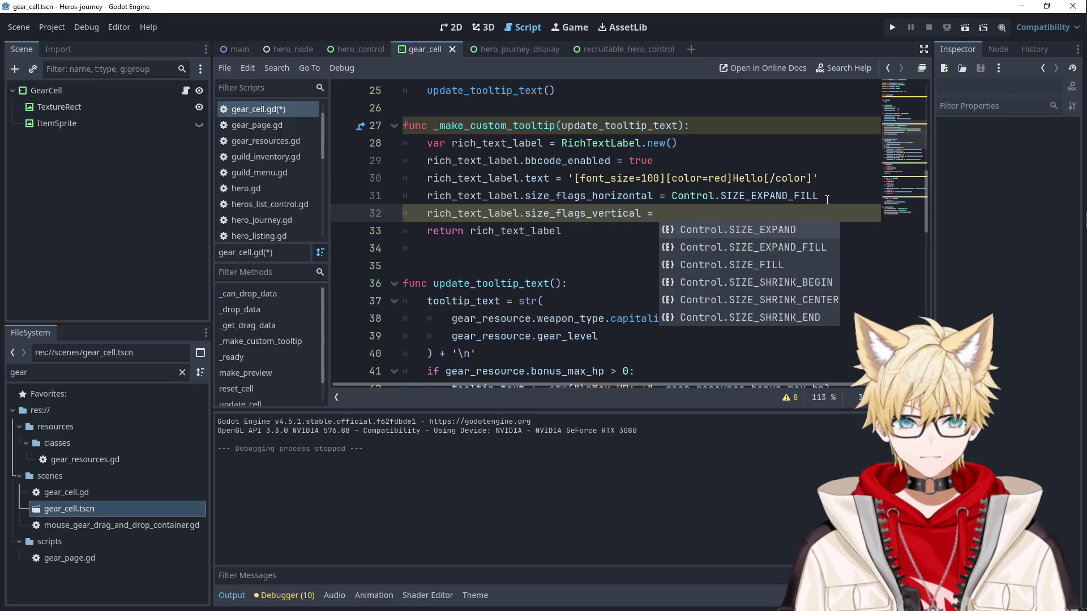
left_click_drag(824, 196, 672, 196)
key("ctrl+c")
left_click(672, 209)
key("ctrl+v")
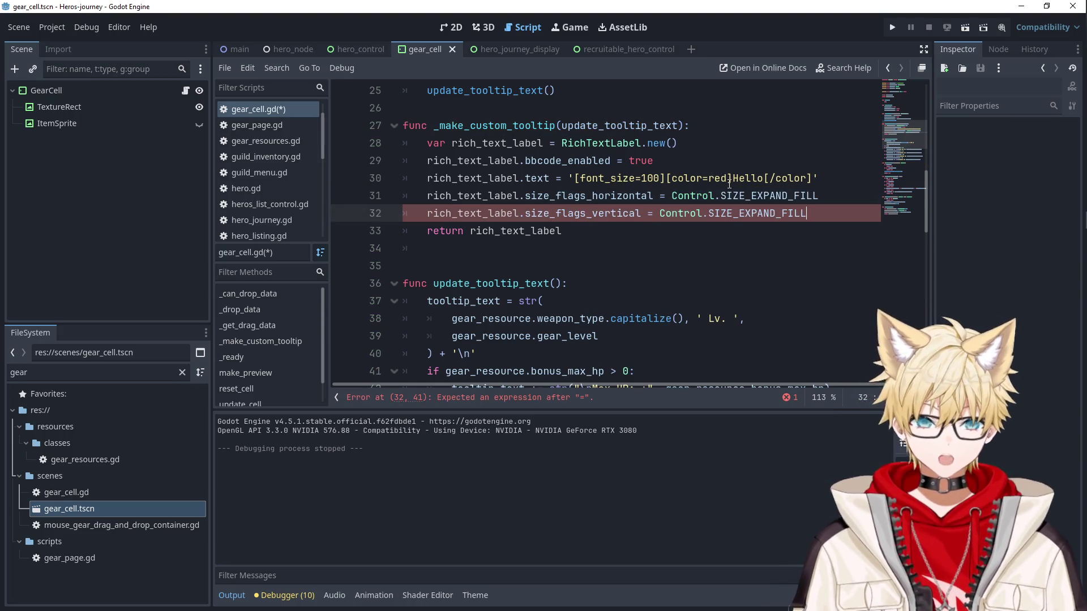
left_click(715, 145)
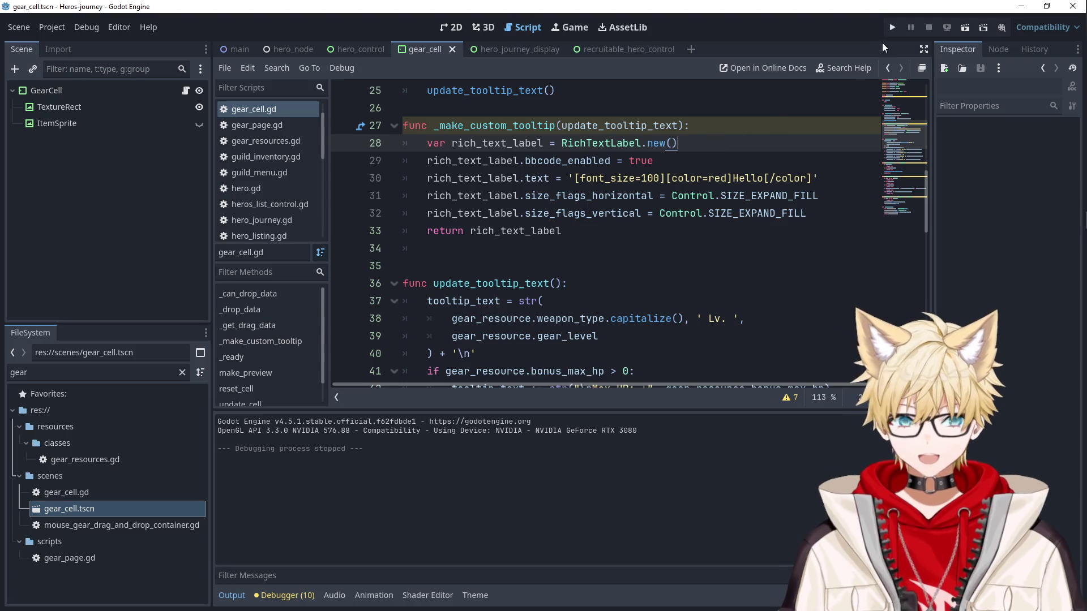
Run the project, open the Gear inventory, and stop the game
left_click(892, 27)
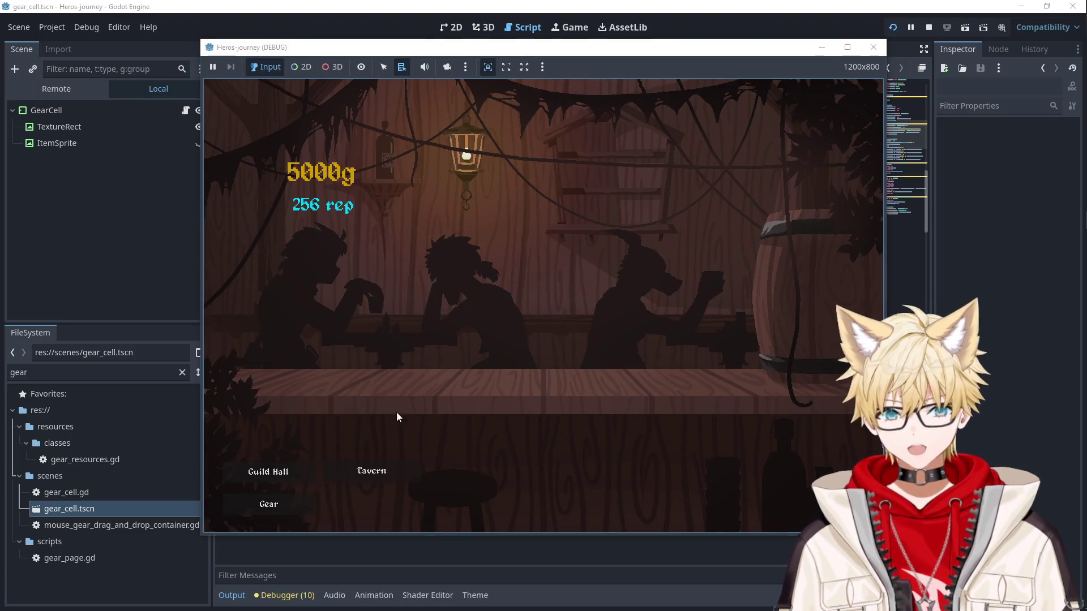
left_click(271, 503)
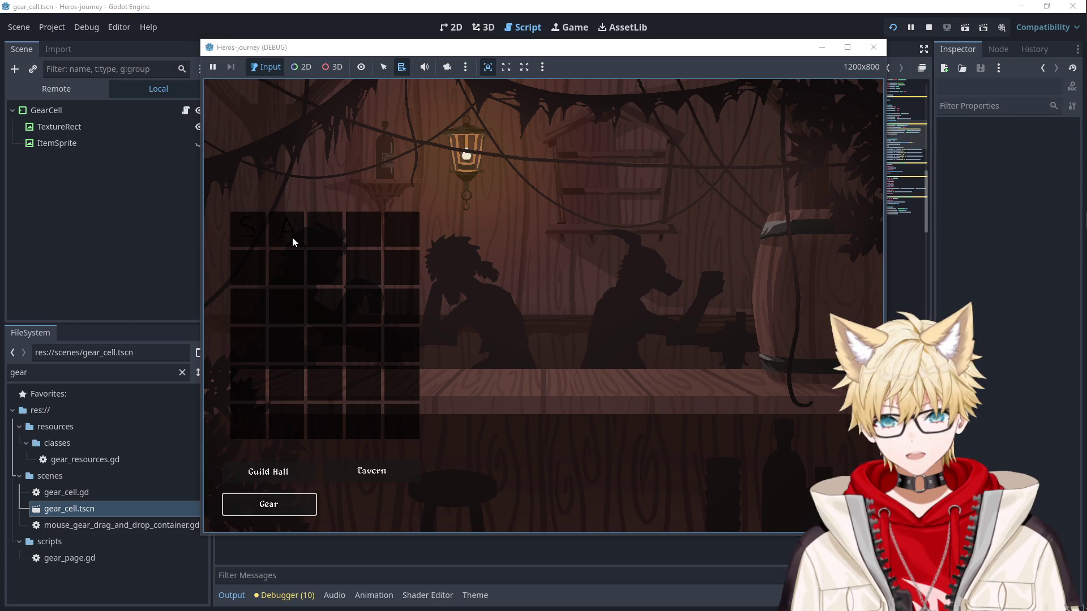
left_click(874, 47)
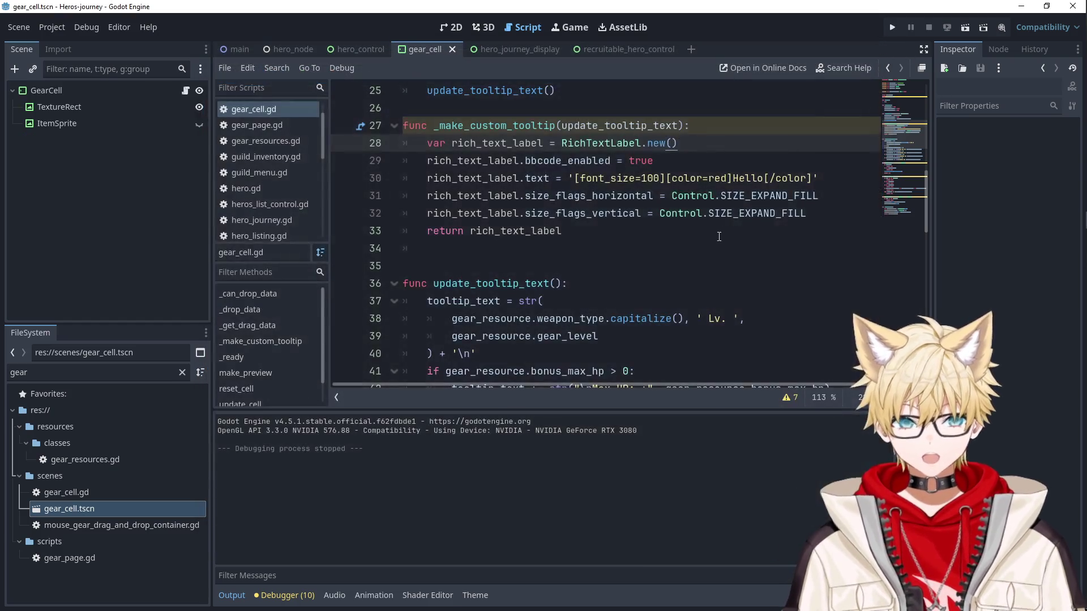
Change line 30's BBCode text string from single quotes to double quotes
left_click(570, 178)
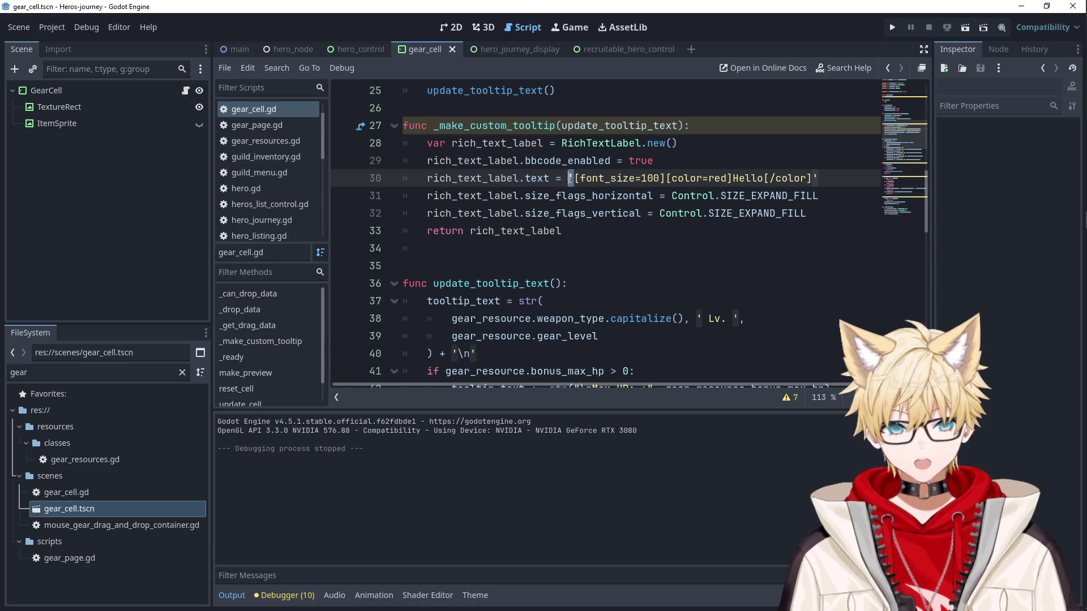
type("\"")
key("Delete")
key("Delete")
left_click(838, 174)
key("BackSpace")
type("\"")
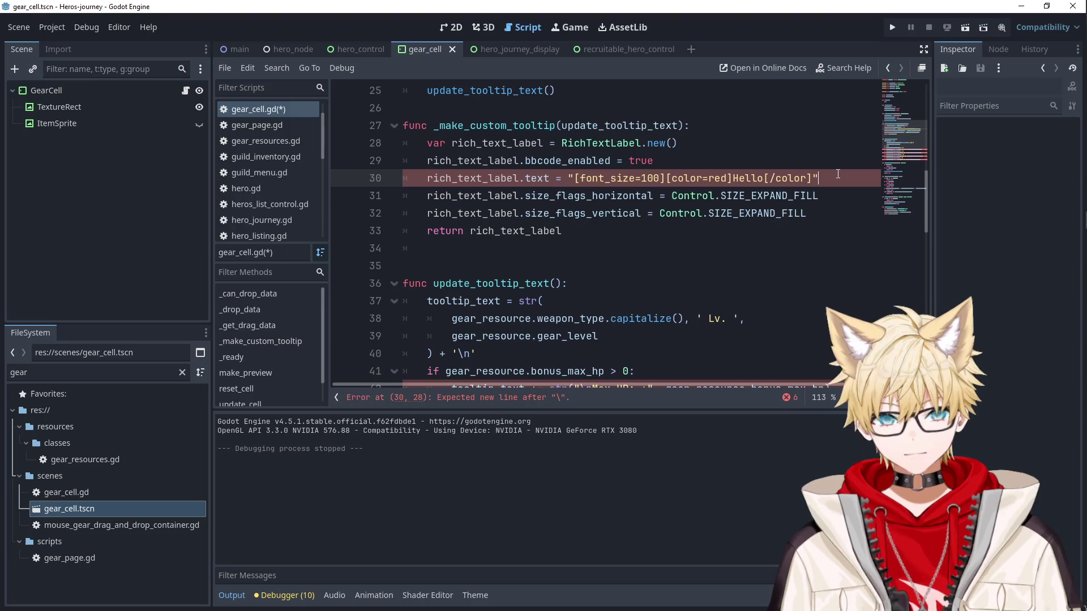
key("Up")
Re-run the game to check the Gear inventory tooltip again
mouse_move(639, 223)
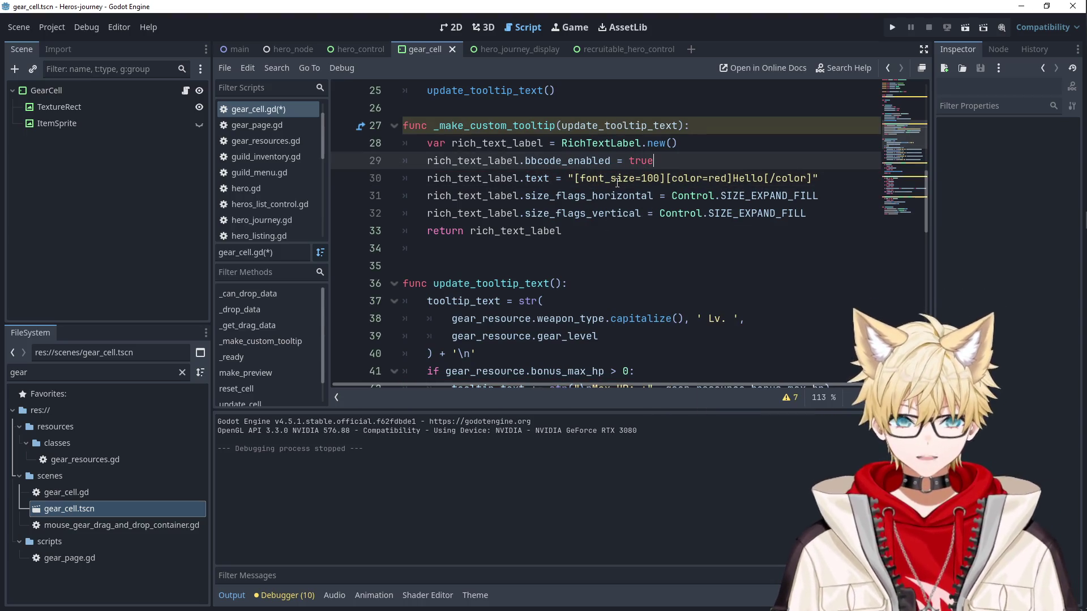
left_click(892, 27)
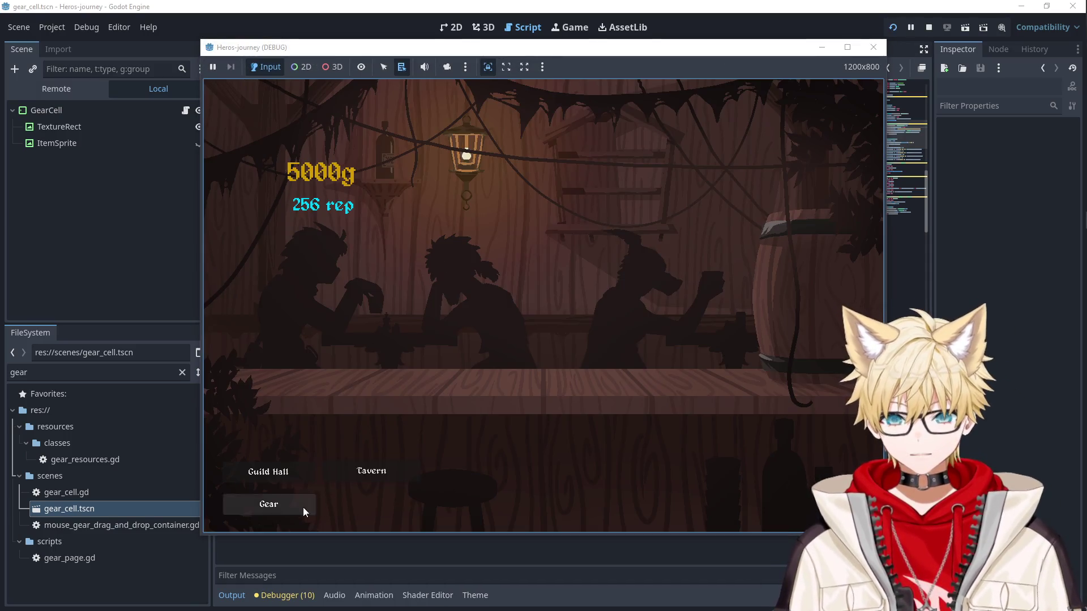
left_click(305, 507)
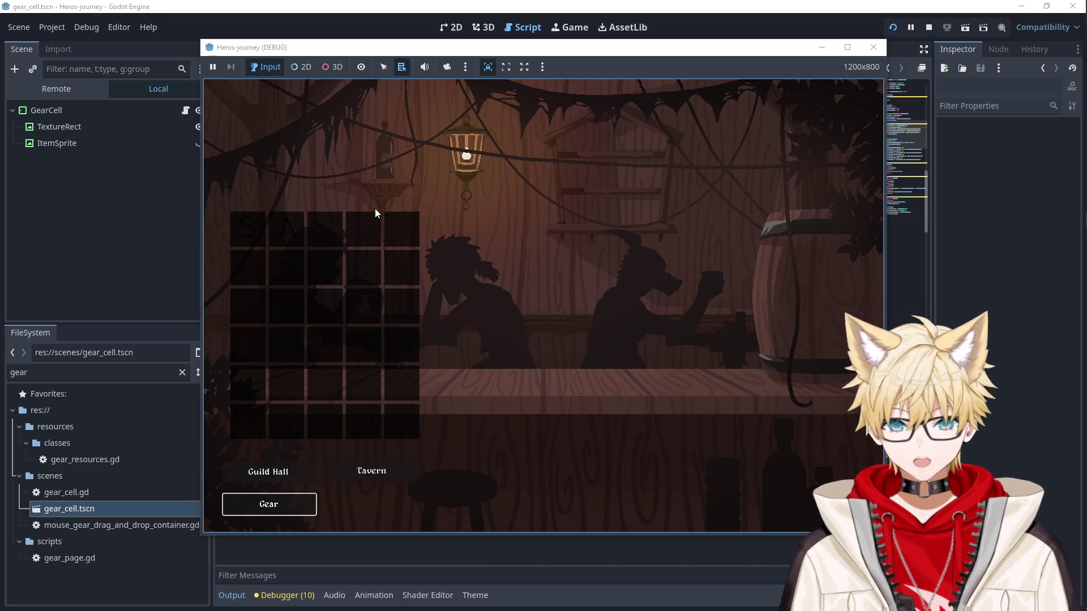
left_click(883, 46)
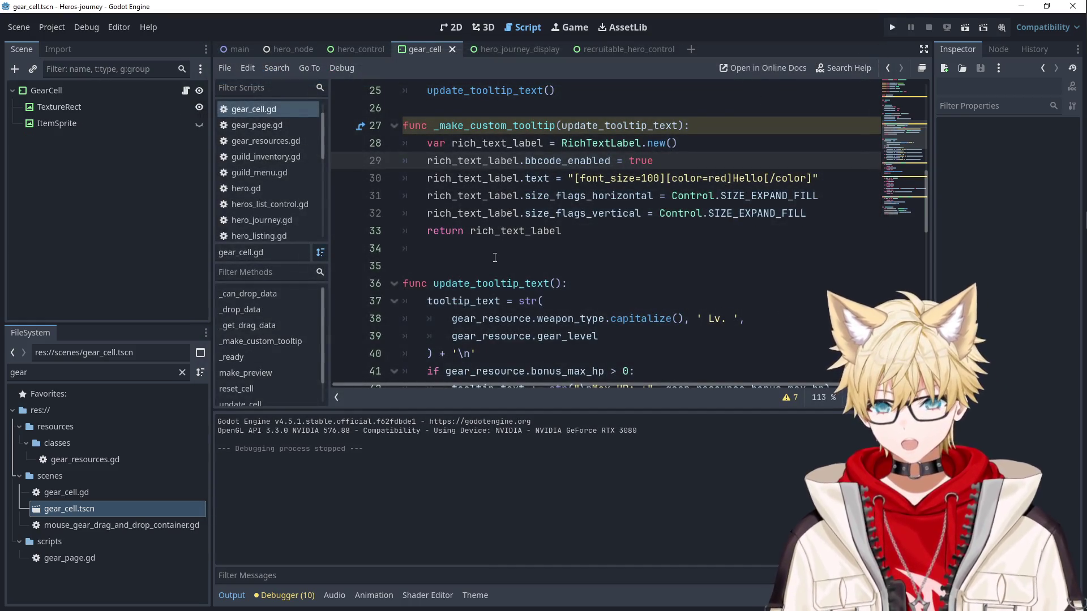
double_click(495, 197)
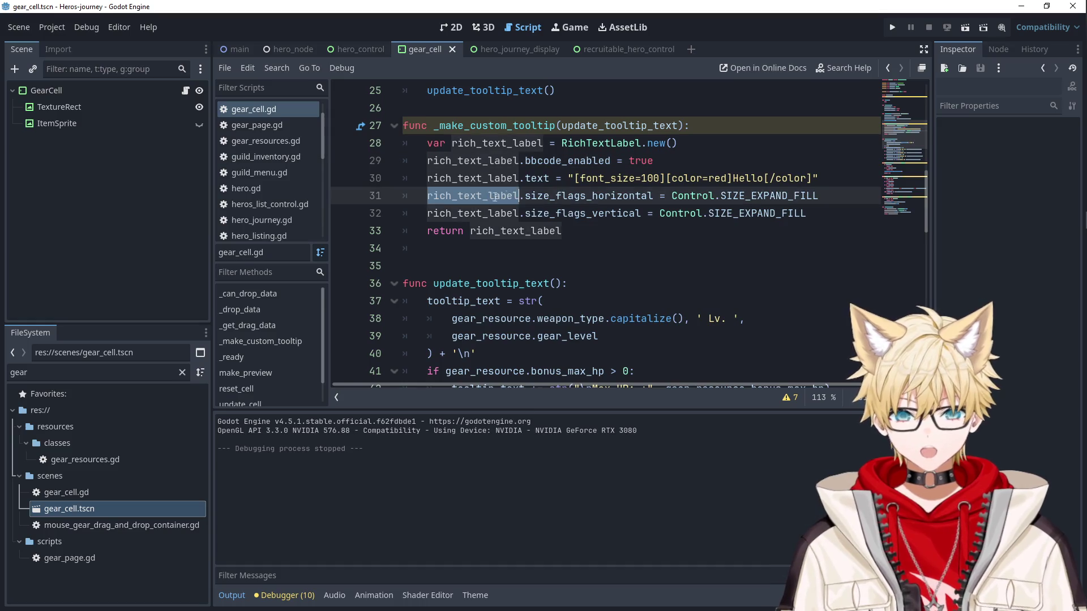
Insert a new line 31 calling rich_text_label.update_minimum_size()
key("ctrl+c")
left_click(829, 178)
key("Return")
key("ctrl+v")
type(".mini")
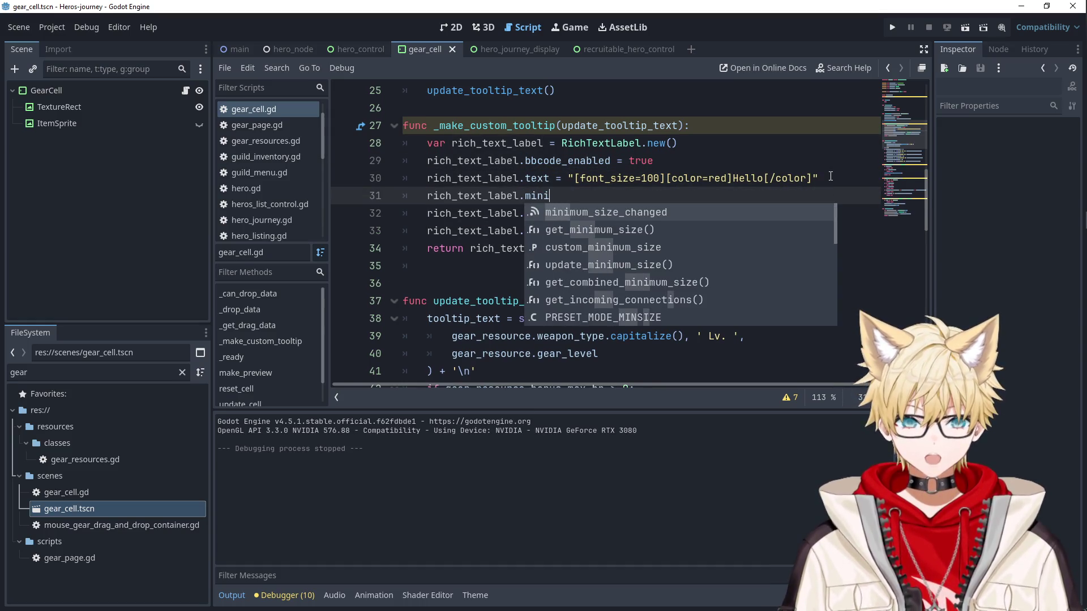
key("Down")
key("Down")
key("Down")
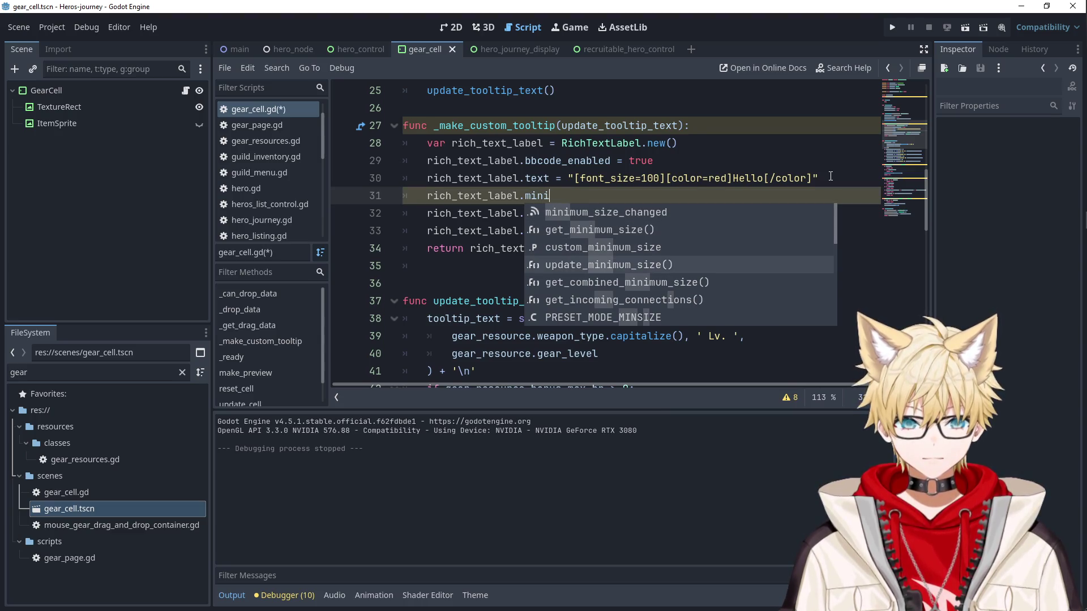
key("Return")
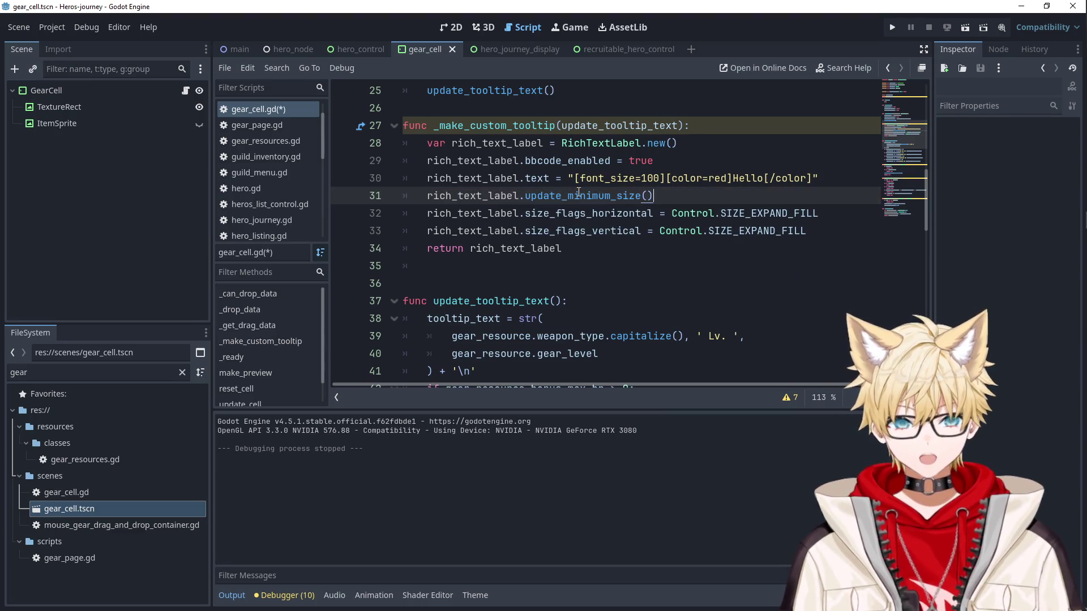
Replace update_minimum_size() with custom_minimum_size = Vector2( on line 31
mouse_move(579, 193)
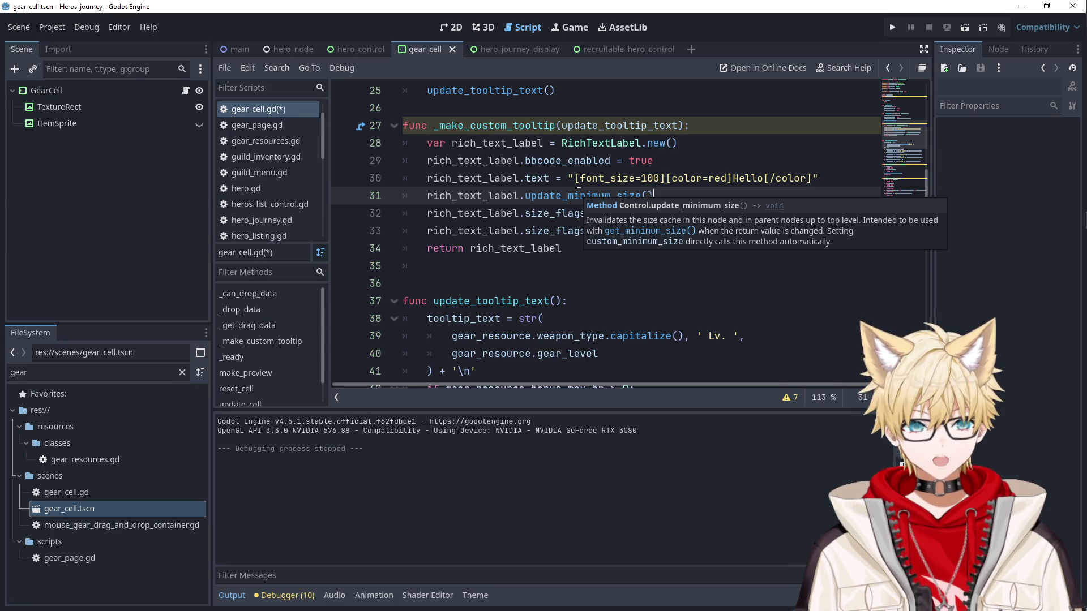
left_click_drag(653, 195, 521, 190)
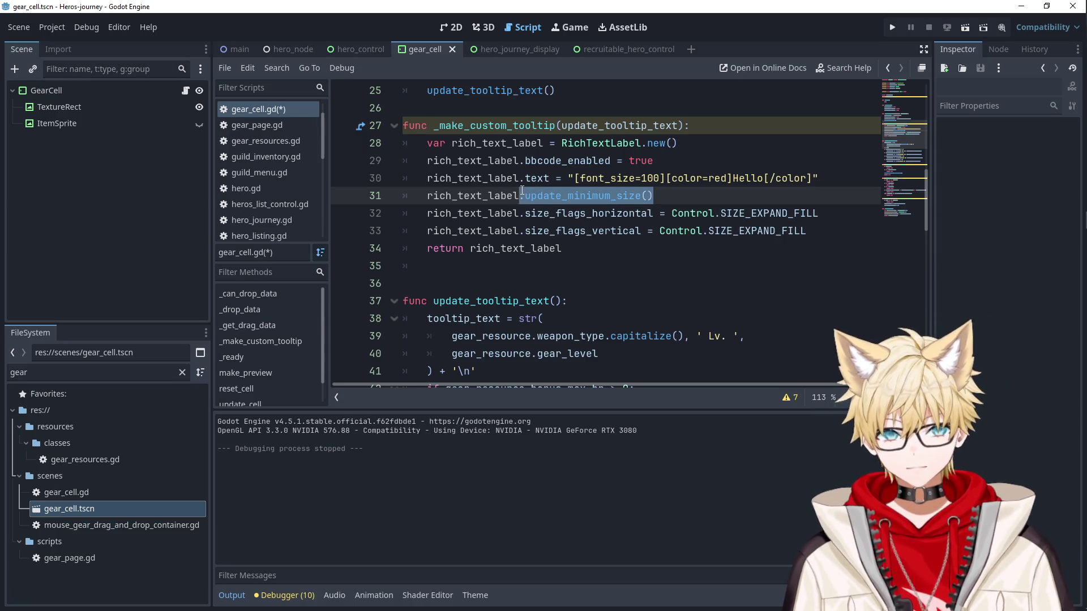
key("BackSpace")
type("cust")
key("Down")
key("Return")
type("= Vecto")
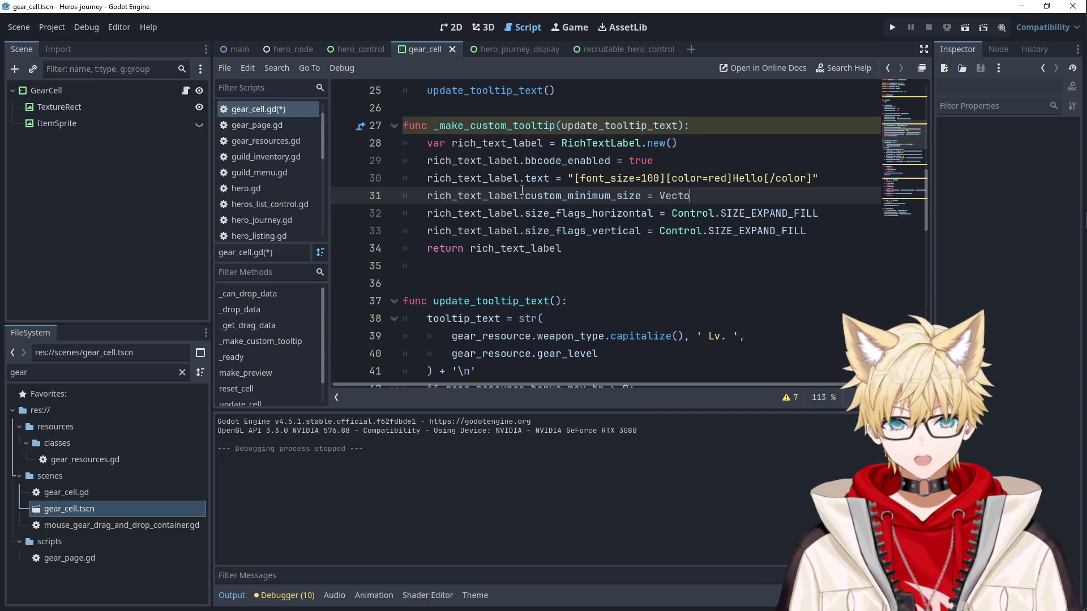